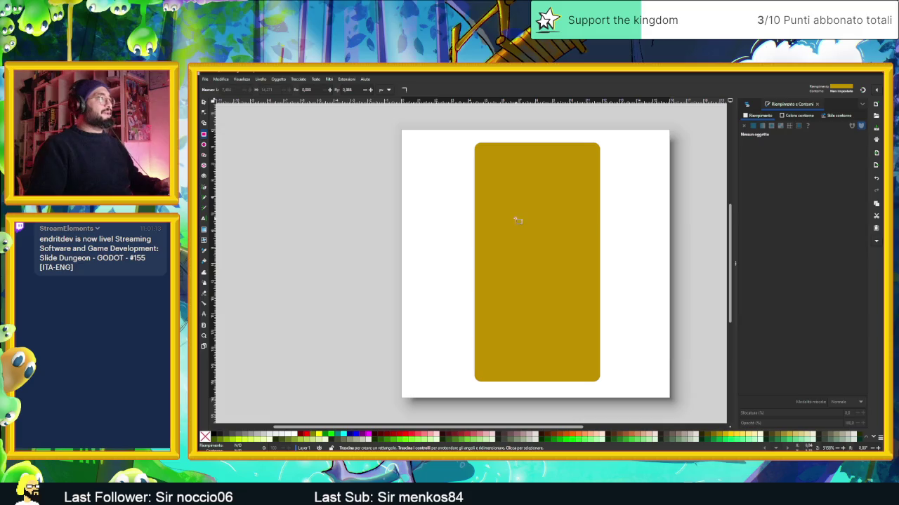
# Draw a small, darker rectangle on the gold column and position it near the top.
pyautogui.moveTo(560, 215); pyautogui.dragTo(588, 223)
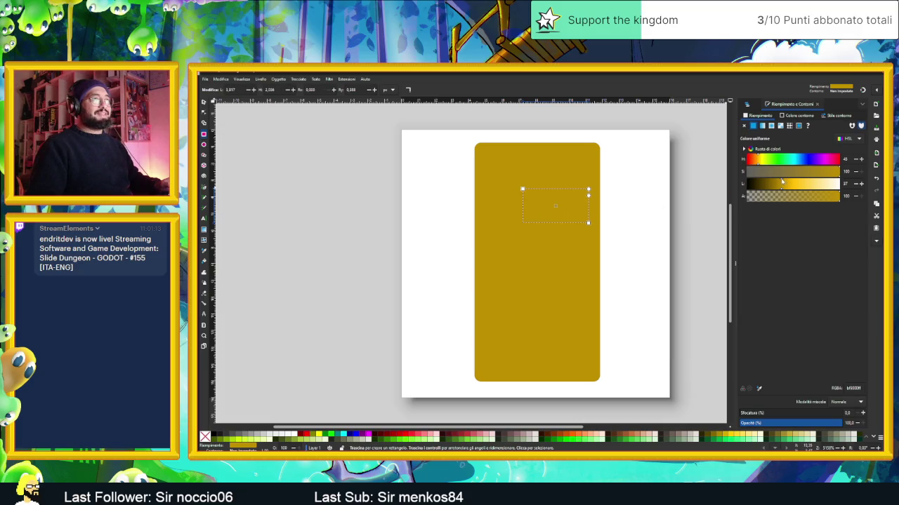
pyautogui.moveTo(781, 181); pyautogui.dragTo(778, 182)
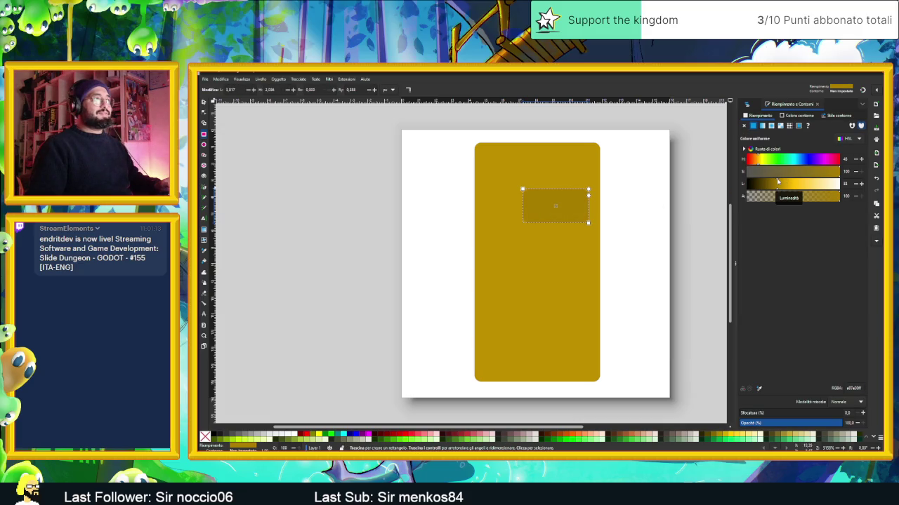
pyautogui.click(203, 102)
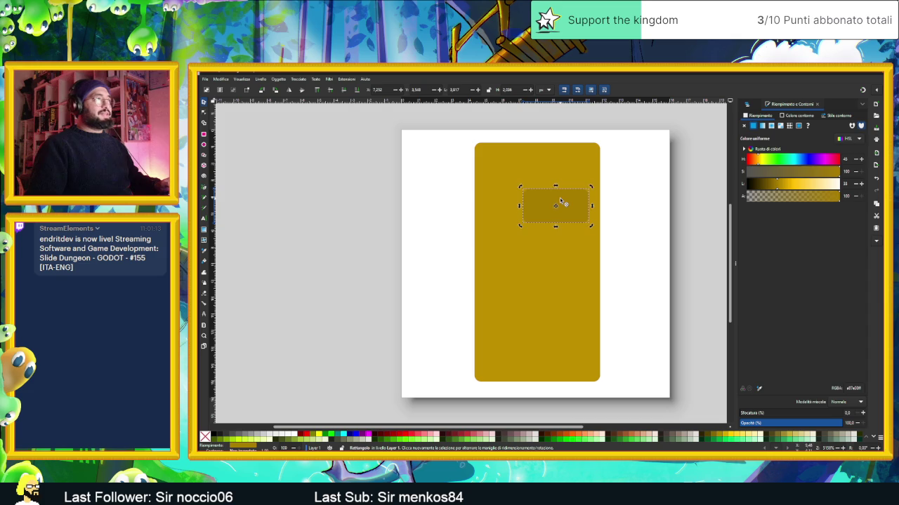
pyautogui.click(657, 201)
pyautogui.moveTo(541, 196)
pyautogui.mouseDown()
pyautogui.moveTo(557, 201)
pyautogui.moveTo(518, 247)
pyautogui.moveTo(572, 291)
pyautogui.moveTo(520, 356)
pyautogui.moveTo(529, 155)
pyautogui.moveTo(545, 162)
pyautogui.moveTo(557, 285)
pyautogui.moveTo(553, 161)
pyautogui.moveTo(520, 164)
pyautogui.mouseUp()
# Duplicate the small rectangle and move a copy to the column's bottom-right.
pyautogui.hotkey('ctrl', 'd')
pyautogui.hotkey('ctrl', 'd')
pyautogui.hotkey('ctrl', 'd')
pyautogui.hotkey('ctrl', 'd')
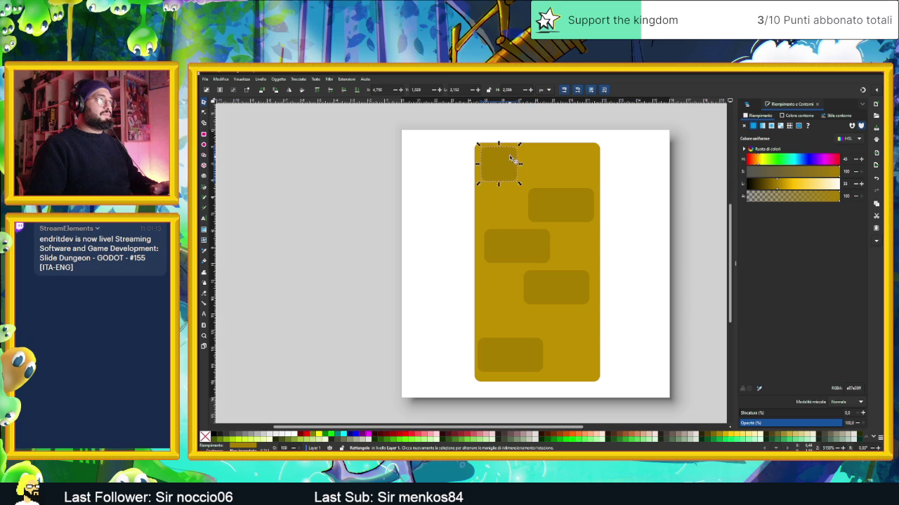
pyautogui.click(624, 162)
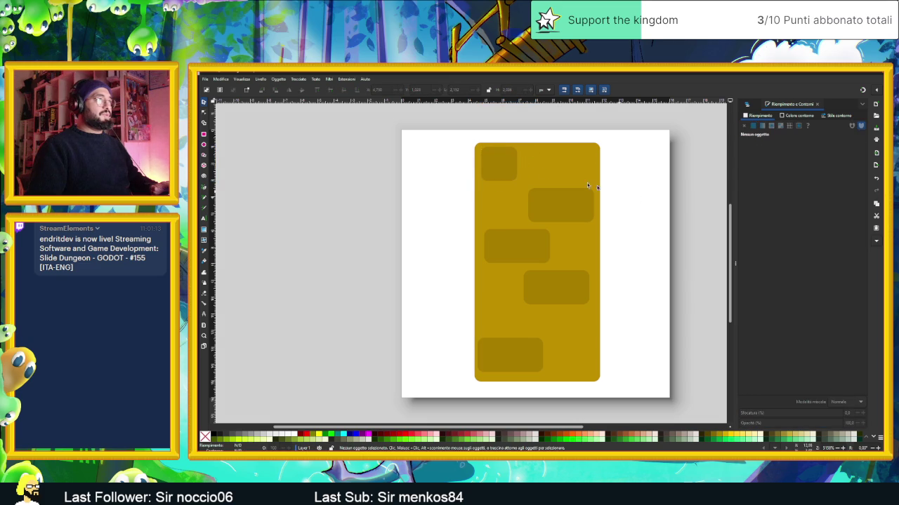
pyautogui.click(505, 156)
pyautogui.hotkey('ctrl', 'd')
pyautogui.moveTo(504, 156); pyautogui.dragTo(584, 354)
pyautogui.click(624, 325)
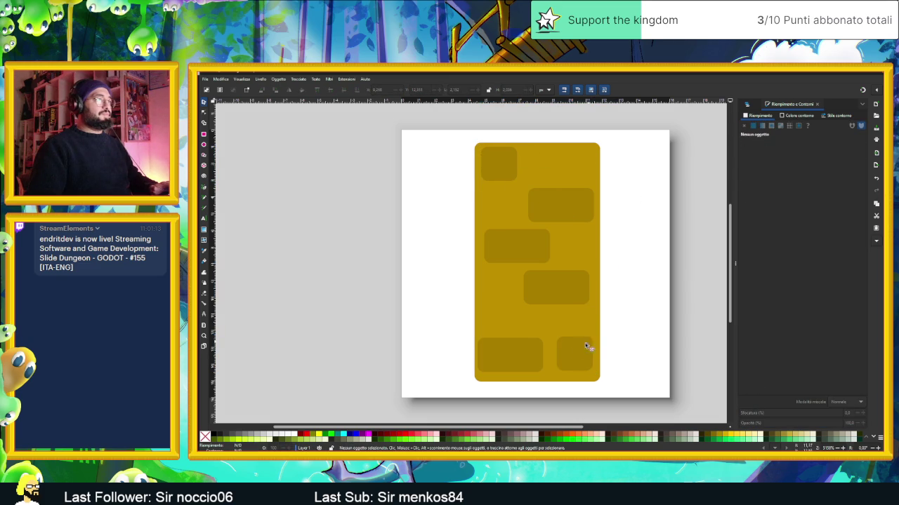
# Add more duplicates at the top-centre and top-right of the column, then deselect.
pyautogui.click(573, 354)
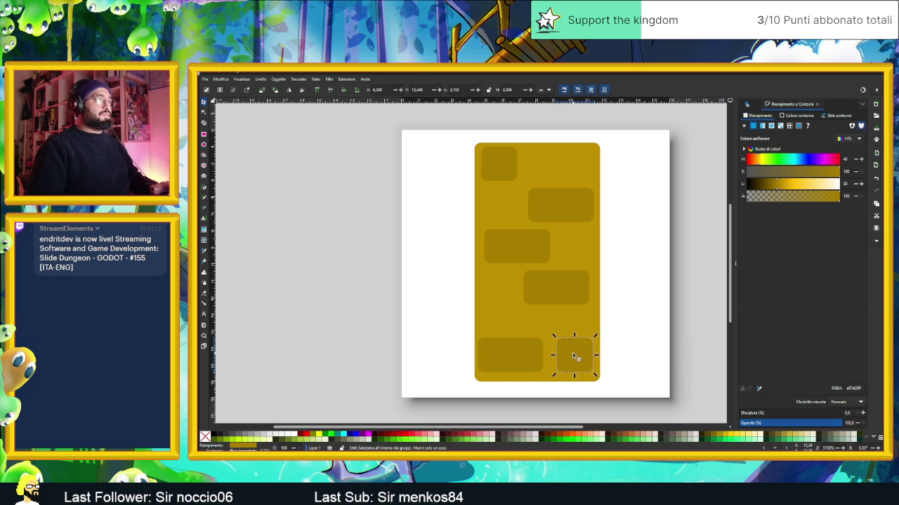
pyautogui.hotkey('ctrl', 'd')
pyautogui.moveTo(575, 355)
pyautogui.mouseDown()
pyautogui.moveTo(572, 163)
pyautogui.moveTo(547, 165)
pyautogui.moveTo(581, 161)
pyautogui.mouseUp()
pyautogui.click(548, 165)
pyautogui.hotkey('ctrl', 'd')
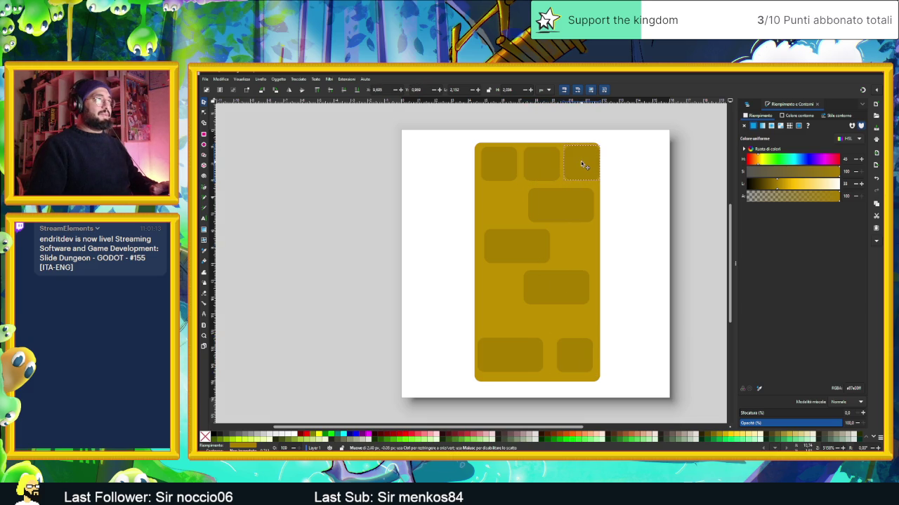
pyautogui.click(580, 164)
pyautogui.click(636, 168)
pyautogui.scroll(-1, 641, 189)
# Draw a three-vertex triangle over the upper bricks with the Star/Polygon tool.
pyautogui.scroll(1, 641, 189)
pyautogui.scroll(-1, 642, 189)
pyautogui.scroll(-1, 650, 186)
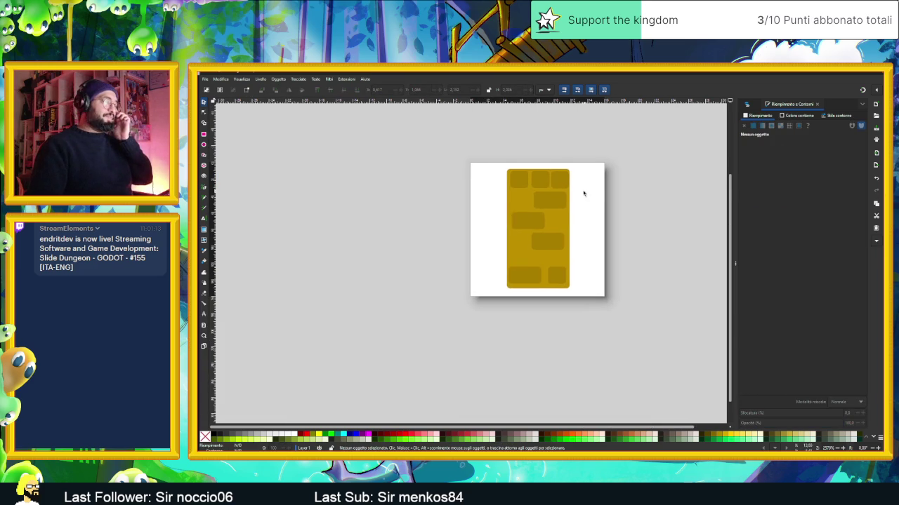
pyautogui.scroll(1, 582, 195)
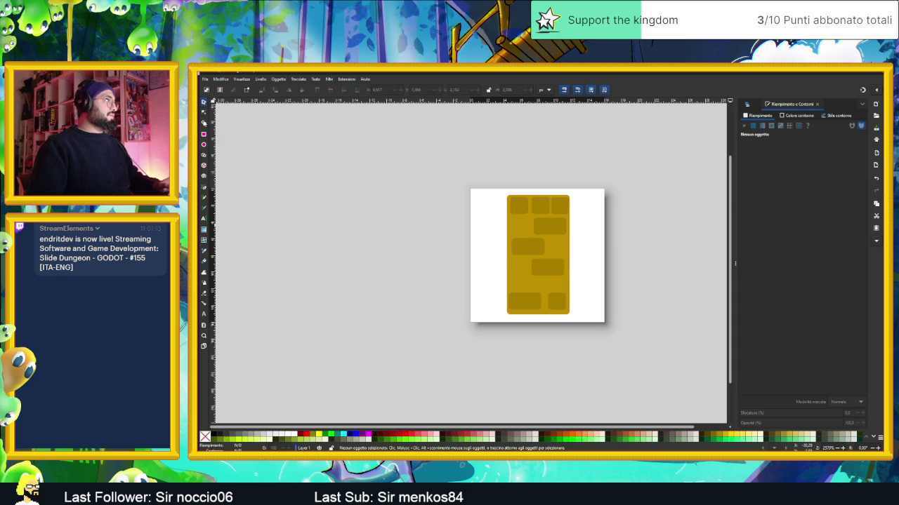
pyautogui.press('x')
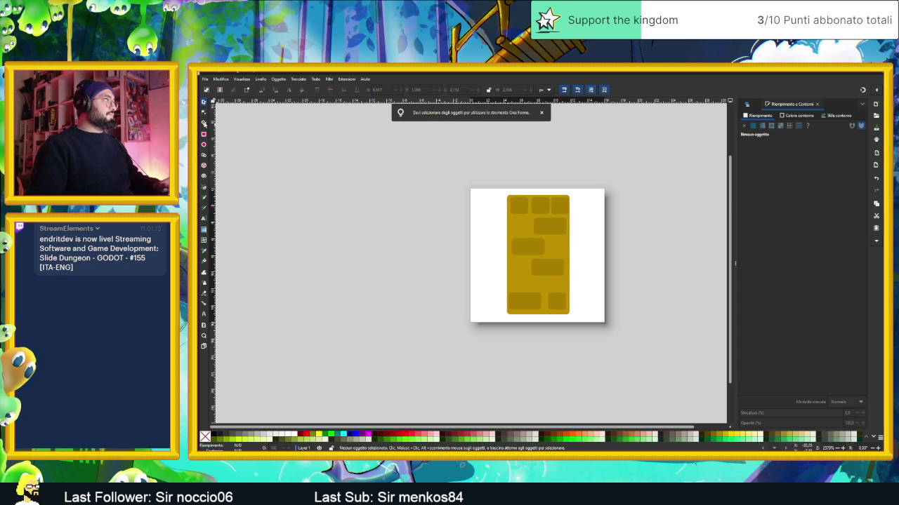
pyautogui.click(204, 156)
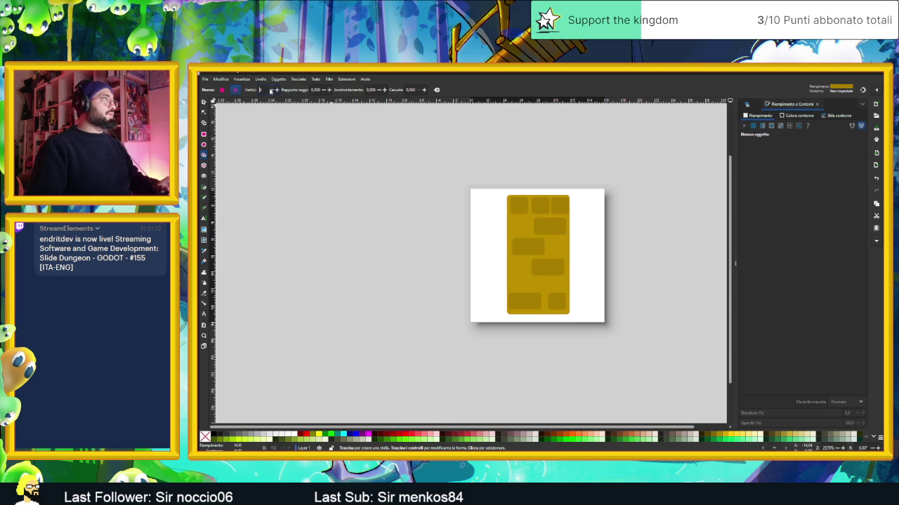
pyautogui.moveTo(532, 236)
pyautogui.mouseDown()
pyautogui.moveTo(560, 236)
pyautogui.moveTo(555, 212)
pyautogui.moveTo(533, 200)
pyautogui.mouseUp()
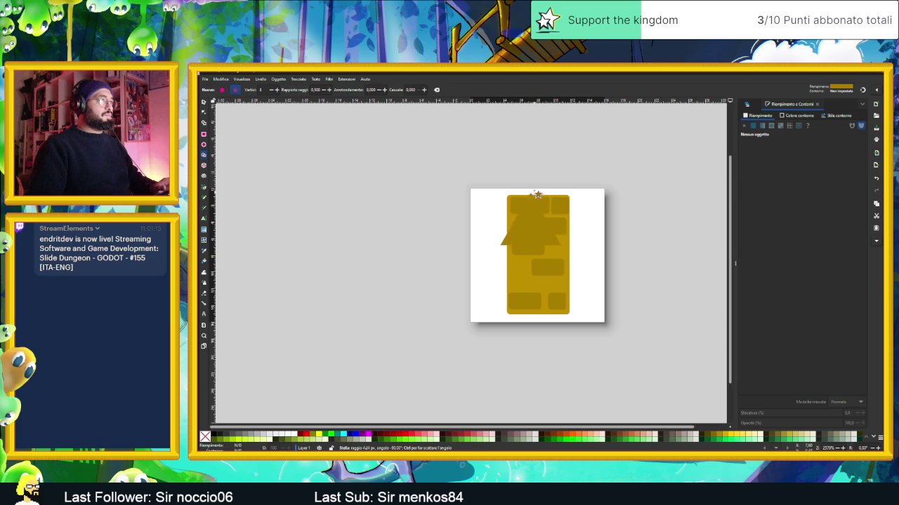
pyautogui.moveTo(537, 195); pyautogui.dragTo(530, 188)
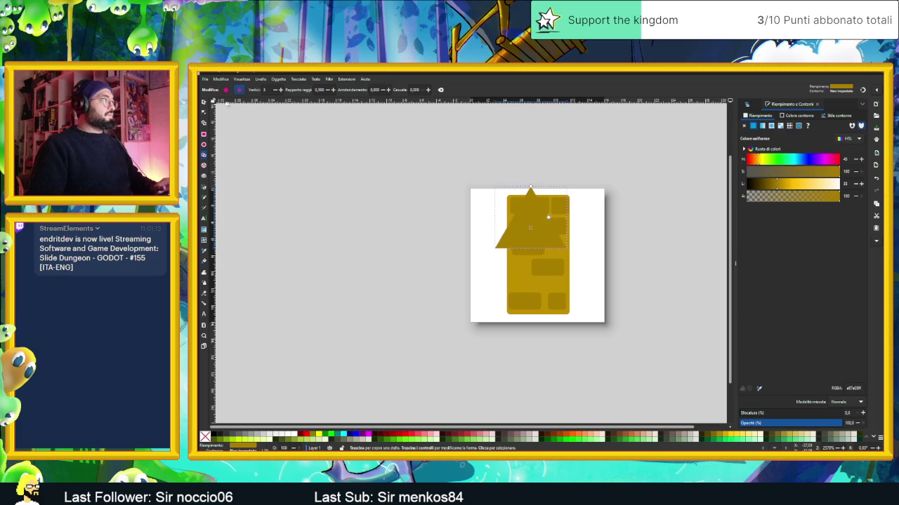
# Move the triangle down over the bricks and shift its hue towards orange.
pyautogui.press('s')
pyautogui.moveTo(536, 233)
pyautogui.mouseDown()
pyautogui.moveTo(542, 259)
pyautogui.moveTo(584, 296)
pyautogui.moveTo(551, 262)
pyautogui.mouseUp()
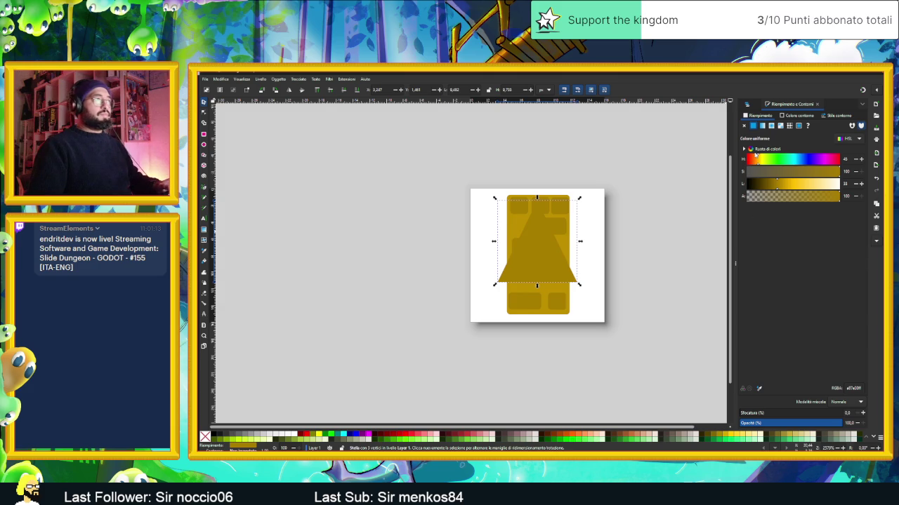
pyautogui.moveTo(757, 159); pyautogui.dragTo(755, 160)
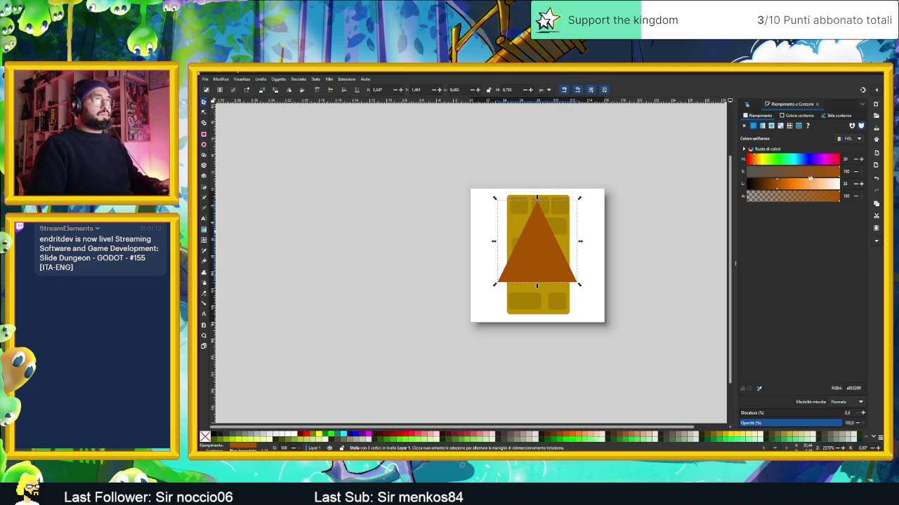
# Brighten the triangle's fill to bright orange and reselect the triangle.
pyautogui.moveTo(780, 183); pyautogui.dragTo(787, 183)
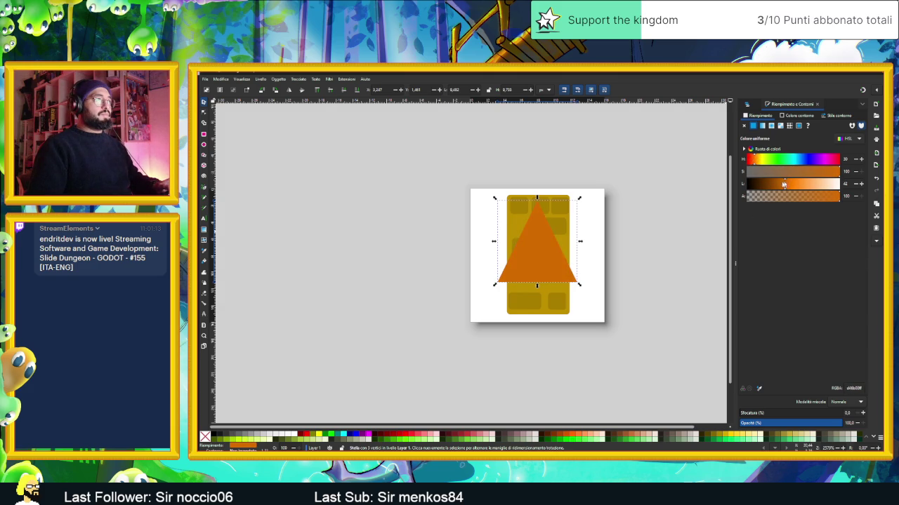
pyautogui.click(556, 266)
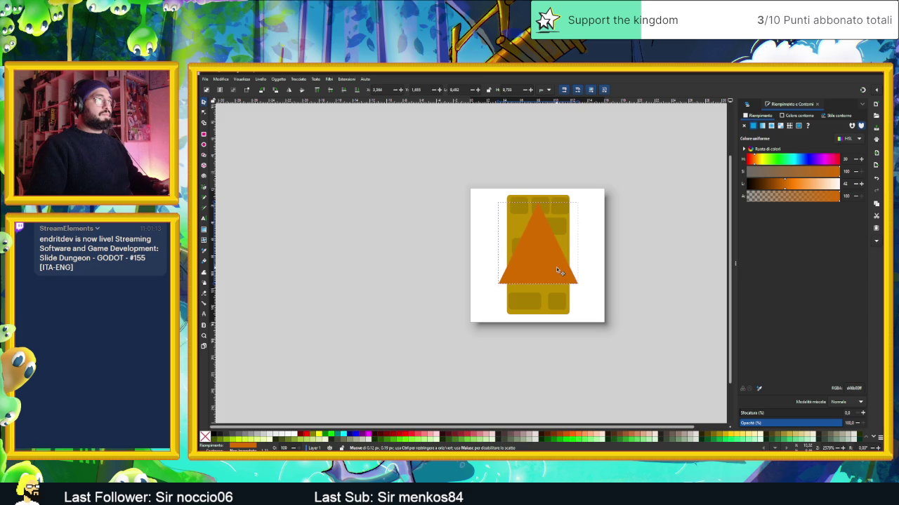
pyautogui.click(631, 252)
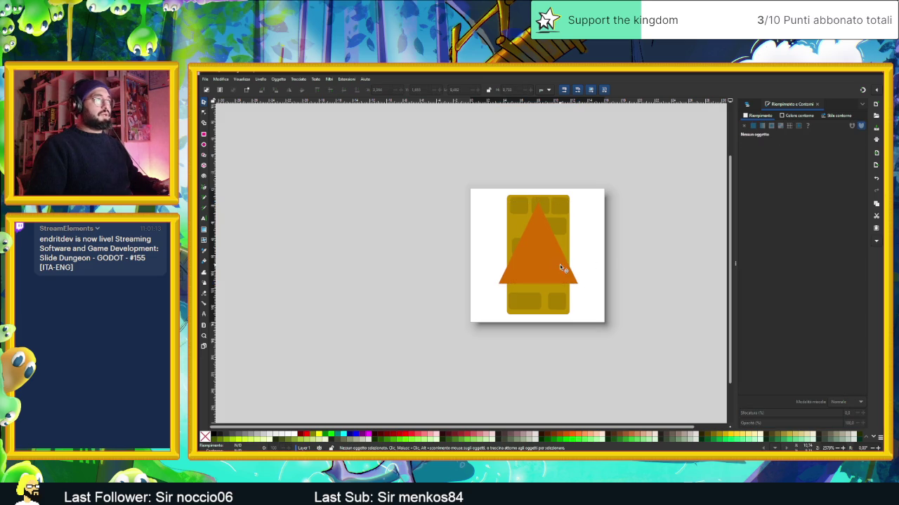
pyautogui.click(537, 269)
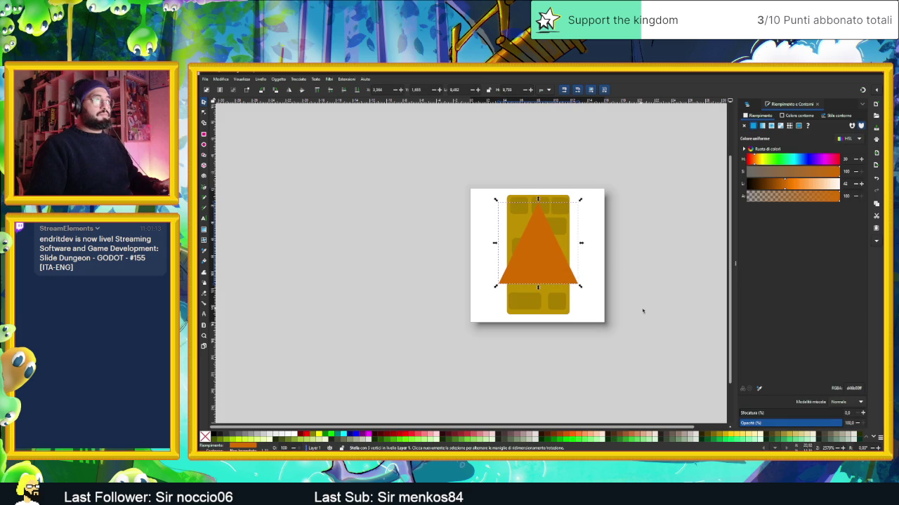
pyautogui.doubleClick(539, 274)
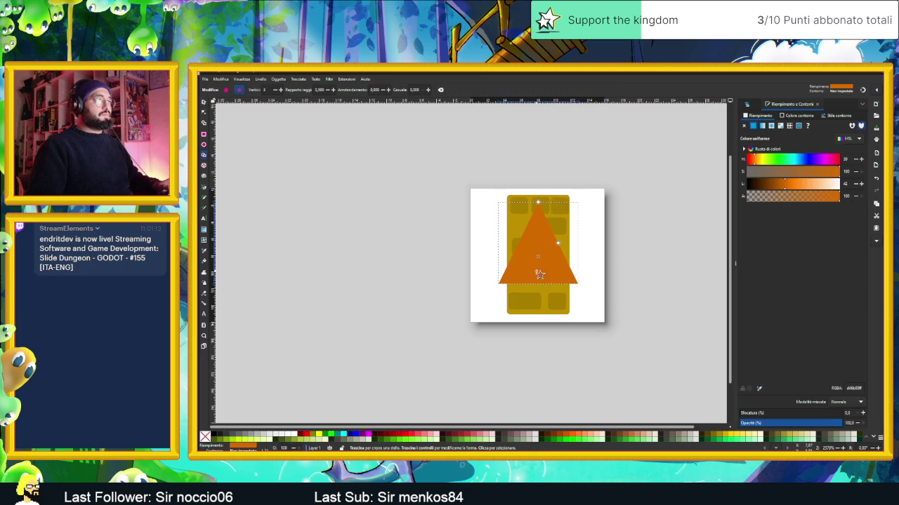
pyautogui.click(204, 102)
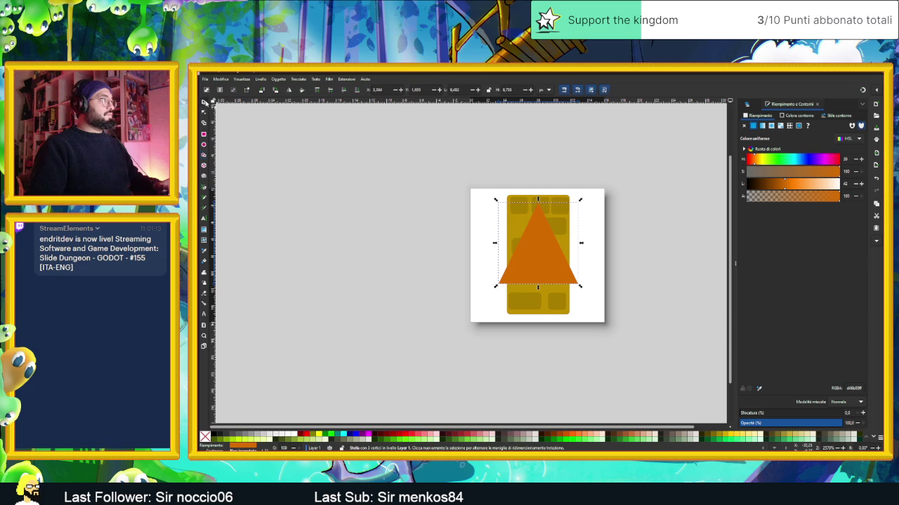
pyautogui.rightClick(546, 247)
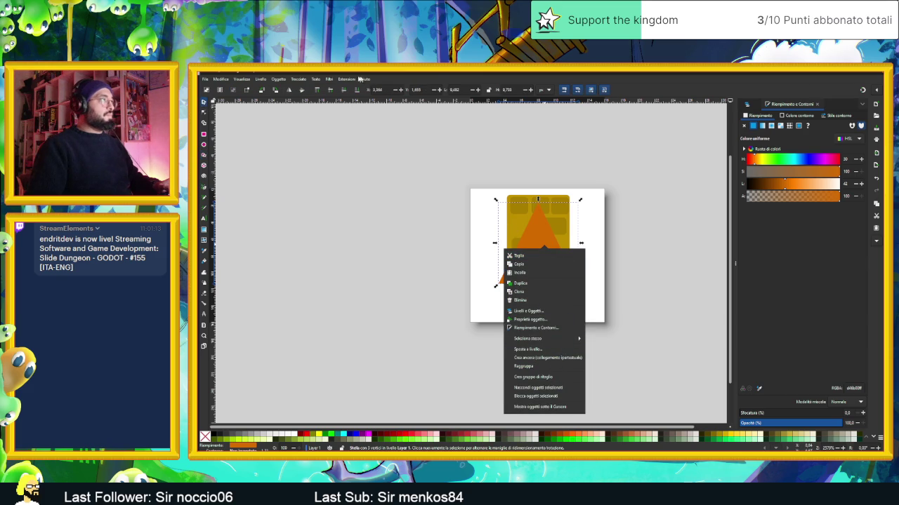
# Convert the triangle with Path > Object to Path and enter node editing.
pyautogui.click(300, 79)
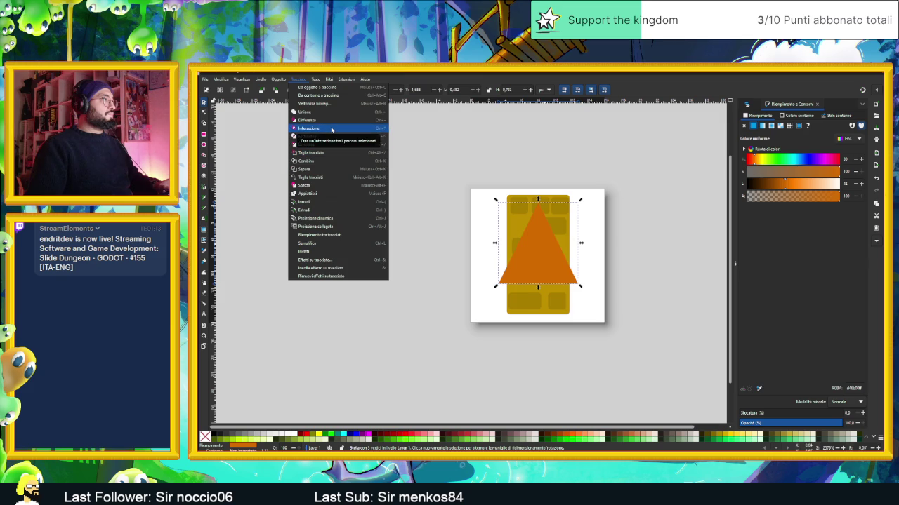
pyautogui.click(335, 88)
pyautogui.click(587, 251)
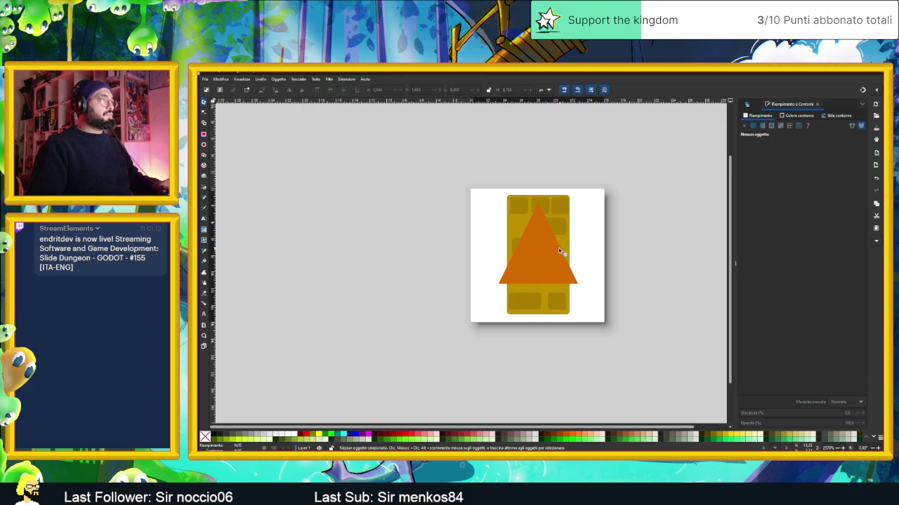
pyautogui.doubleClick(552, 249)
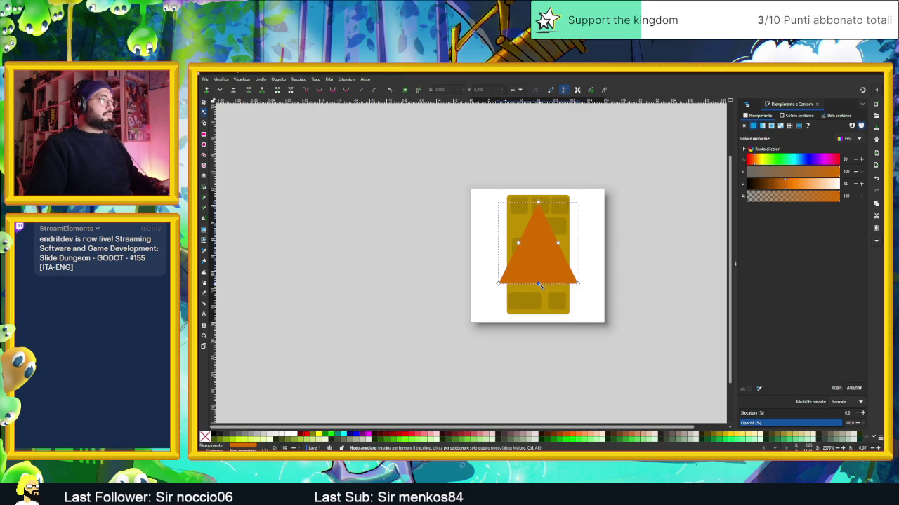
# Pull the triangle's bottom-middle node up into an arrow notch and nudge the arrow into place.
pyautogui.moveTo(539, 284); pyautogui.dragTo(538, 261)
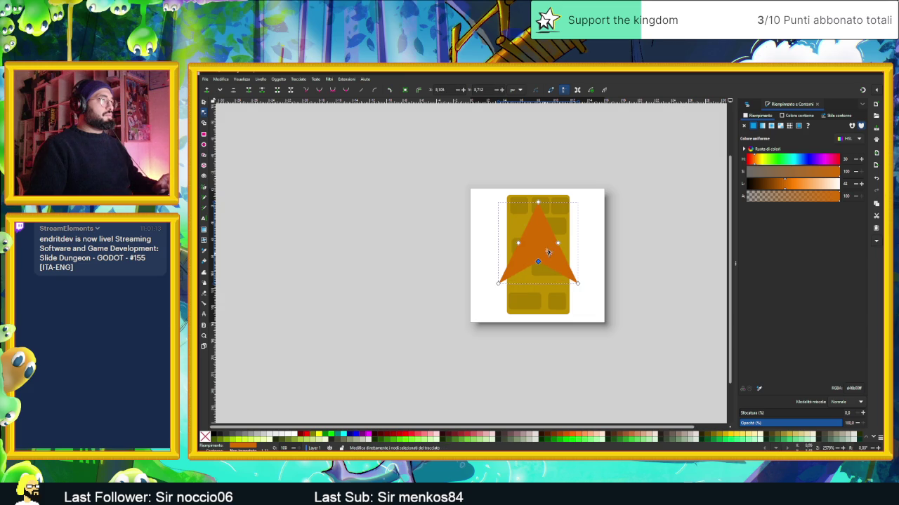
pyautogui.click(204, 103)
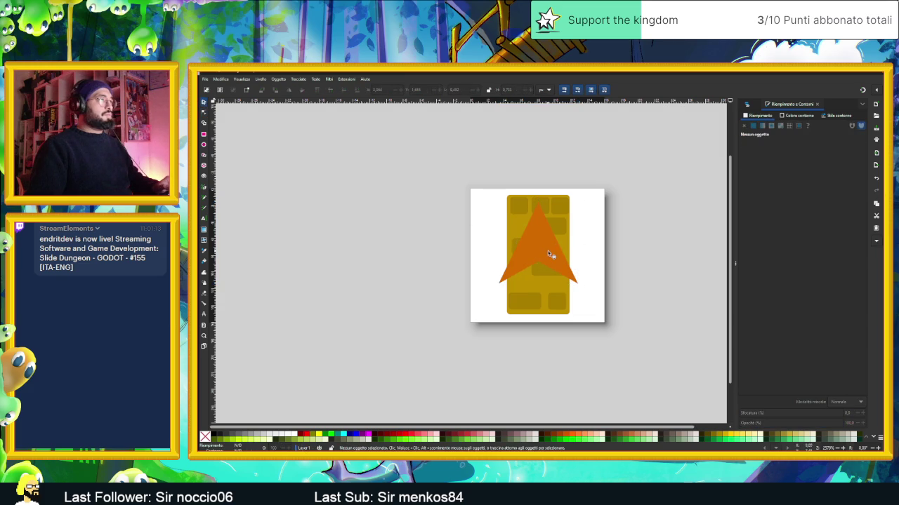
pyautogui.moveTo(546, 255); pyautogui.dragTo(539, 248)
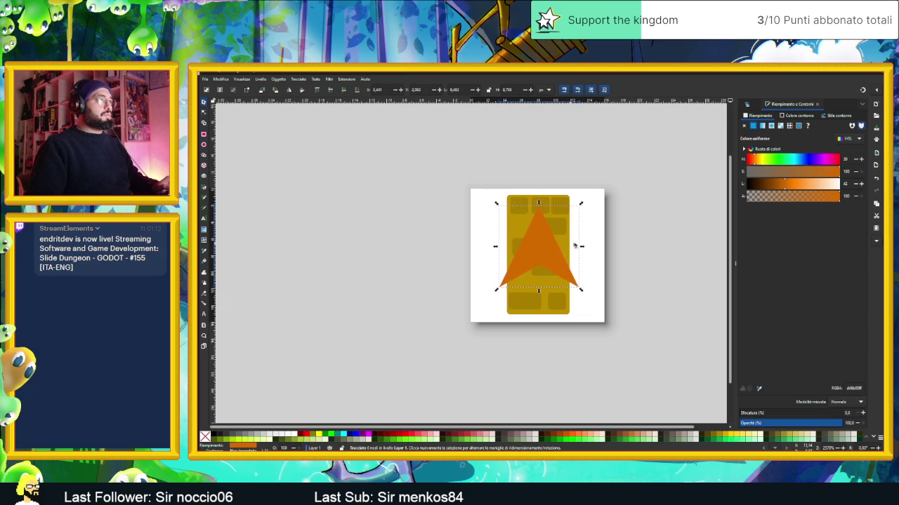
pyautogui.press('Escape')
# Fill the arrow blue, zoom out to show the whole page, and start Save As.
pyautogui.click(560, 253)
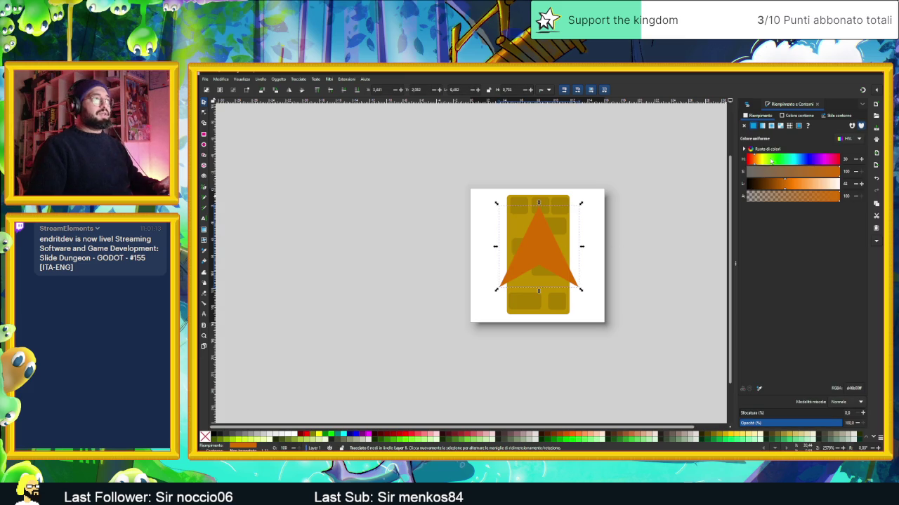
pyautogui.moveTo(793, 160); pyautogui.dragTo(799, 160)
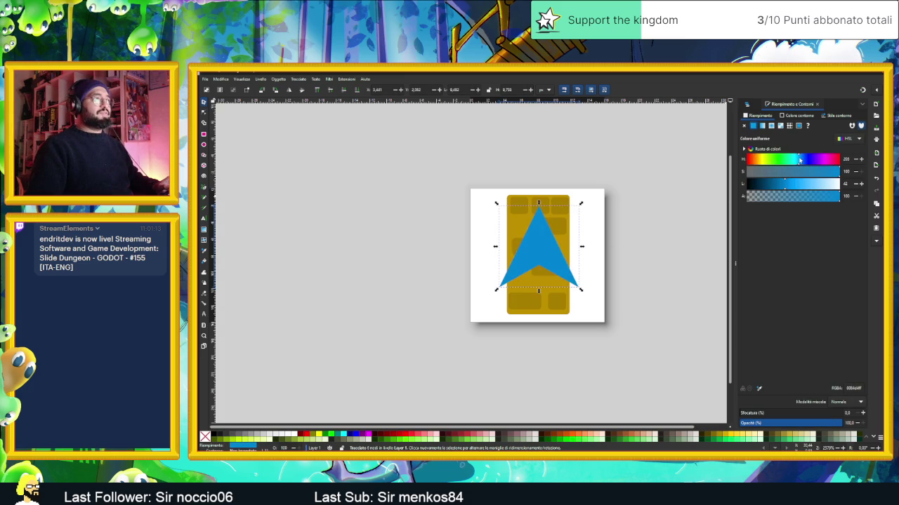
pyautogui.click(668, 200)
pyautogui.scroll(-1, 658, 207)
pyautogui.scroll(-1, 658, 208)
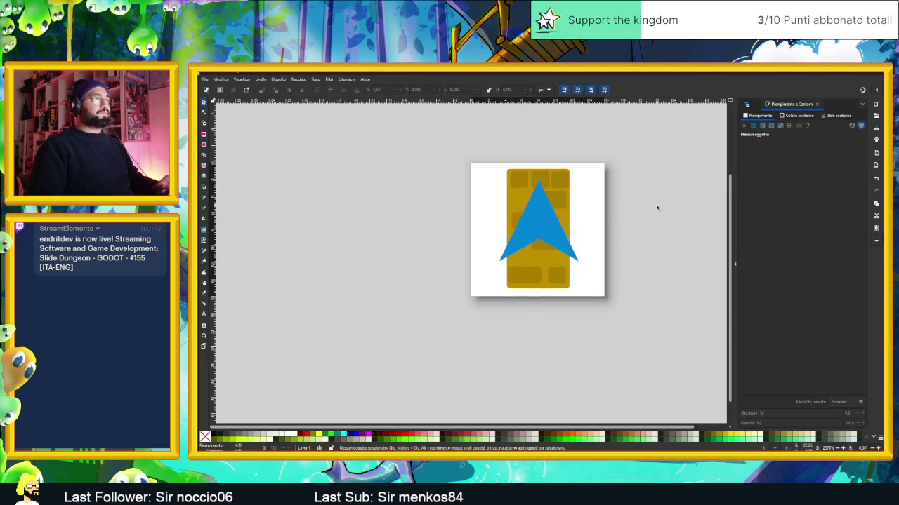
pyautogui.keyDown('ctrl'); pyautogui.scroll(-2, 656, 208); pyautogui.keyUp('ctrl')
pyautogui.scroll(-1, 656, 206)
pyautogui.scroll(-1, 658, 202)
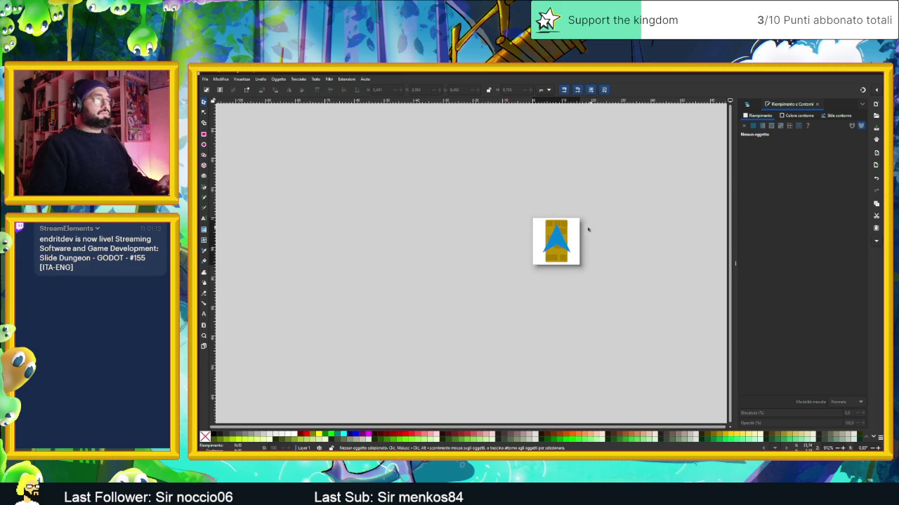
pyautogui.scroll(1, 578, 230)
pyautogui.keyDown('ctrl'); pyautogui.scroll(1, 580, 243); pyautogui.keyUp('ctrl')
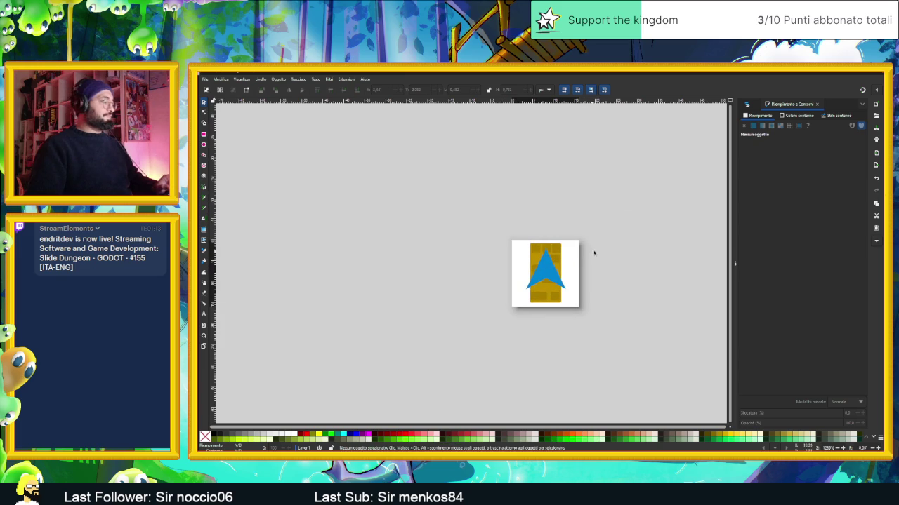
pyautogui.hotkey('ctrl', 'shift', 's')
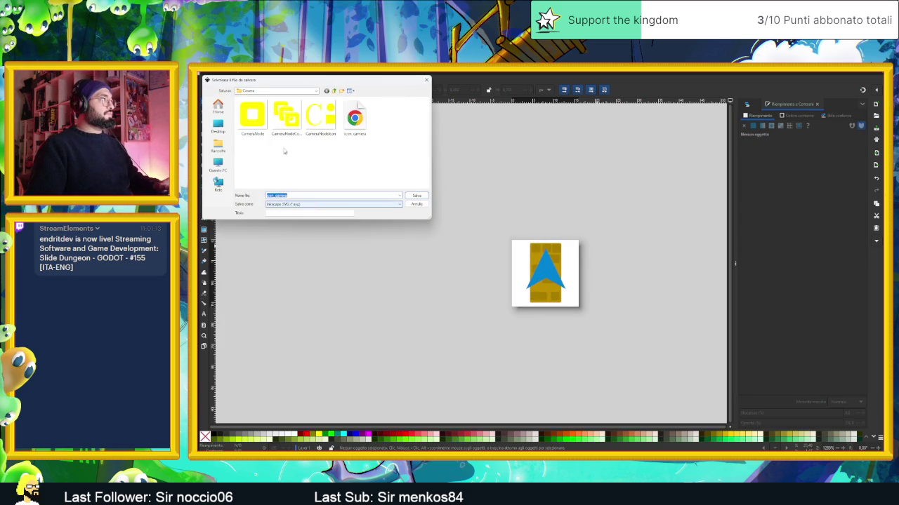
# Save the icon as 'Colonna Uscente Icon' SVG in Slide Dungeon/Nodes/Elementi.
pyautogui.click(335, 91)
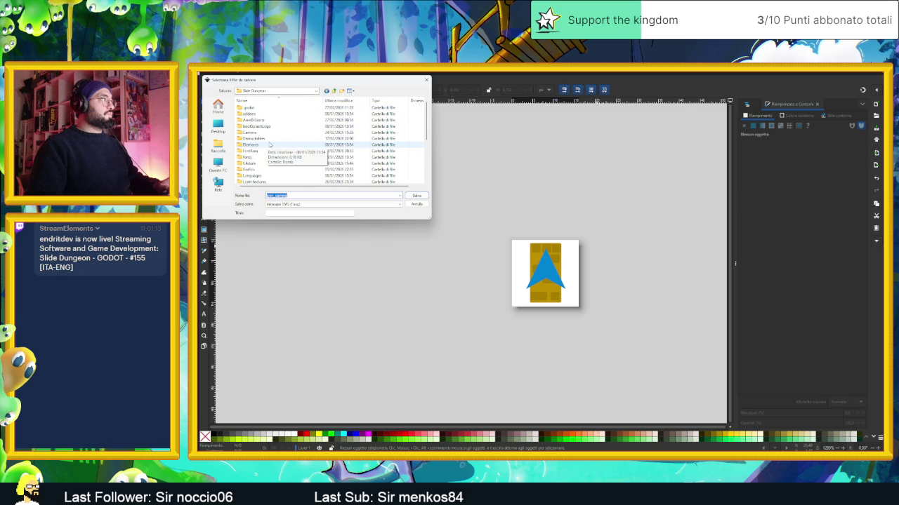
pyautogui.scroll(-2, 269, 144)
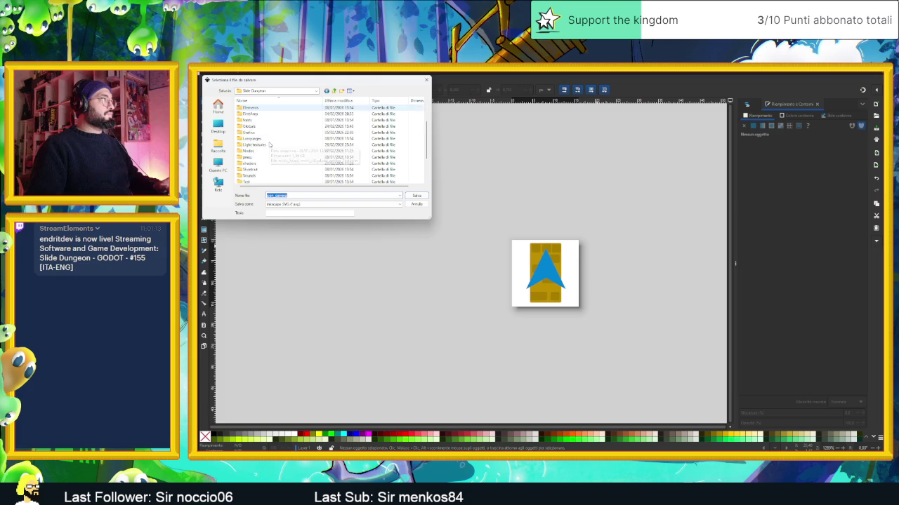
pyautogui.scroll(2, 268, 147)
pyautogui.scroll(-2, 267, 150)
pyautogui.scroll(-2, 266, 147)
pyautogui.doubleClick(265, 145)
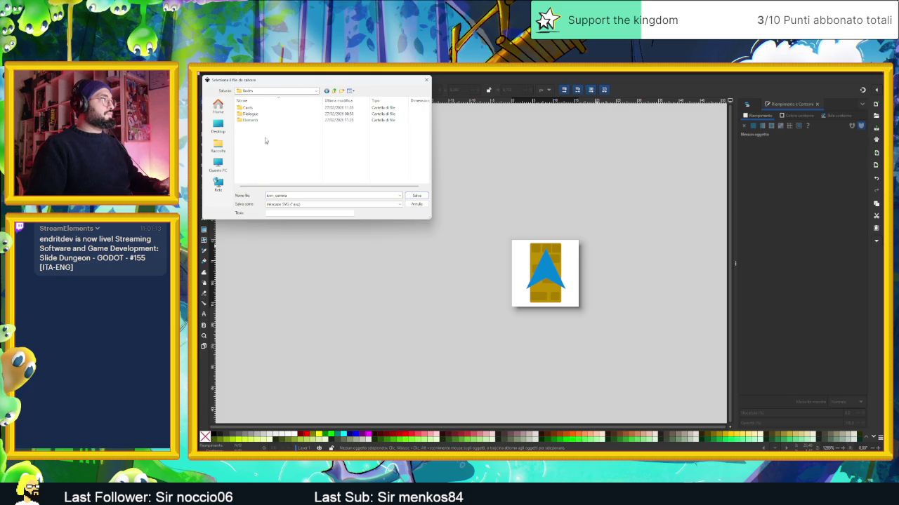
pyautogui.doubleClick(259, 120)
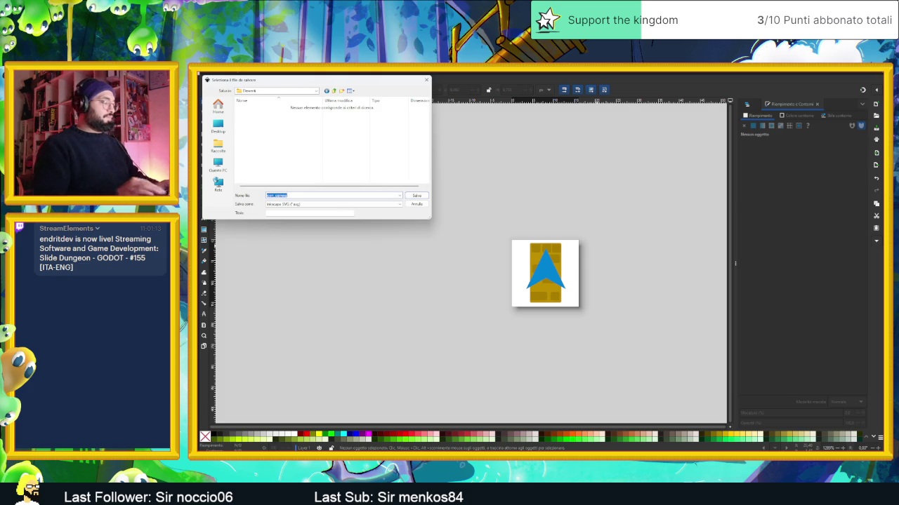
pyautogui.write('Colonna')
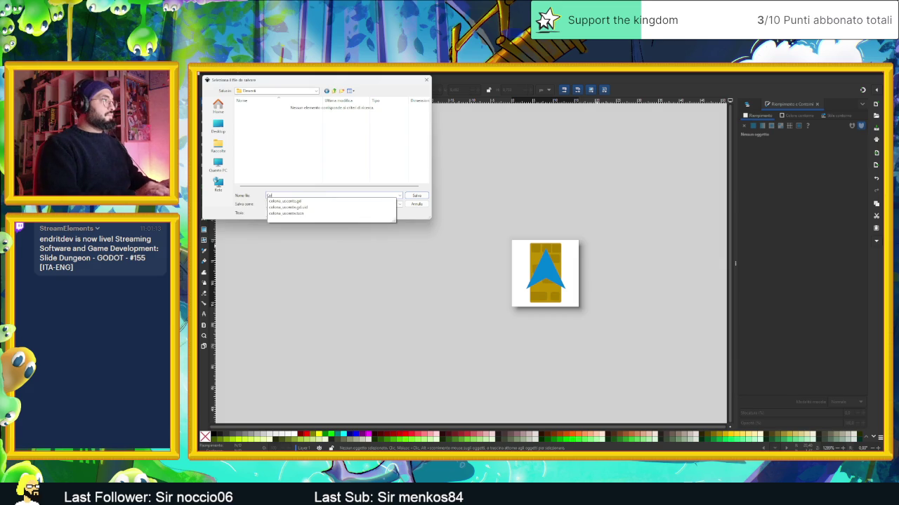
pyautogui.write(' Uscente')
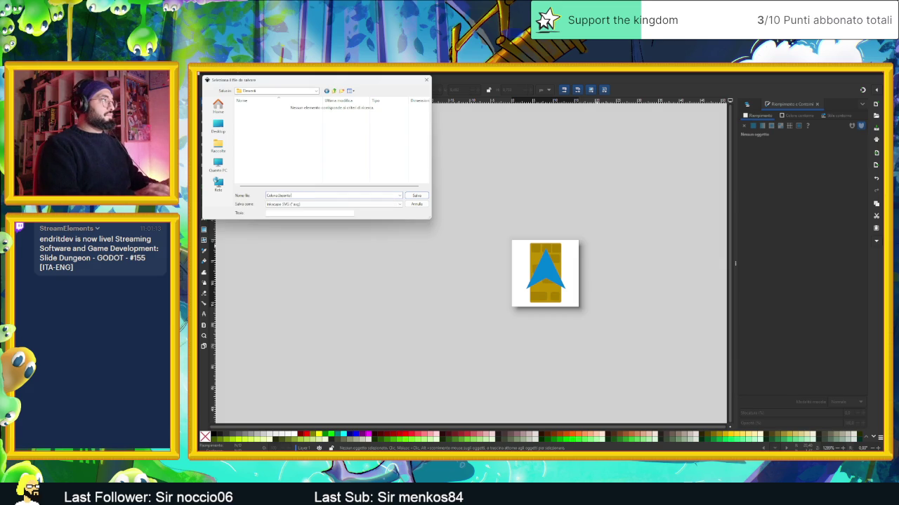
pyautogui.write(' Icon')
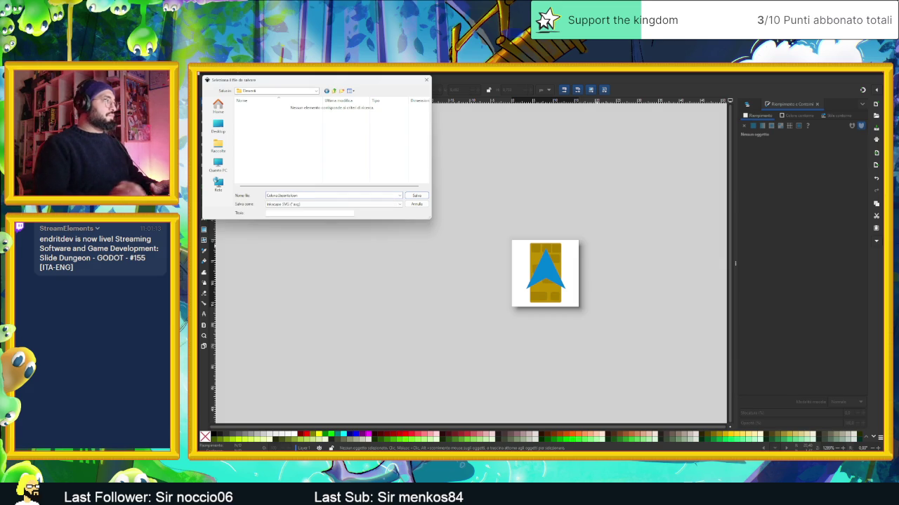
pyautogui.click(425, 197)
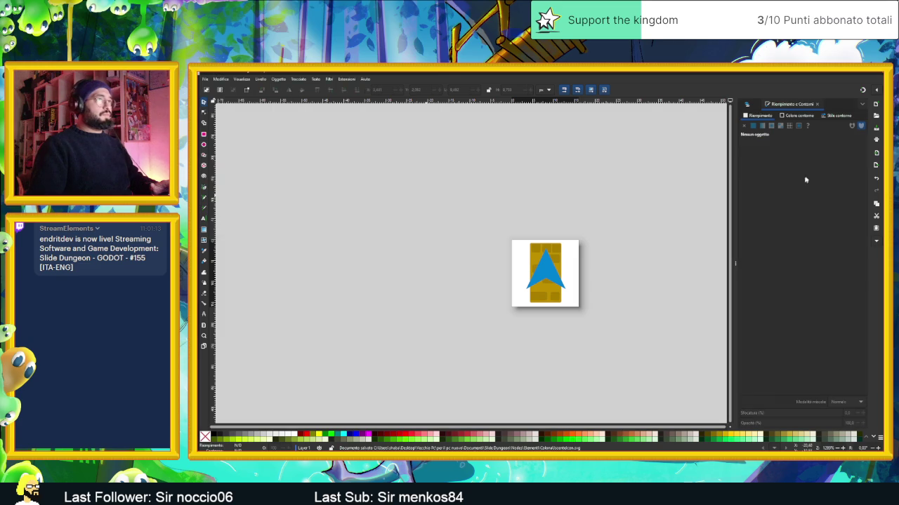
# Group the ten column shapes (path2 through rect1) in Layers and Objects.
pyautogui.hotkey('ctrl', 'shift', 'l')
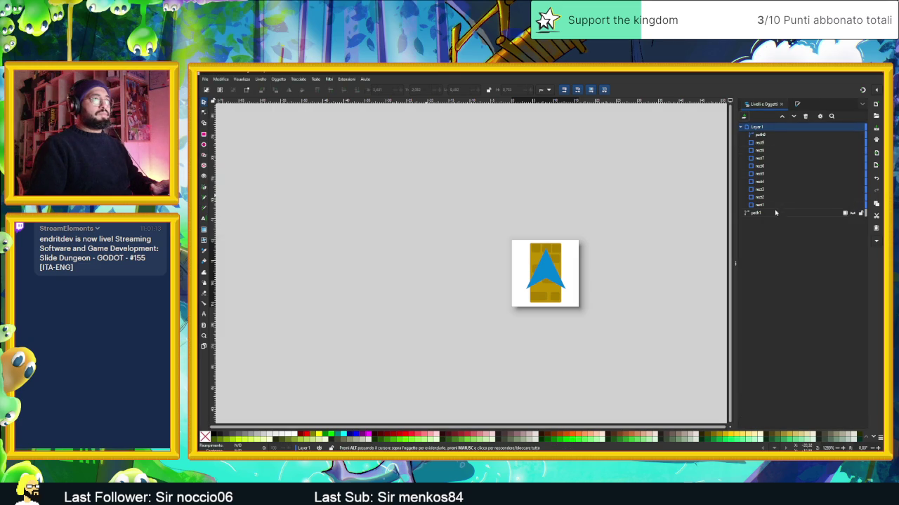
pyautogui.click(771, 214)
pyautogui.click(771, 200)
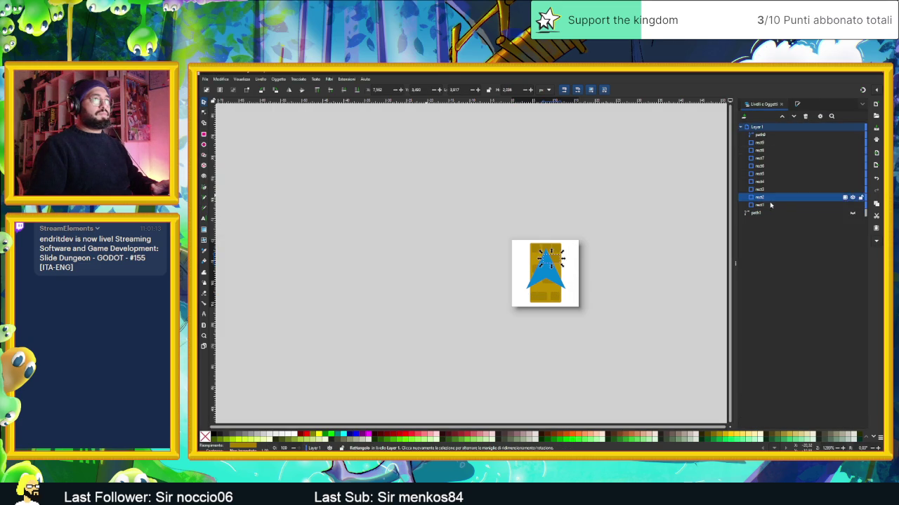
pyautogui.click(770, 205)
pyautogui.keyDown('shift'); pyautogui.click(760, 135); pyautogui.keyUp('shift')
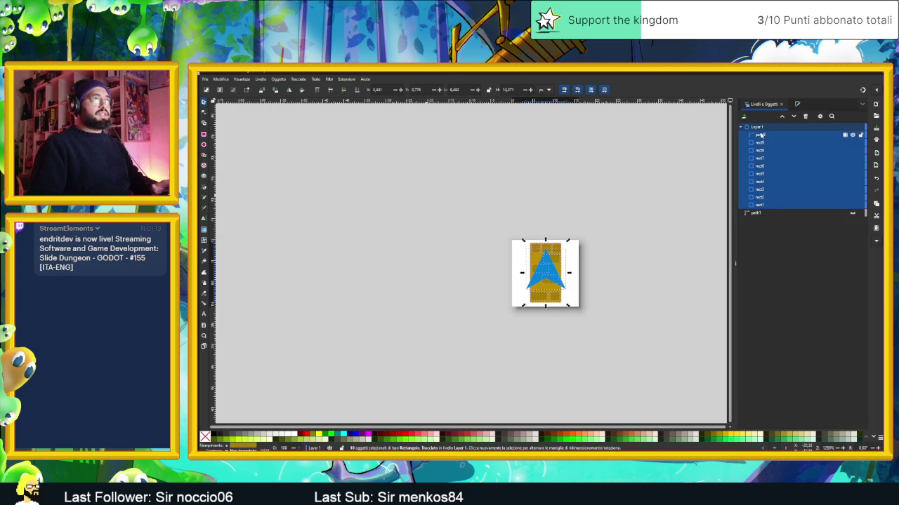
pyautogui.rightClick(764, 136)
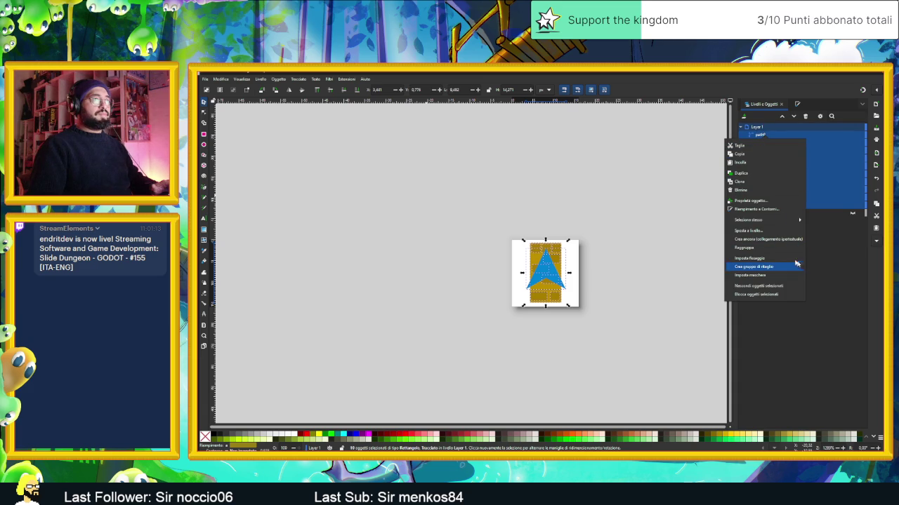
pyautogui.click(774, 248)
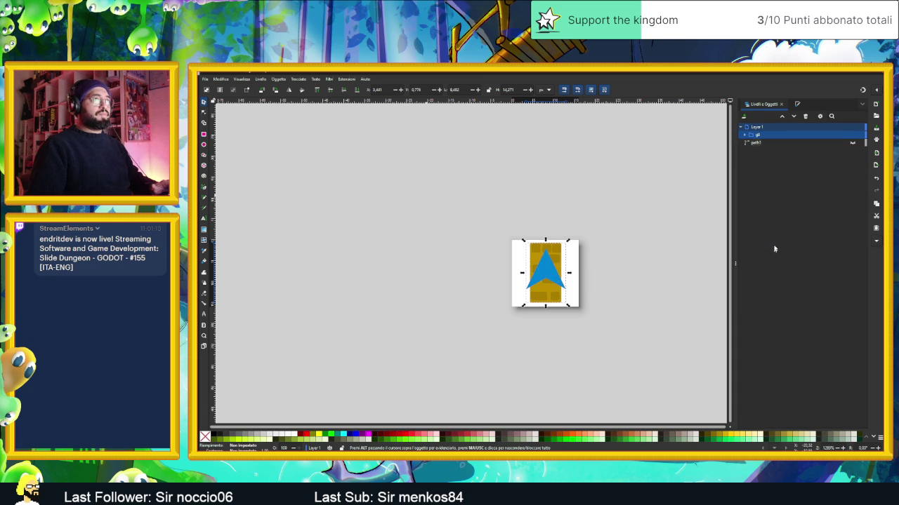
pyautogui.click(744, 135)
pyautogui.click(744, 135)
# Cut the leftover path1 out of the layer.
pyautogui.click(747, 143)
pyautogui.rightClick(819, 145)
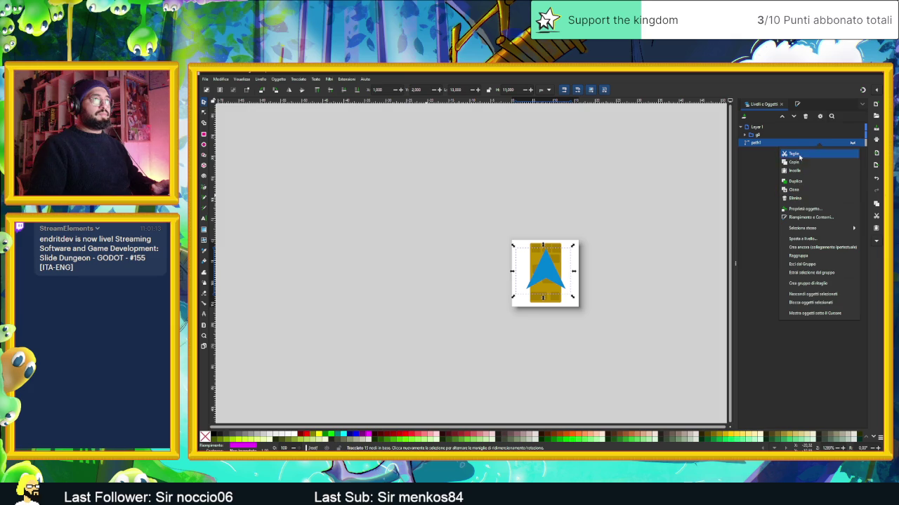
pyautogui.click(800, 156)
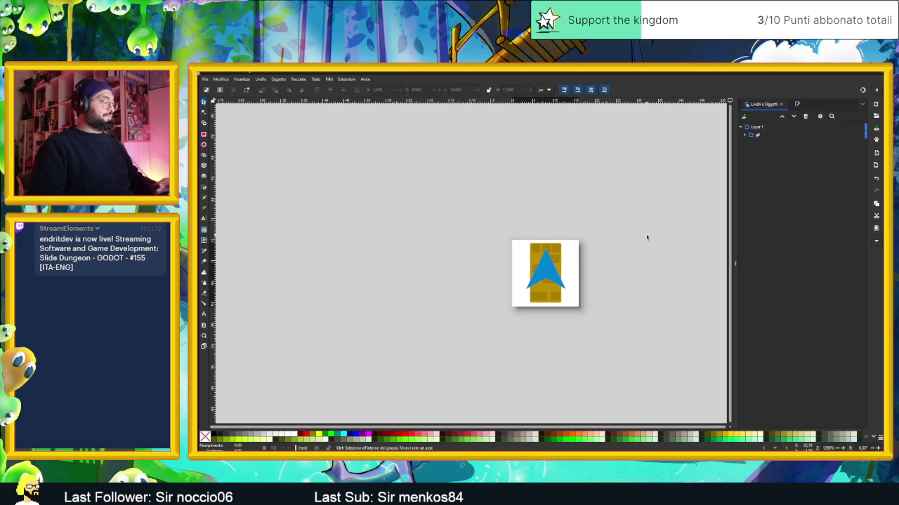
pyautogui.hotkey('alt', 'Tab')
pyautogui.press('Return')
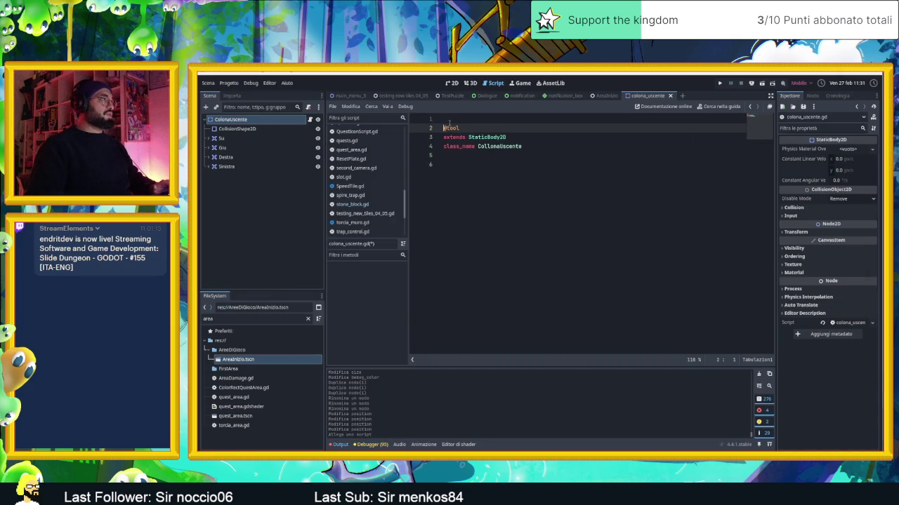
pyautogui.press('Up')
pyautogui.write('@icon')
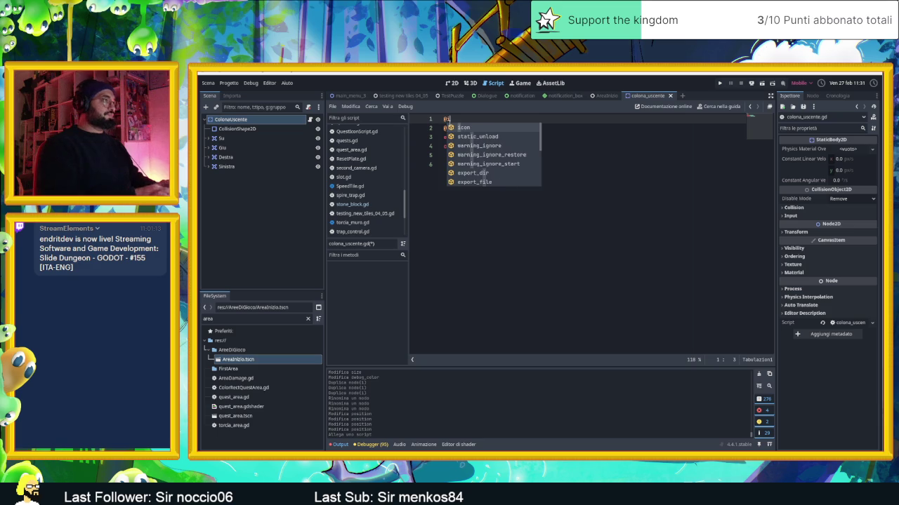
pyautogui.press('Return')
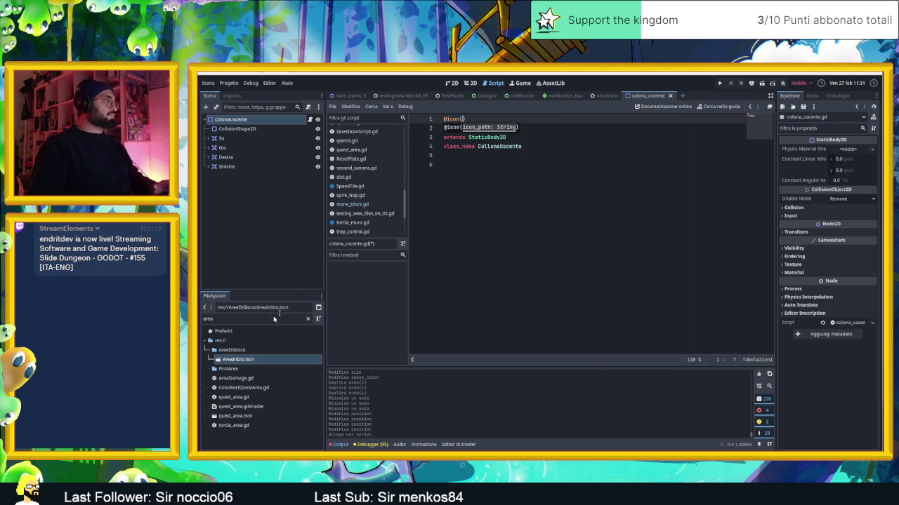
pyautogui.click(230, 319)
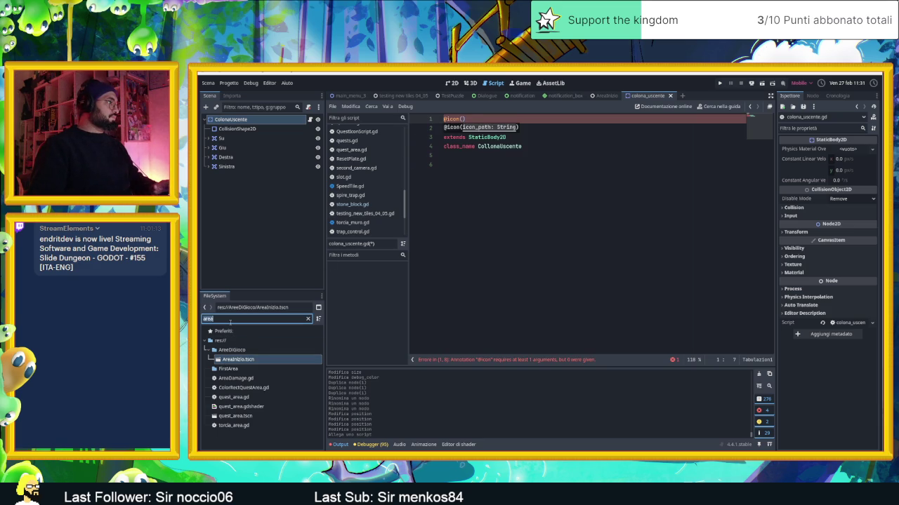
pyautogui.write('colo')
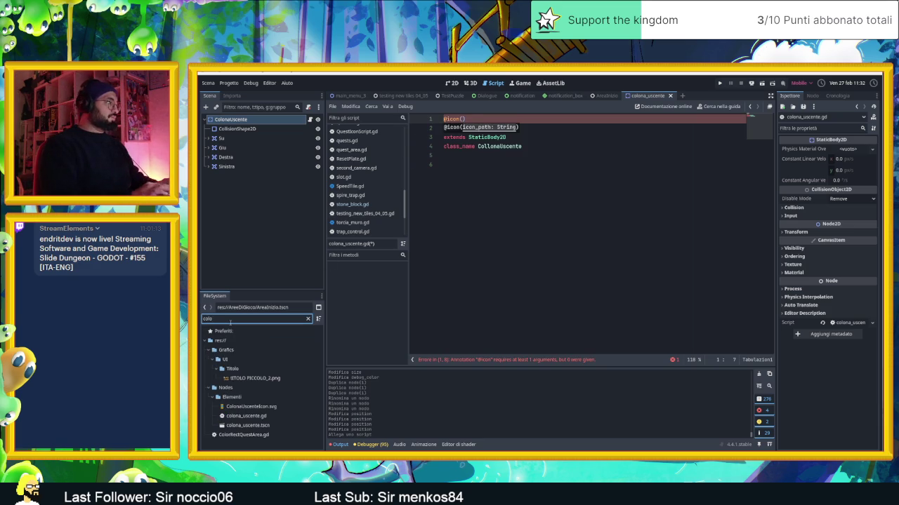
pyautogui.click(246, 407)
pyautogui.moveTo(233, 412); pyautogui.dragTo(464, 123)
pyautogui.click(527, 217)
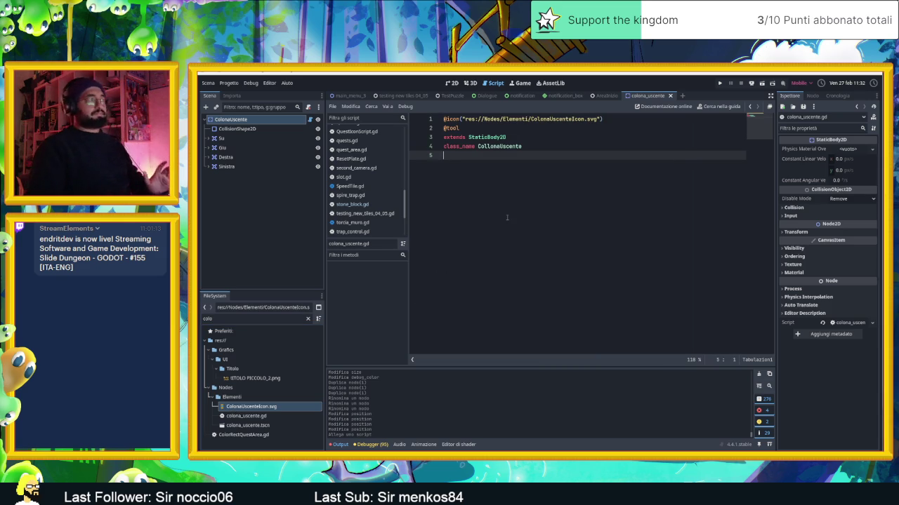
pyautogui.click(228, 83)
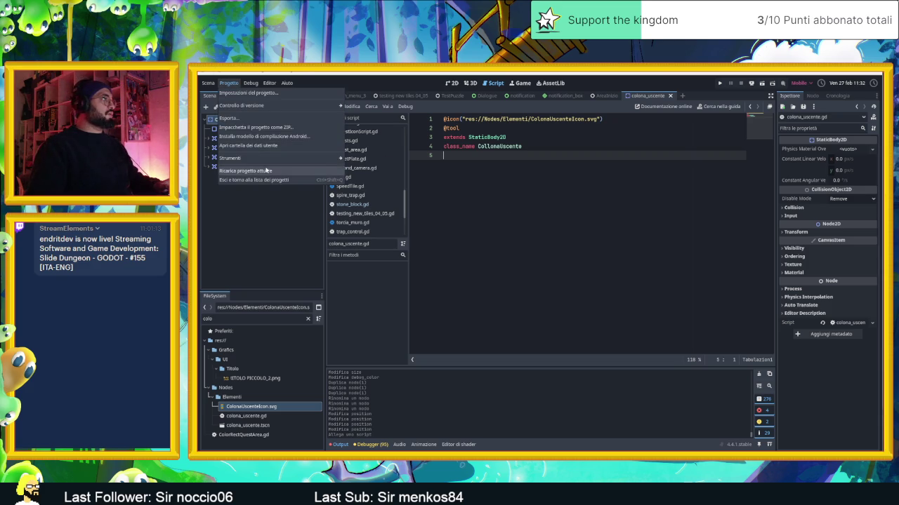
# Reload the current project and add a _ready() function stub below class_name.
pyautogui.click(255, 146)
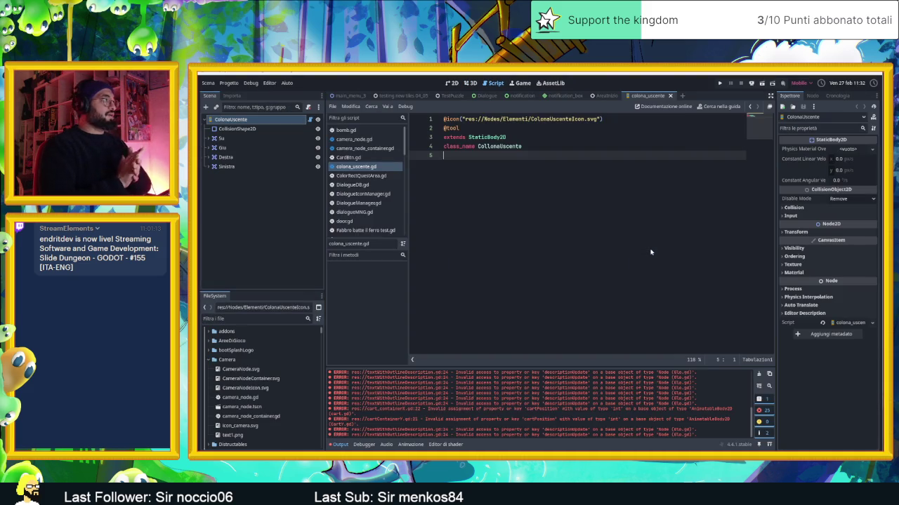
pyautogui.click(257, 189)
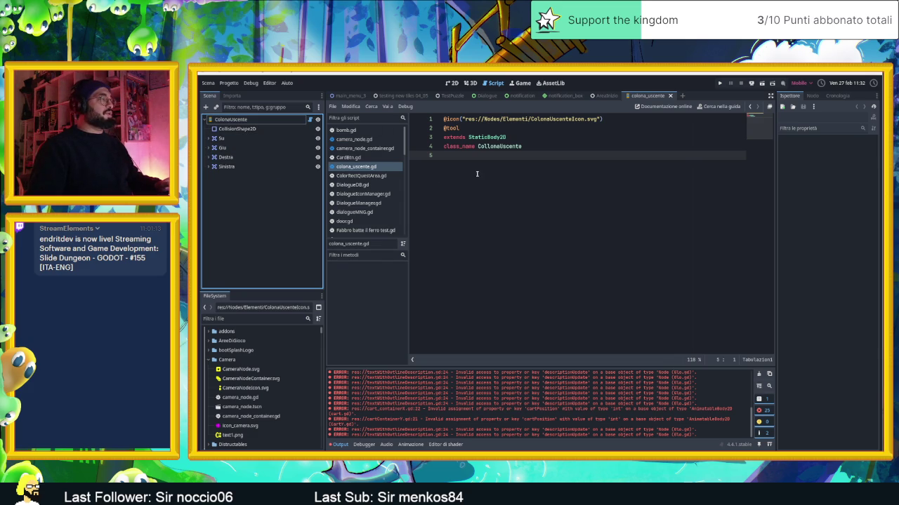
pyautogui.press('Return')
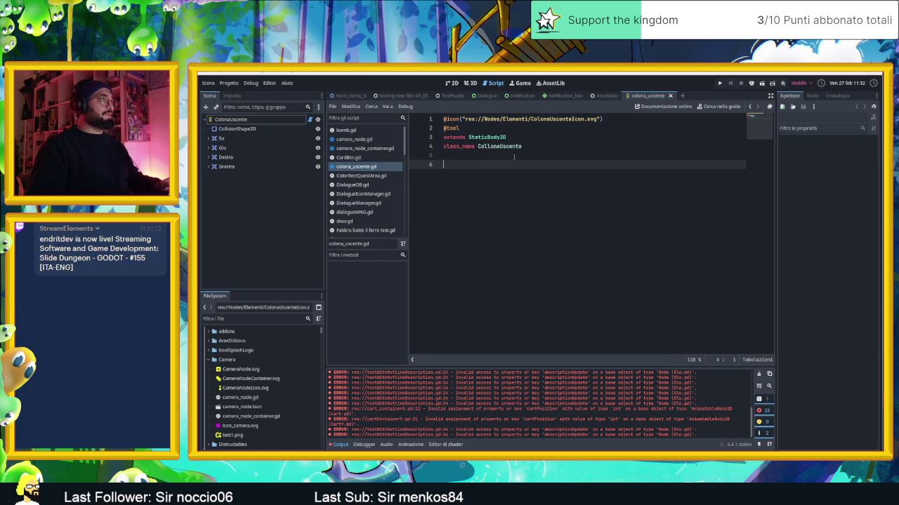
pyautogui.write('func _rea')
pyautogui.press('Return')
pyautogui.write('if E')
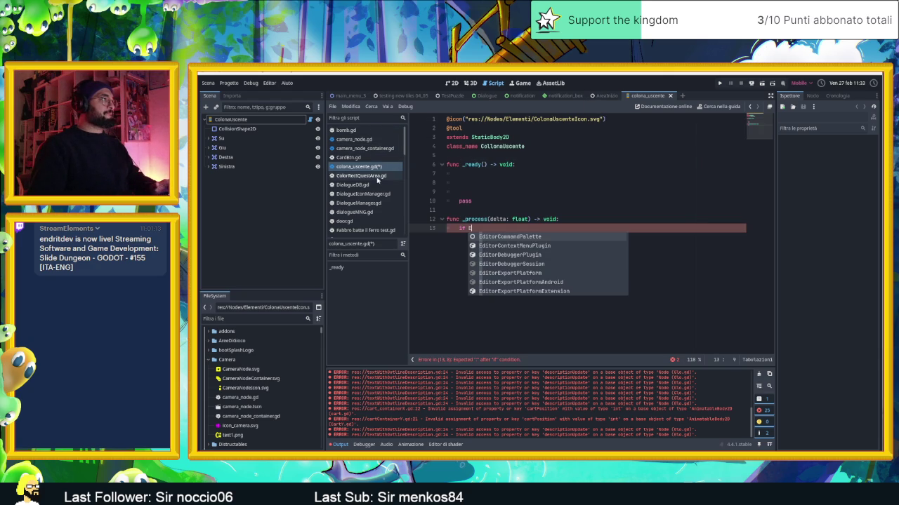
# Open and read the PressurePlate script from the AreaInizio scene.
pyautogui.click(604, 96)
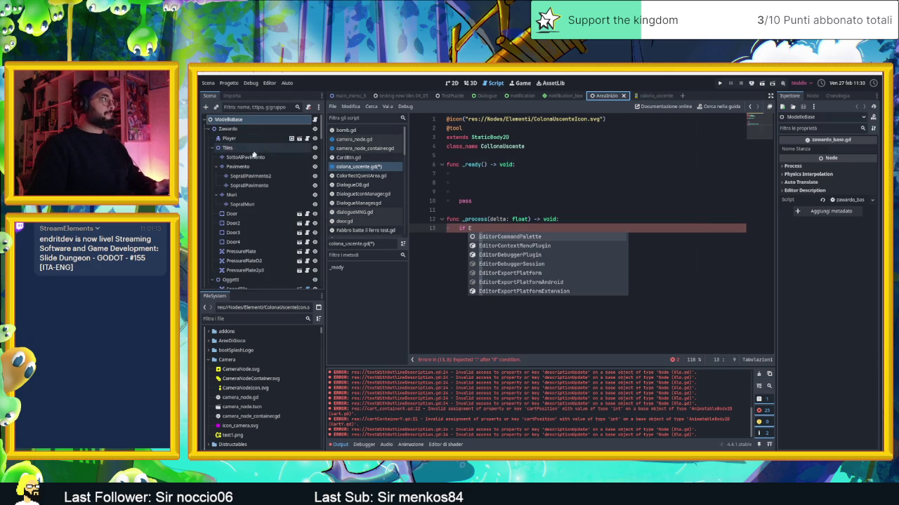
pyautogui.click(288, 252)
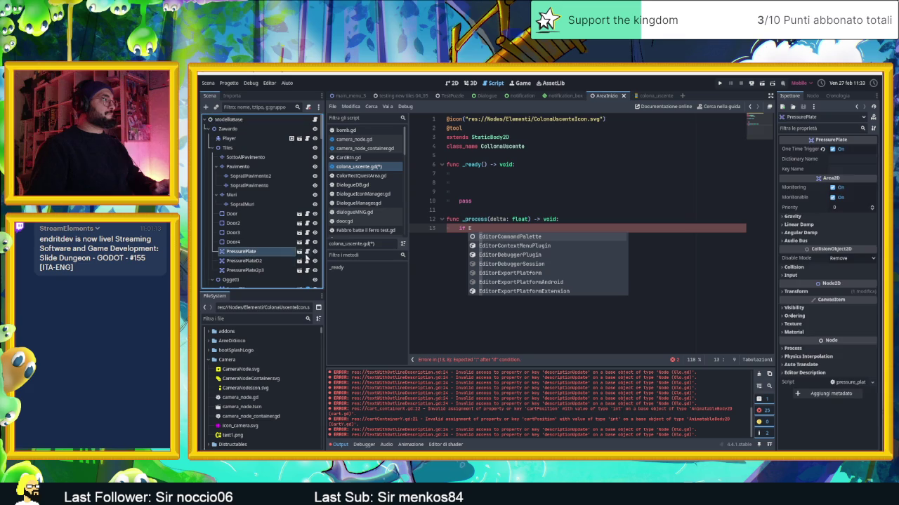
pyautogui.click(306, 252)
pyautogui.scroll(1, 517, 238)
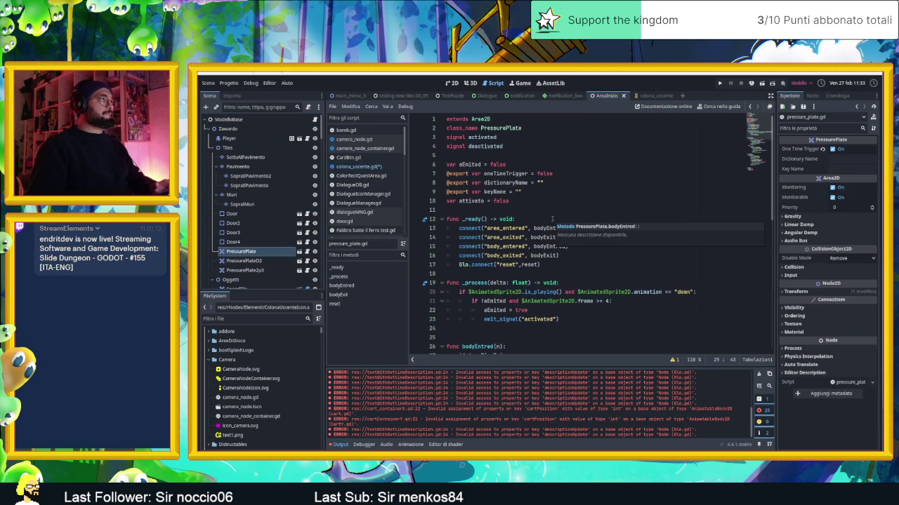
pyautogui.scroll(-1, 553, 219)
pyautogui.scroll(-1, 553, 219)
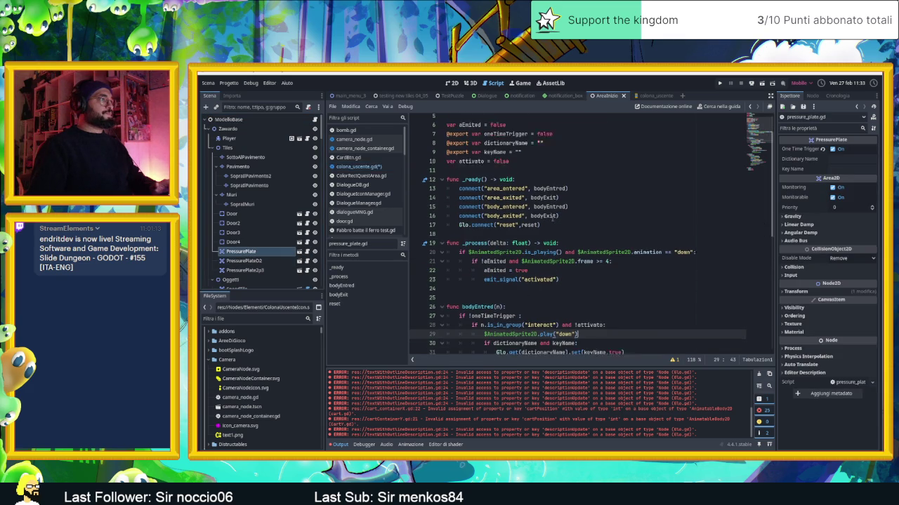
pyautogui.scroll(-1, 552, 220)
pyautogui.scroll(1, 552, 220)
pyautogui.scroll(1, 553, 220)
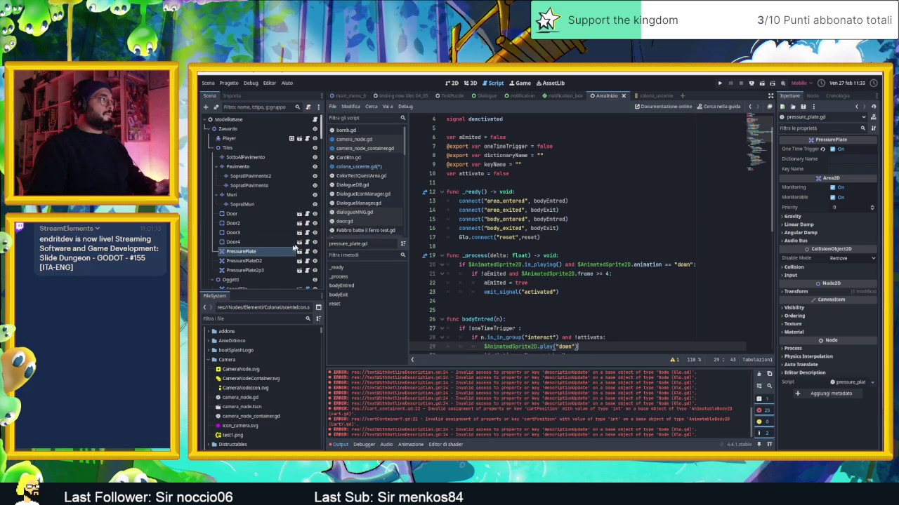
pyautogui.scroll(-1, 251, 217)
pyautogui.scroll(-2, 252, 217)
pyautogui.scroll(-2, 253, 216)
# Open the SpeedTile script to review it, then return to the colona_uscente scene.
pyautogui.click(255, 214)
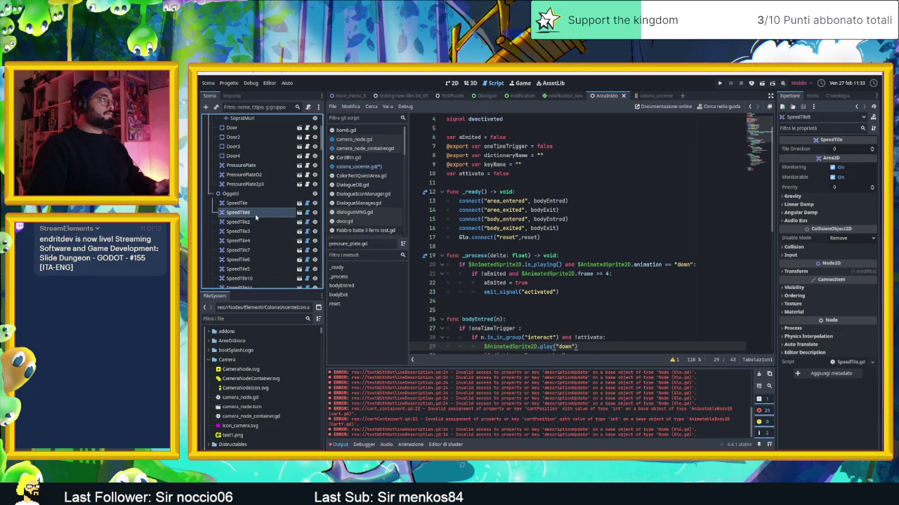
pyautogui.click(306, 212)
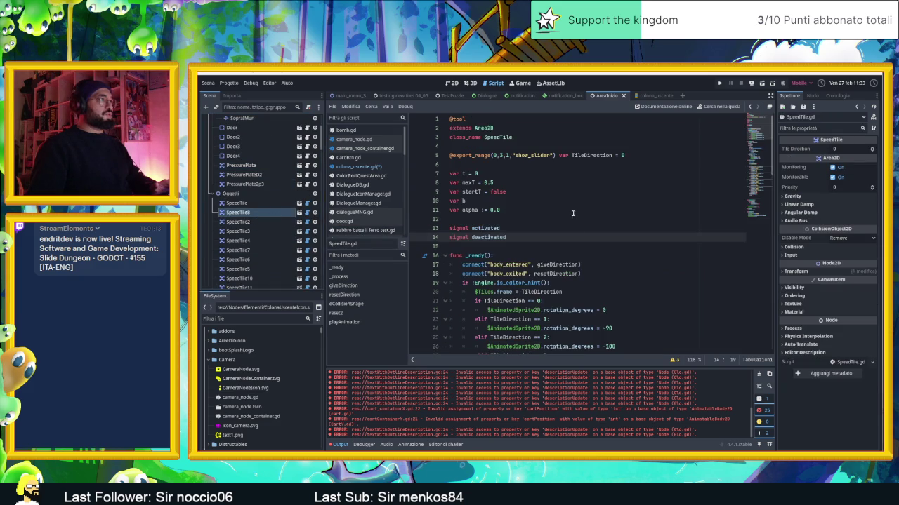
pyautogui.scroll(-2, 573, 213)
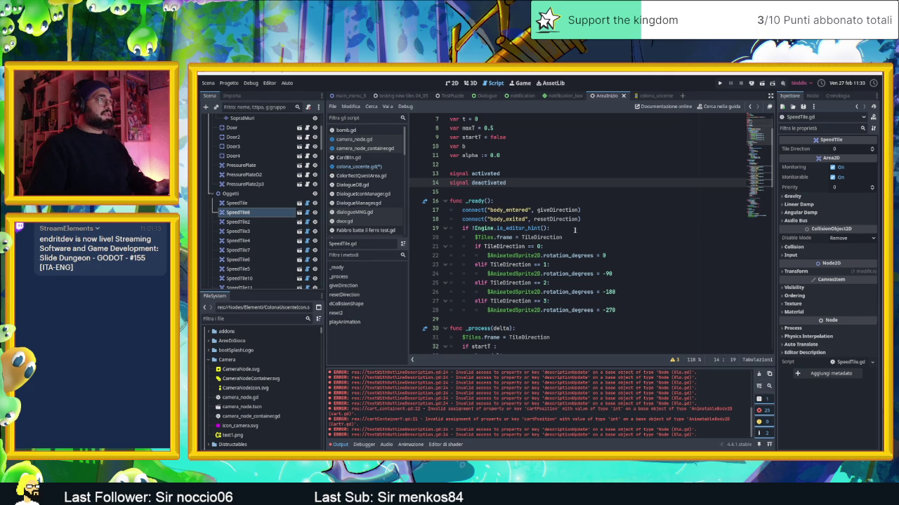
pyautogui.click(653, 96)
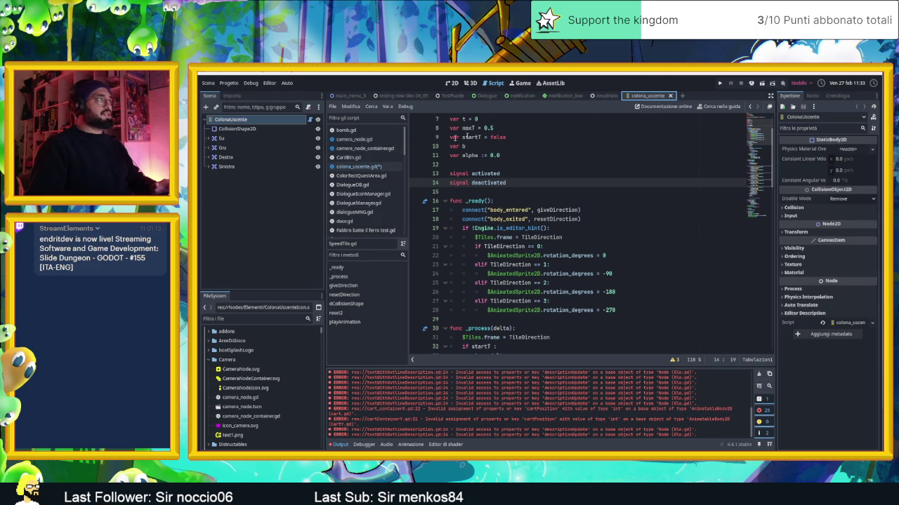
# Add an `if Engine.is_editor_hint():` check inside _process in colona_uscente.gd.
pyautogui.click(310, 119)
pyautogui.write('if E')
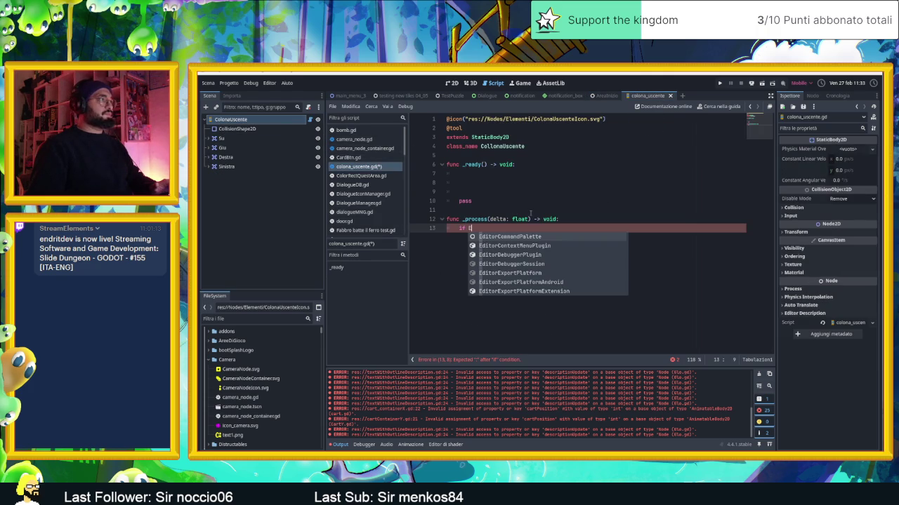
pyautogui.write('ngine')
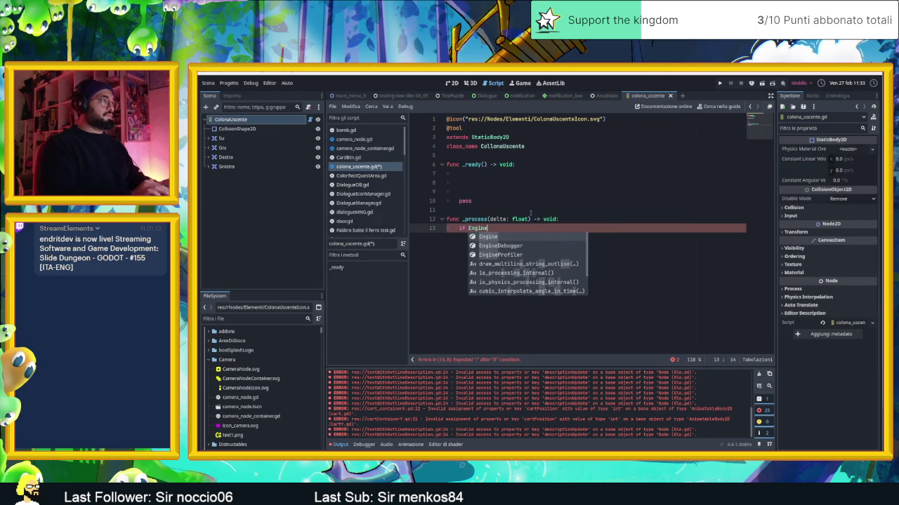
pyautogui.write('.is_e')
pyautogui.press('Return')
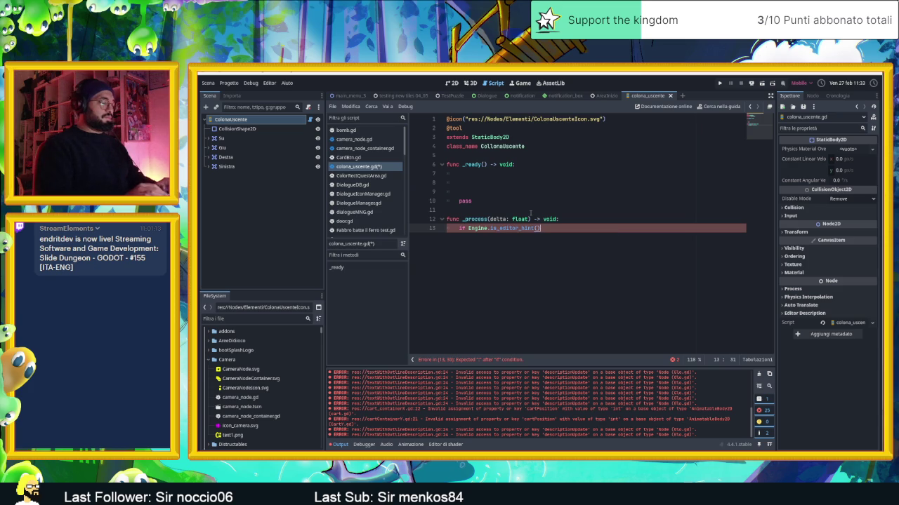
pyautogui.write(':')
pyautogui.press('Return')
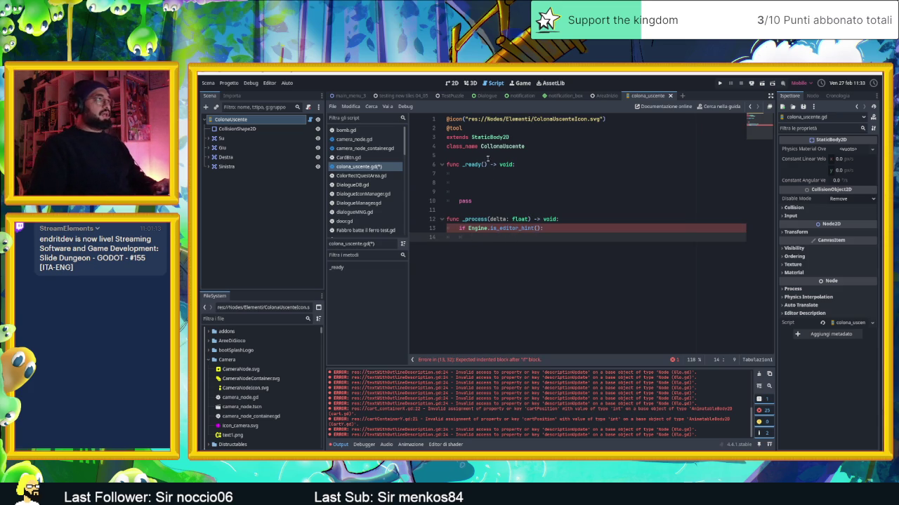
pyautogui.click(487, 155)
pyautogui.press('Return')
pyautogui.press('Return')
pyautogui.press('Return')
pyautogui.click(482, 166)
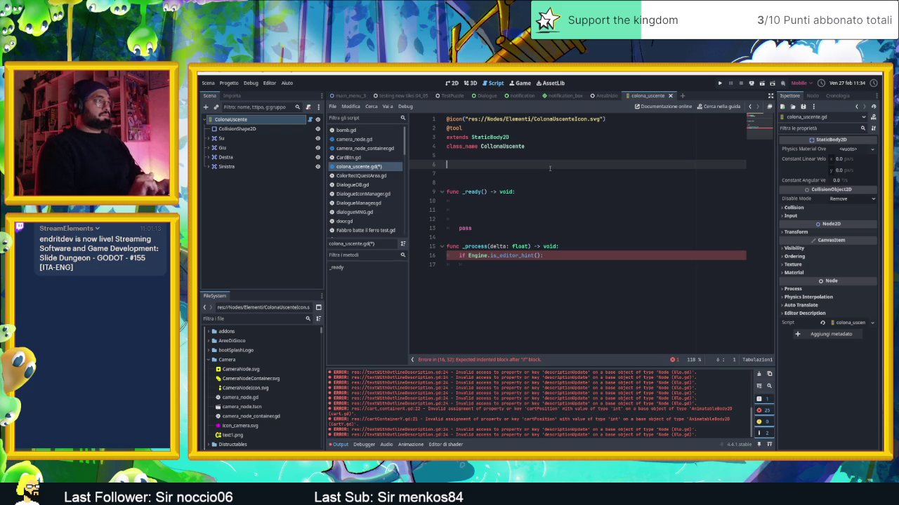
pyautogui.write('ifeng')
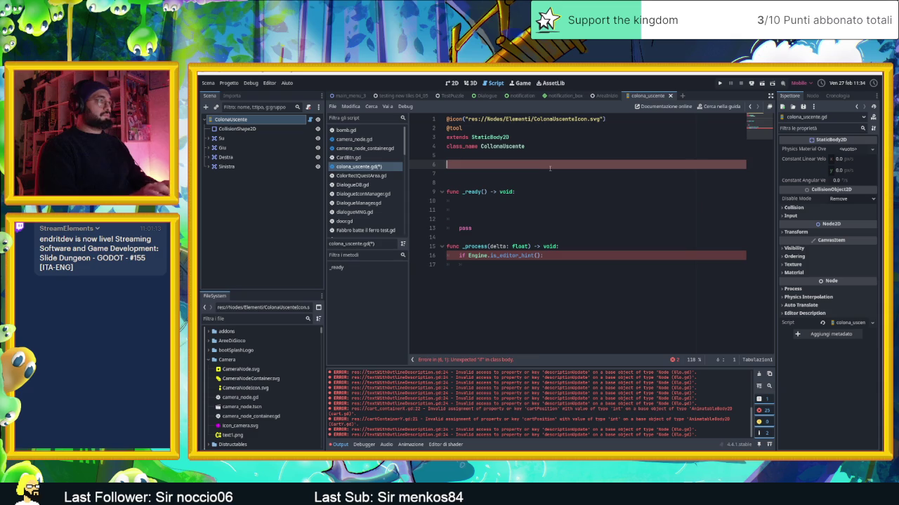
pyautogui.write('@exp')
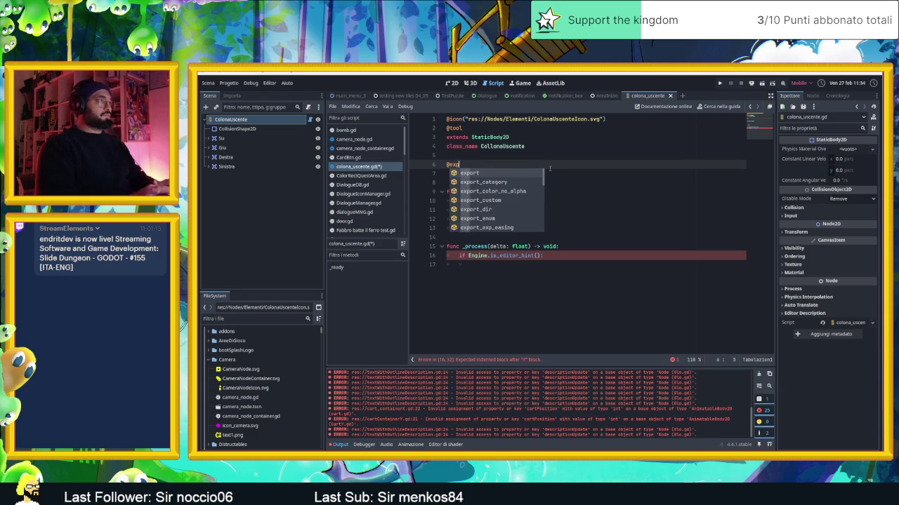
pyautogui.press('Return')
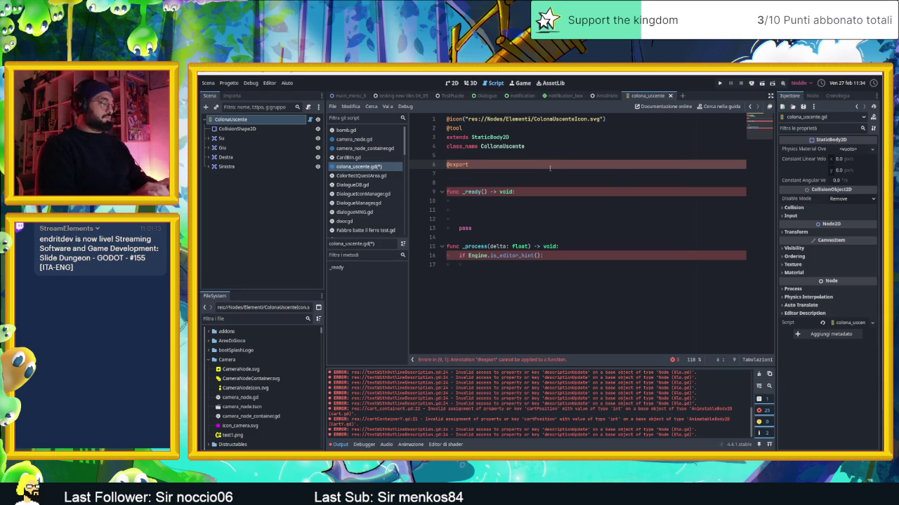
pyautogui.write('va')
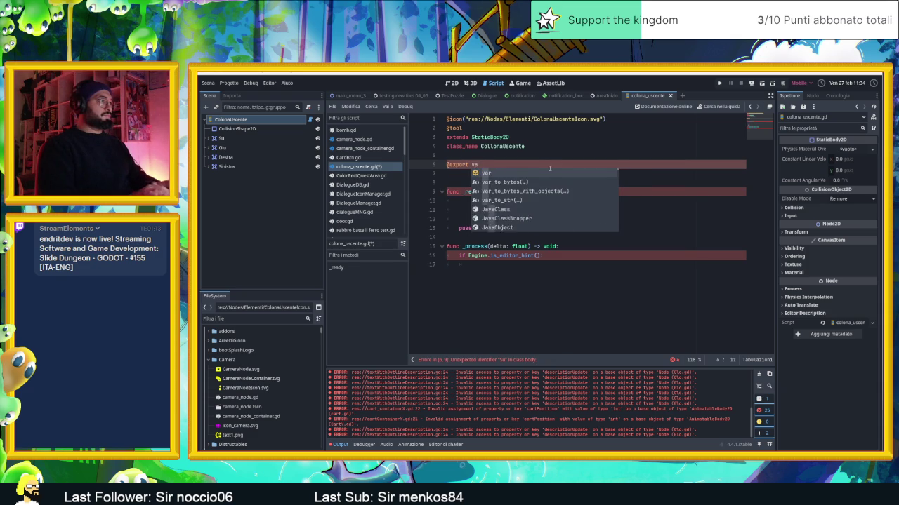
pyautogui.write('r su')
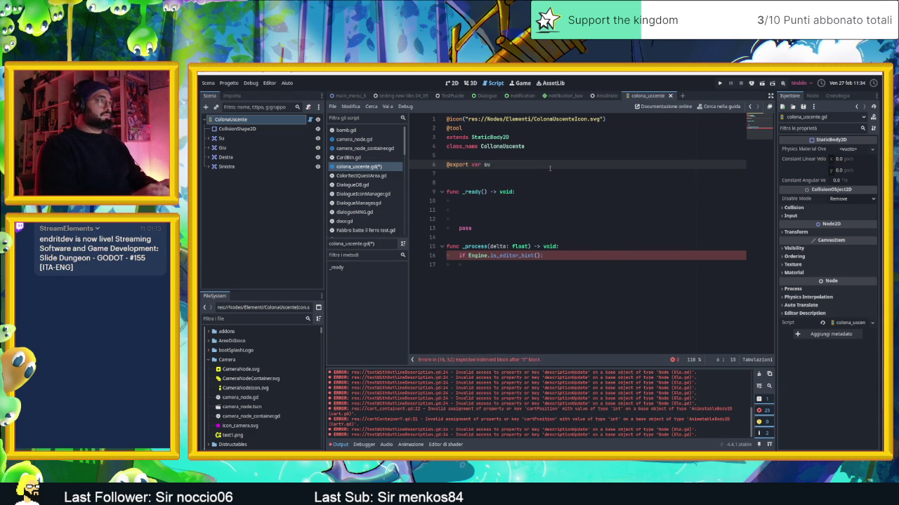
pyautogui.write('Si')
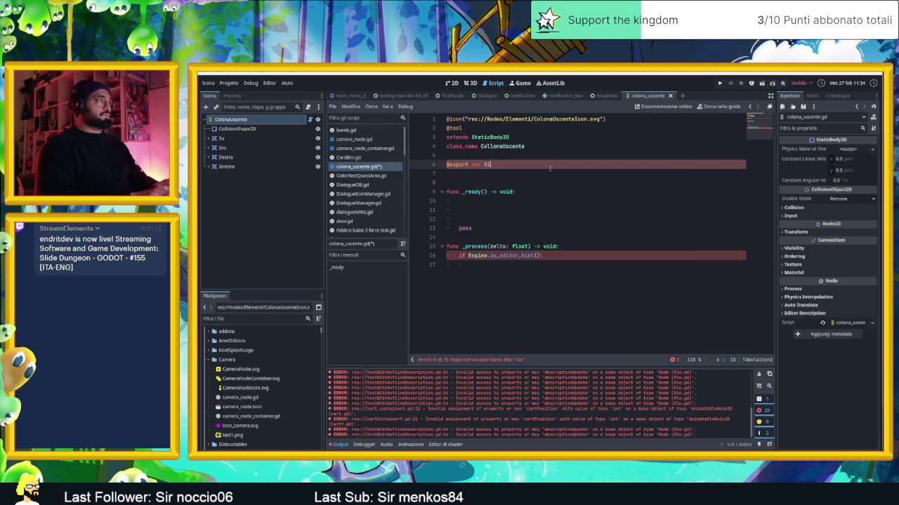
pyautogui.press('BackSpace')
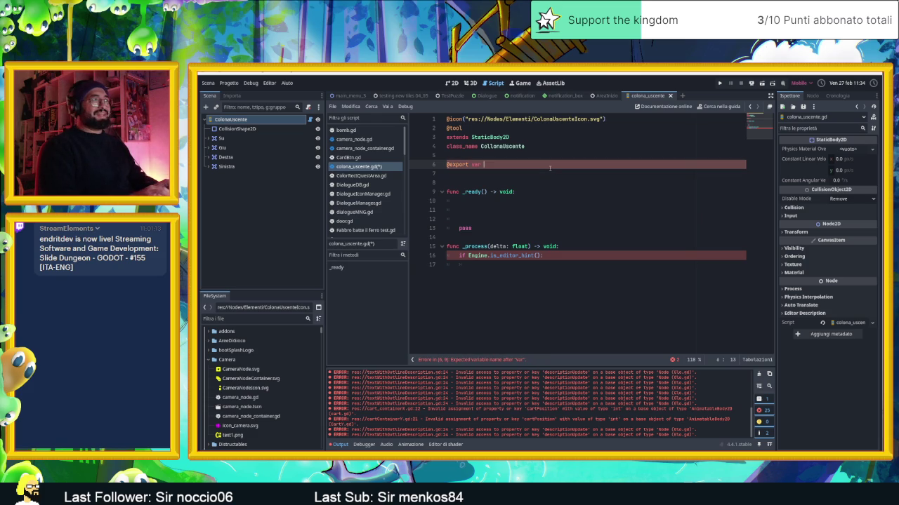
pyautogui.write('up')
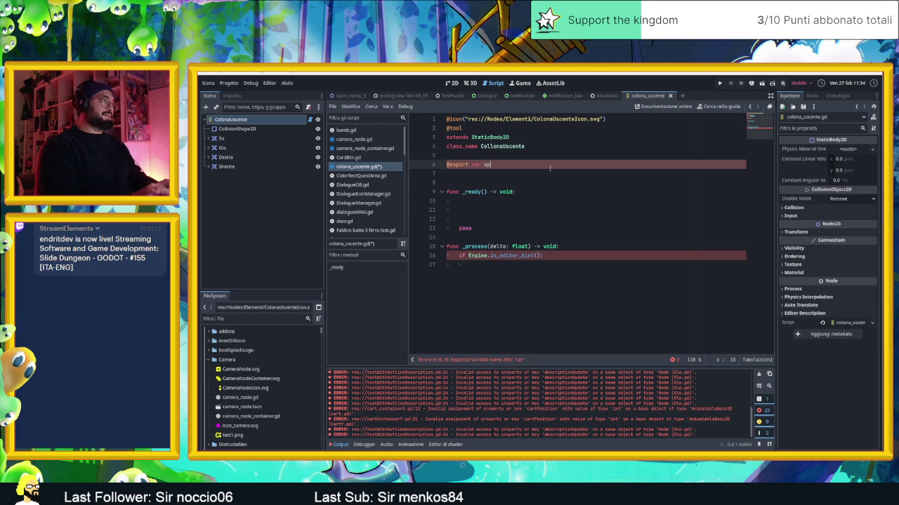
pyautogui.write(' : b')
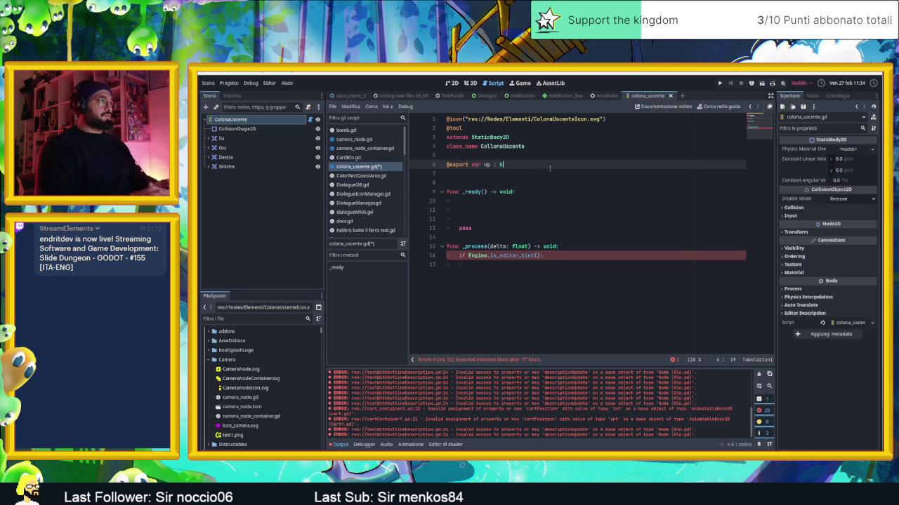
pyautogui.write('ool = fa')
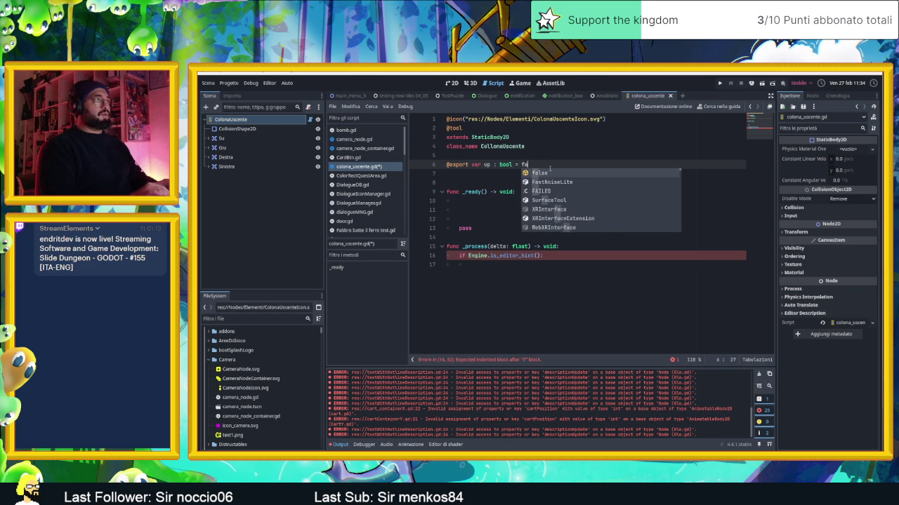
pyautogui.write('ls')
pyautogui.press('Return')
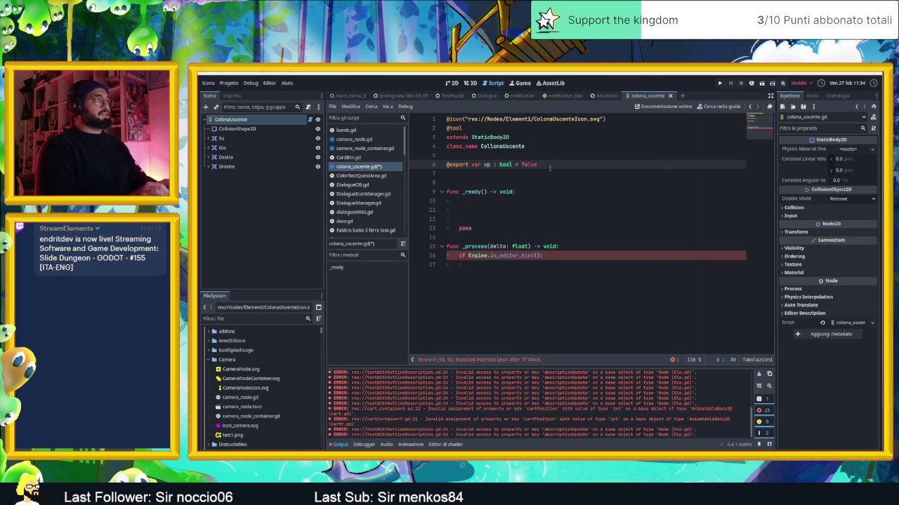
# Duplicate the up export three times, renaming the copies down, left and right.
pyautogui.hotkey('ctrl', 'shift', 'd')
pyautogui.hotkey('ctrl', 'shift', 'd')
pyautogui.hotkey('ctrl', 'shift', 'd')
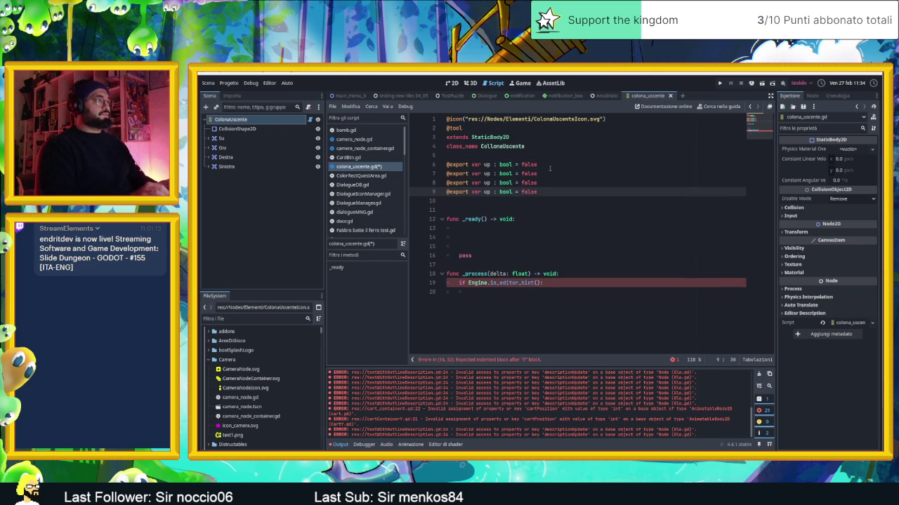
pyautogui.click(485, 173)
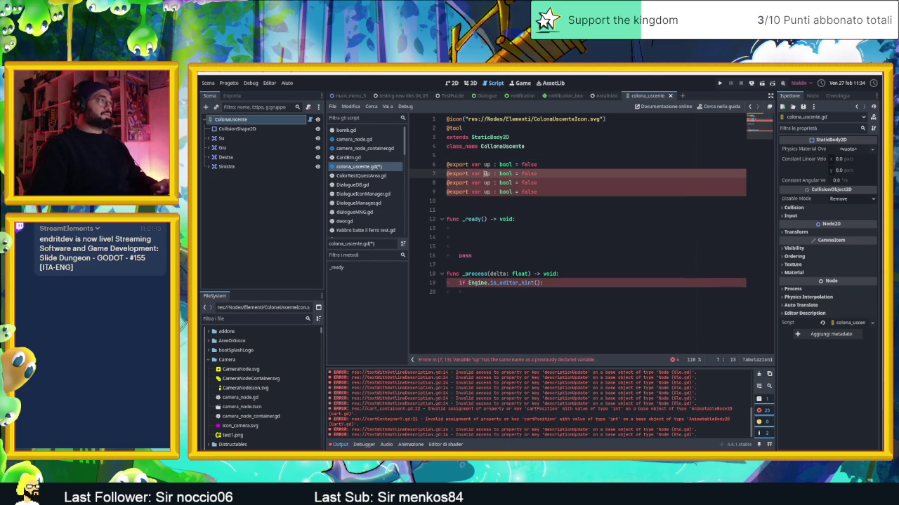
pyautogui.doubleClick(484, 173)
pyautogui.write('dow')
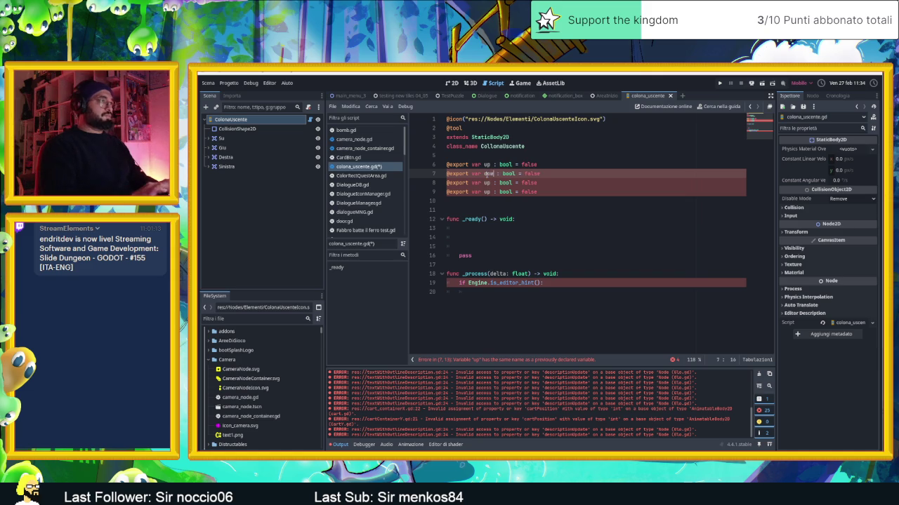
pyautogui.write('n')
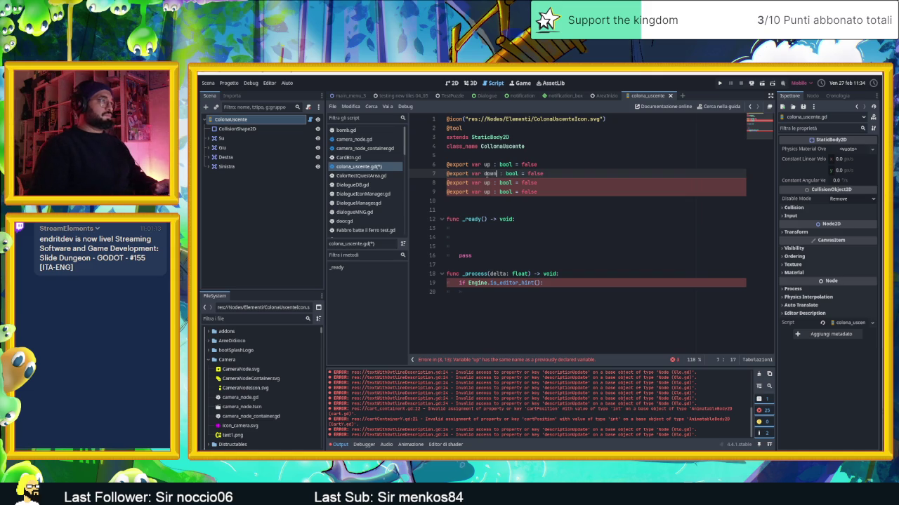
pyautogui.doubleClick(486, 183)
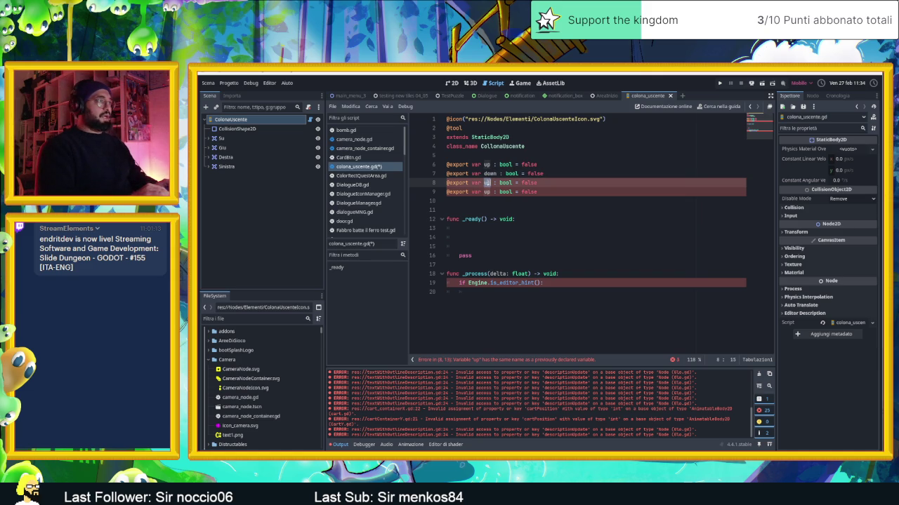
pyautogui.write('left')
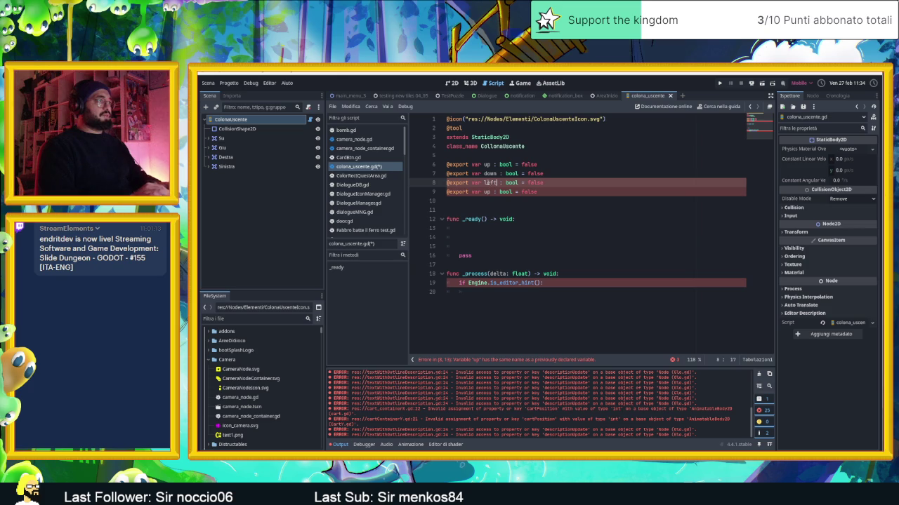
pyautogui.doubleClick(486, 191)
pyautogui.write('ri')
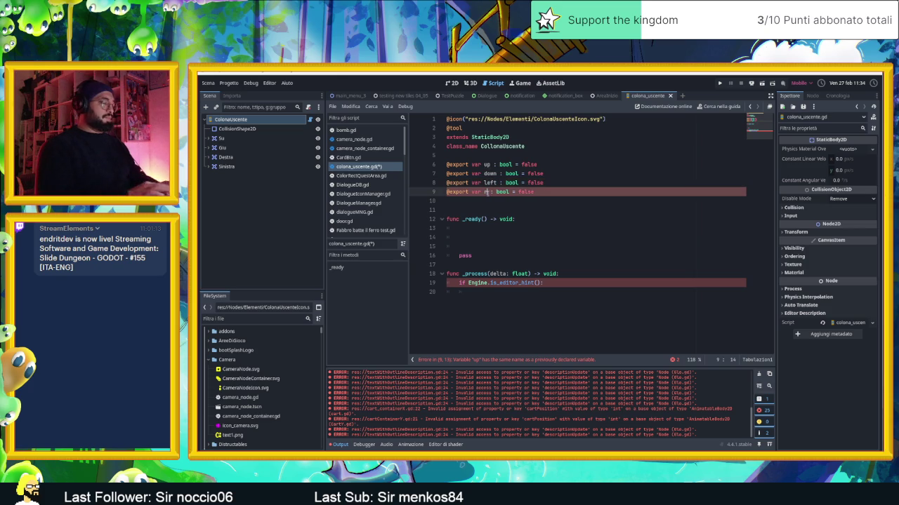
pyautogui.write('ght')
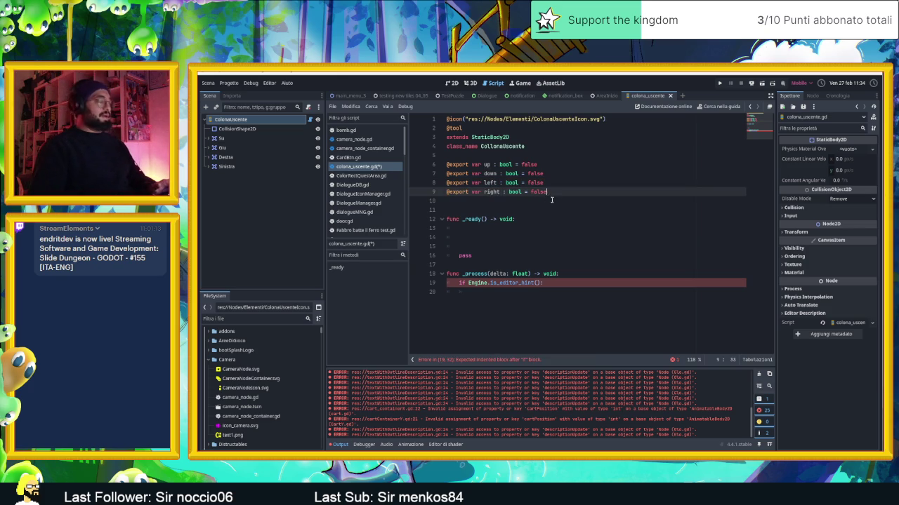
pyautogui.click(519, 292)
pyautogui.press('Return')
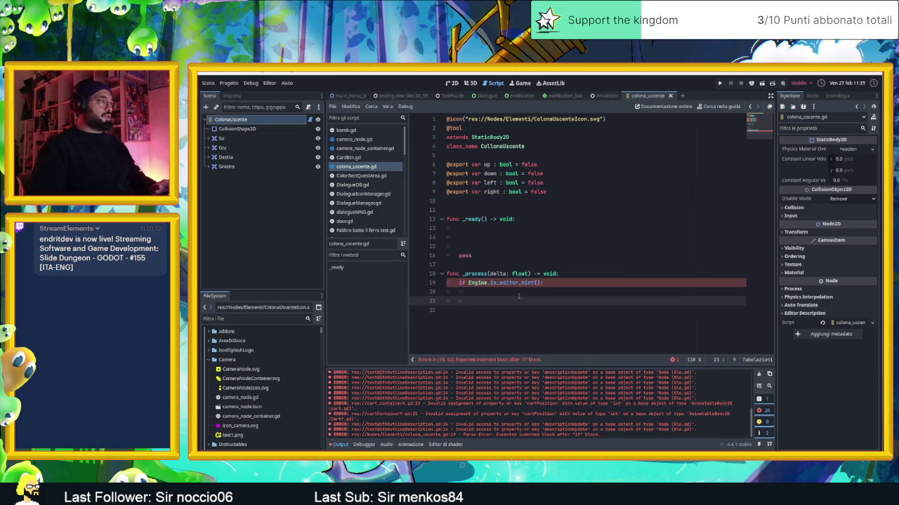
# Add `pass` inside the is_editor_hint() block, hiding the music player window along the way.
pyautogui.press('Return')
pyautogui.write('pass')
pyautogui.click(567, 253)
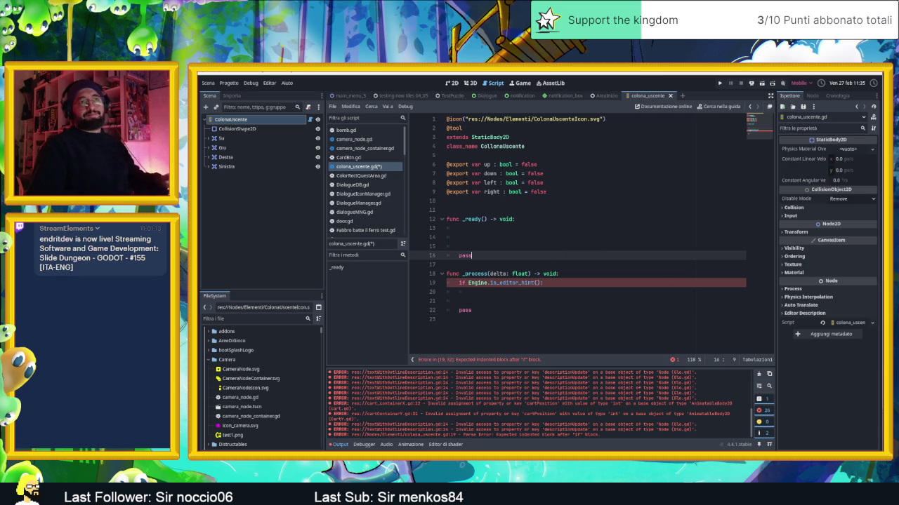
pyautogui.hotkey('alt', 'Tab')
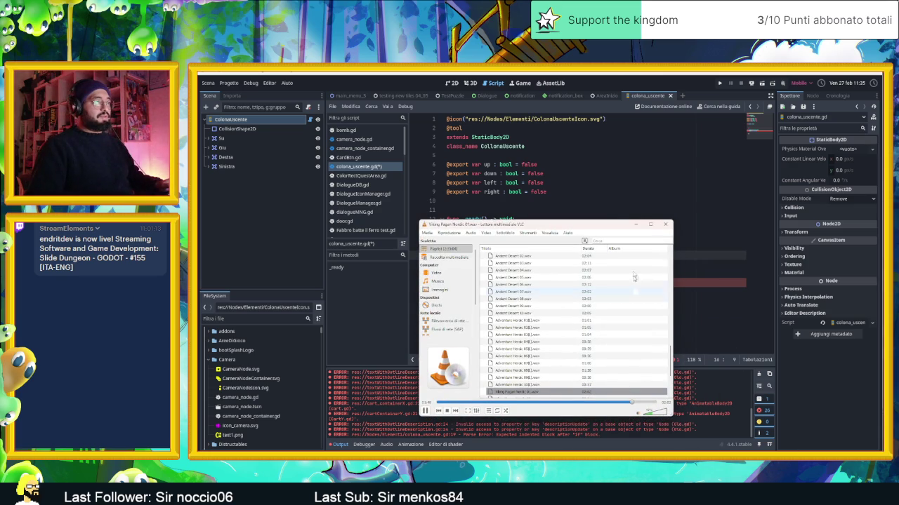
pyautogui.click(635, 225)
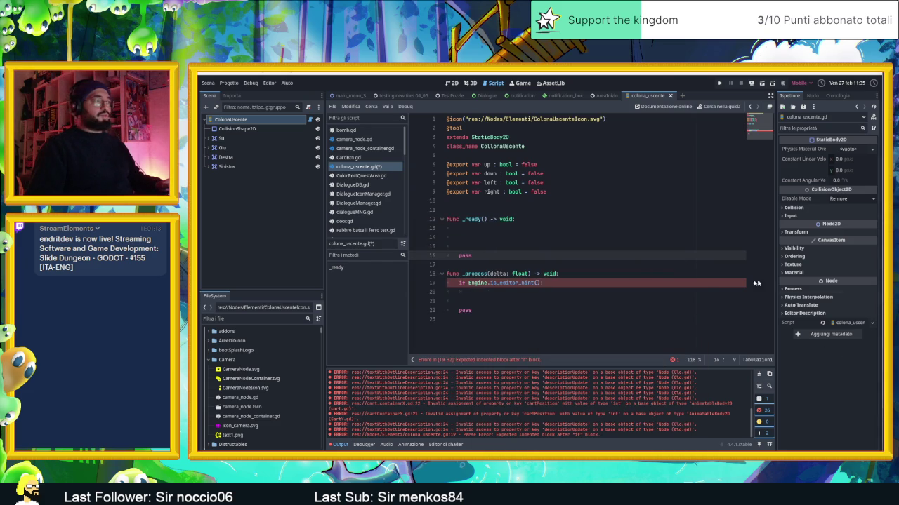
pyautogui.click(496, 237)
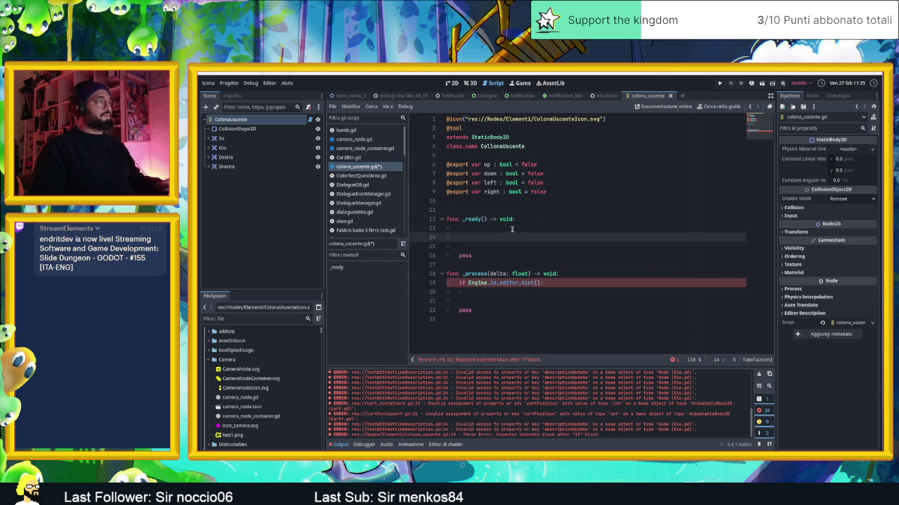
pyautogui.click(507, 300)
pyautogui.press('Return')
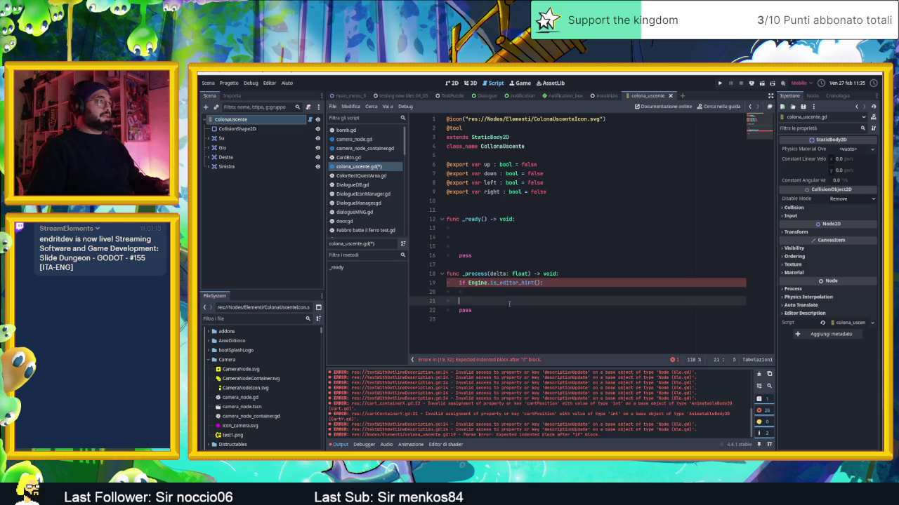
pyautogui.write('pass')
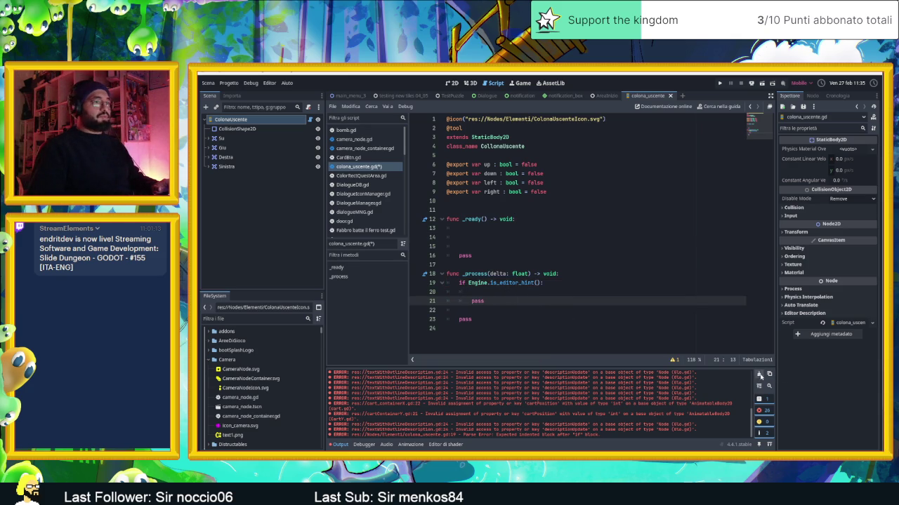
# Clear the old errors from the Output log and save colona_uscente.gd.
pyautogui.click(759, 376)
pyautogui.click(563, 292)
pyautogui.hotkey('ctrl', 's')
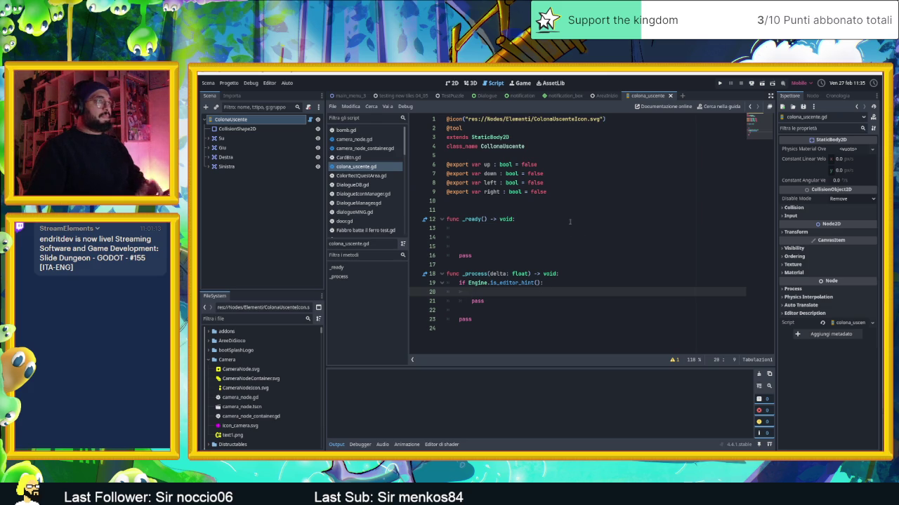
# Select ColonaUscente and revert its Up, Down, Left and Right toggles to their defaults.
pyautogui.click(234, 120)
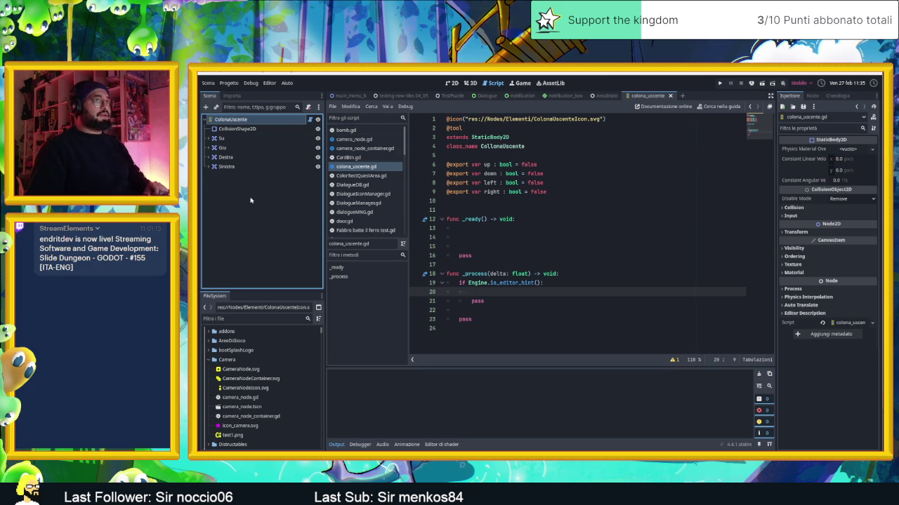
pyautogui.click(232, 120)
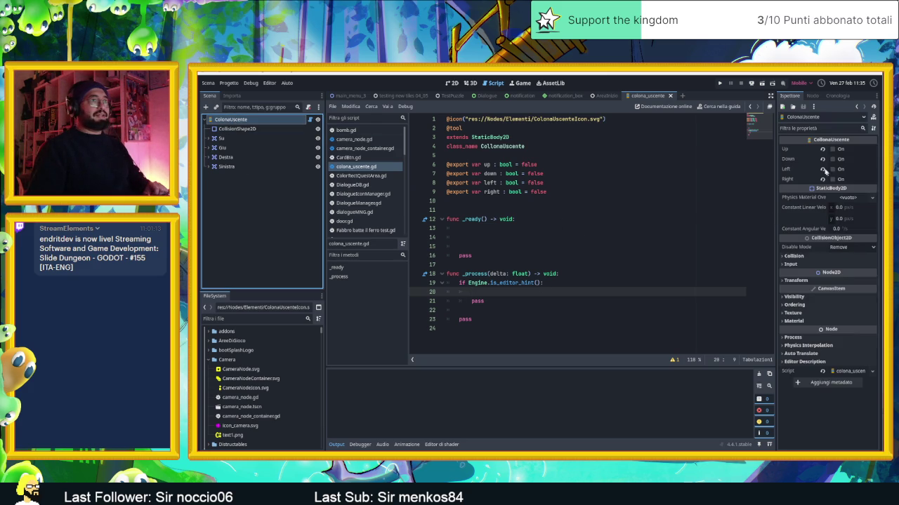
pyautogui.click(822, 149)
pyautogui.click(822, 159)
pyautogui.click(822, 170)
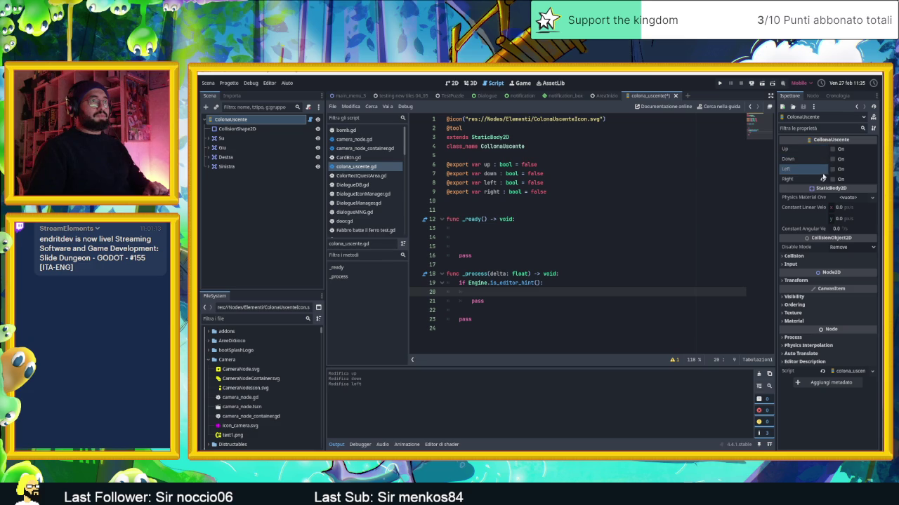
pyautogui.click(822, 179)
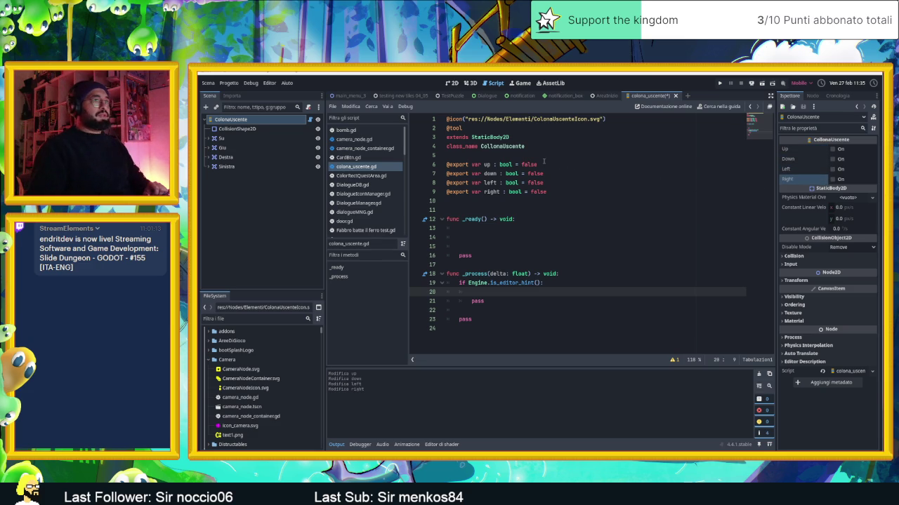
# Review the up, down and left export lines and the editor-hint block in the script.
pyautogui.click(492, 165)
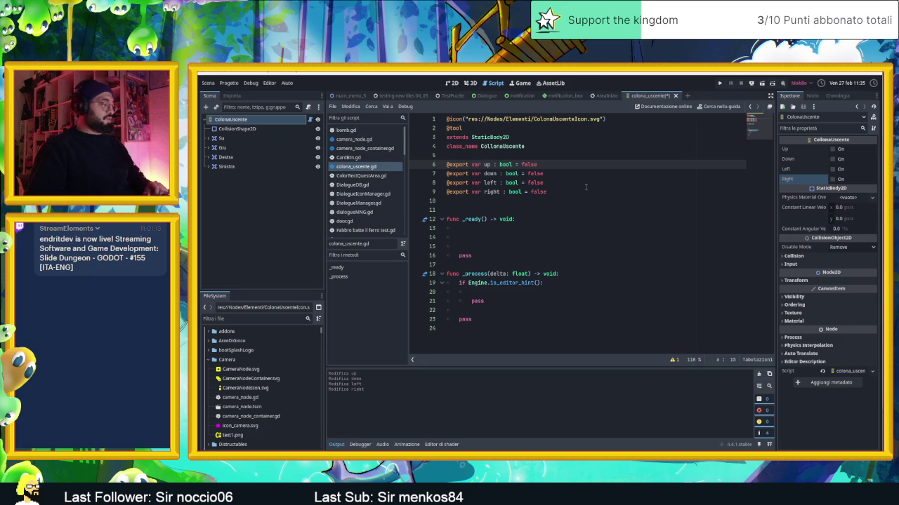
pyautogui.click(499, 175)
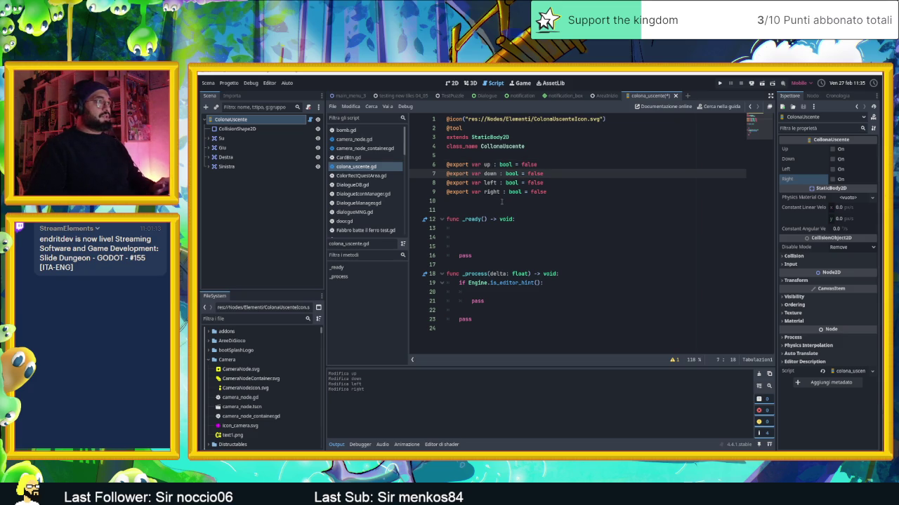
pyautogui.press('Down')
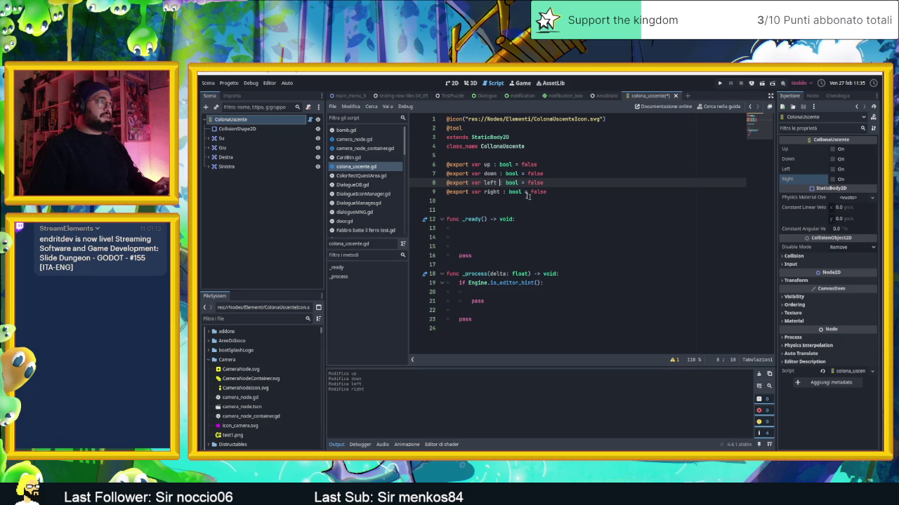
pyautogui.click(555, 199)
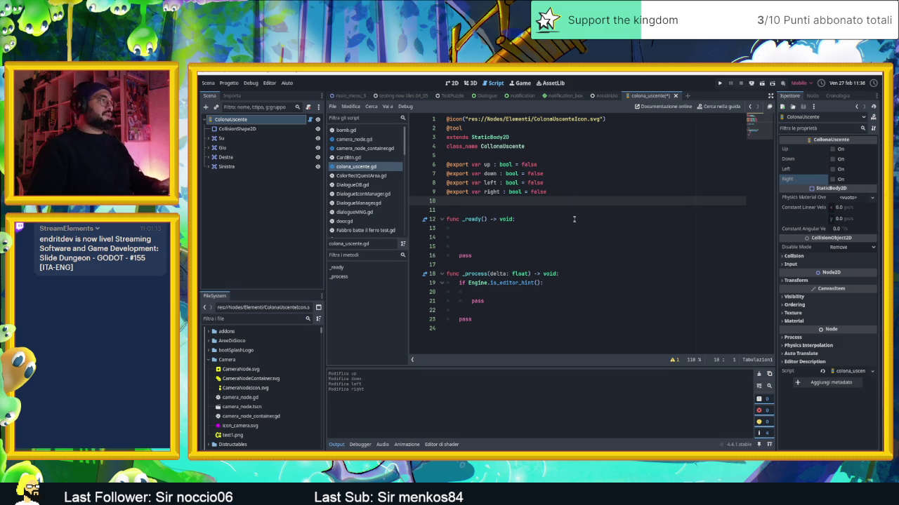
pyautogui.click(535, 294)
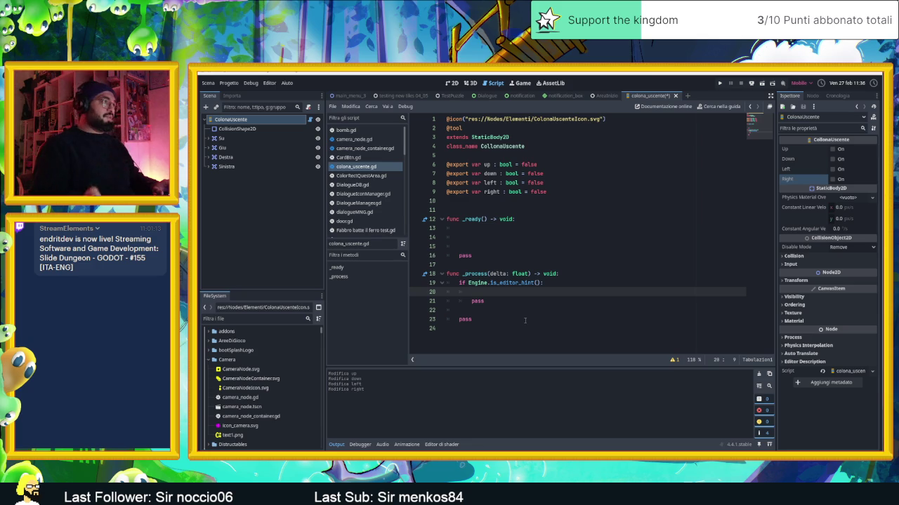
pyautogui.click(556, 168)
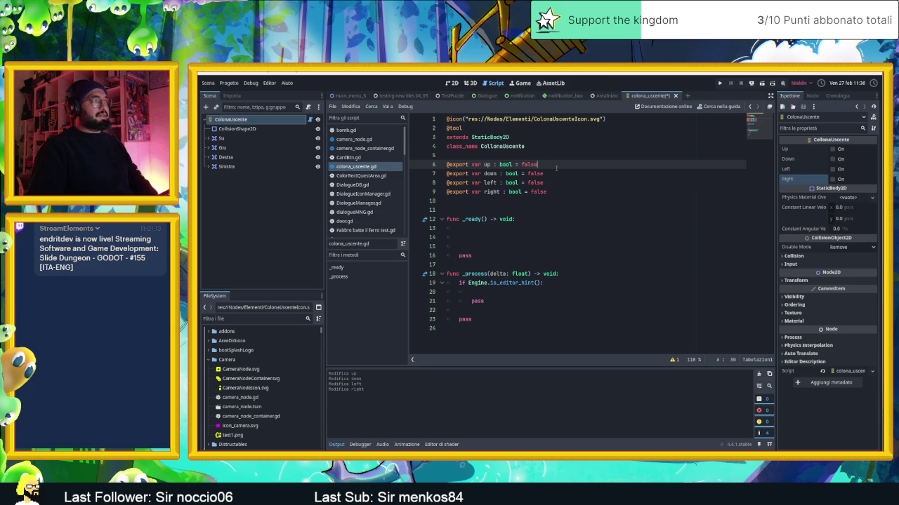
# Give the up export a `set(value):` setter line under its declaration.
pyautogui.press('Return')
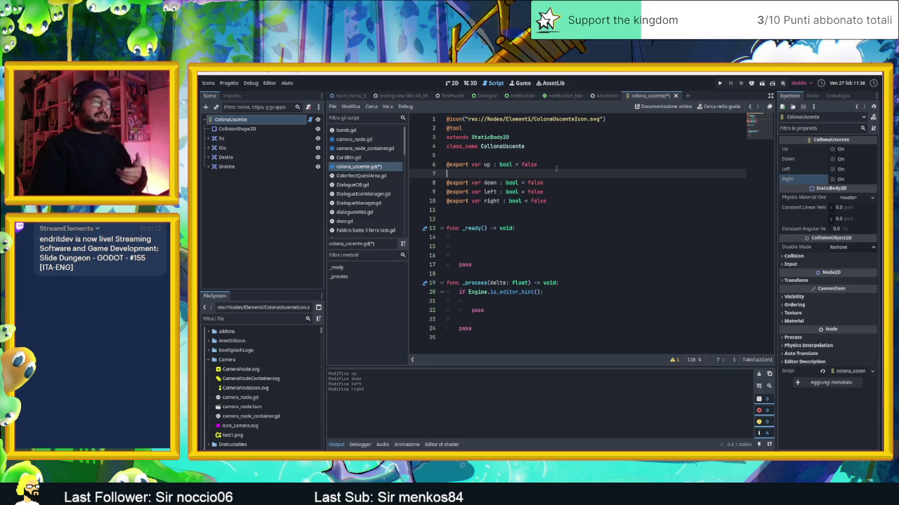
pyautogui.click(556, 164)
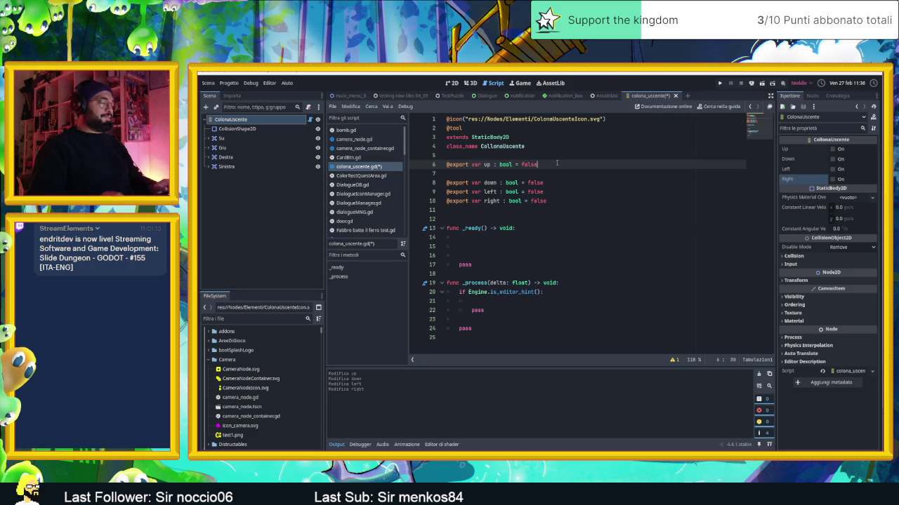
pyautogui.write(':')
pyautogui.press('Return')
pyautogui.write('set')
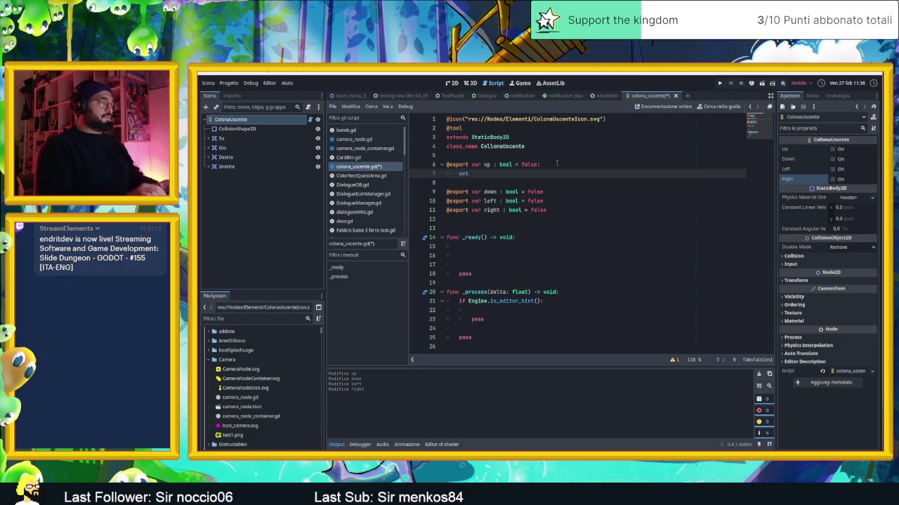
pyautogui.write('(val)ue):')
pyautogui.press('Return')
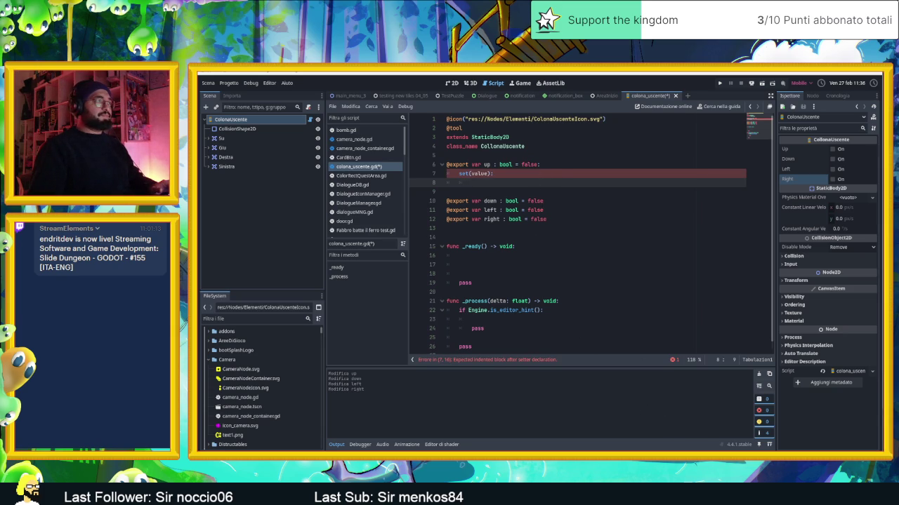
pyautogui.hotkey('alt', 'Tab')
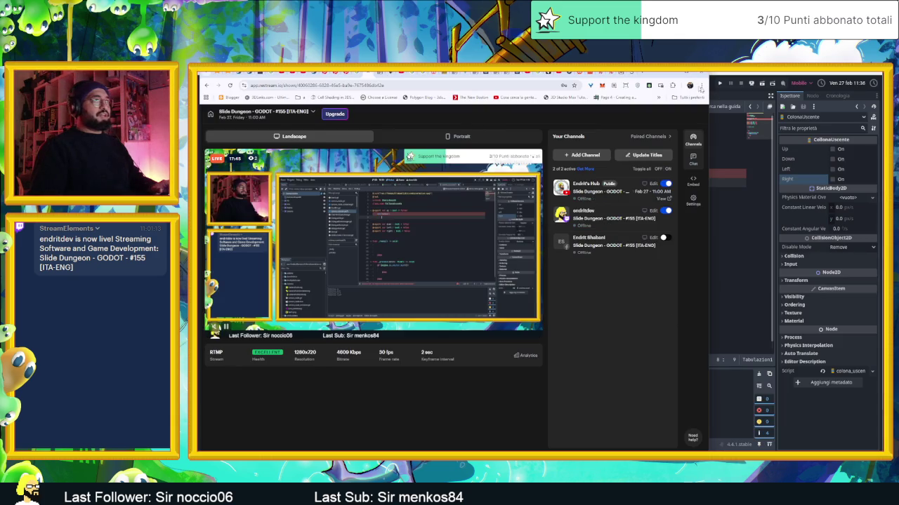
# Open gemini.google.com in a new Chrome tab and start a Godot Expert Gem chat.
pyautogui.click(684, 75)
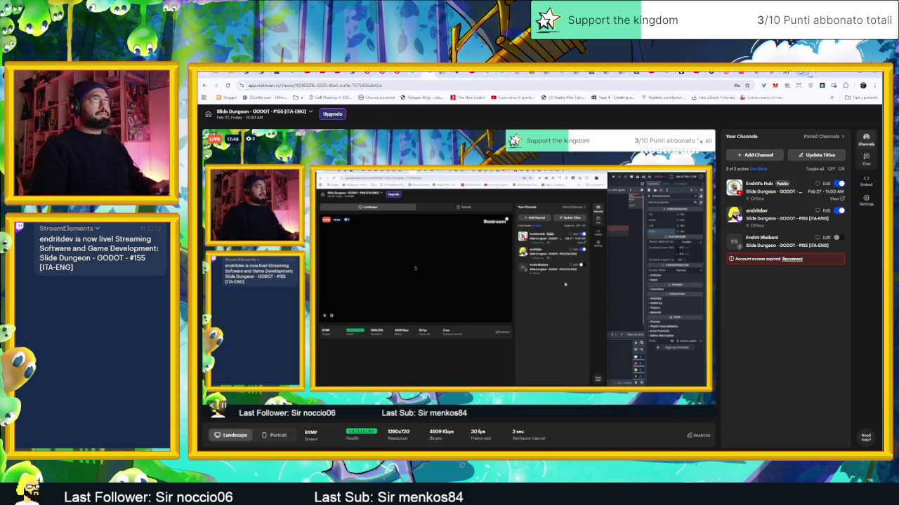
pyautogui.click(808, 74)
pyautogui.write('gemini.google.com/?hl=it')
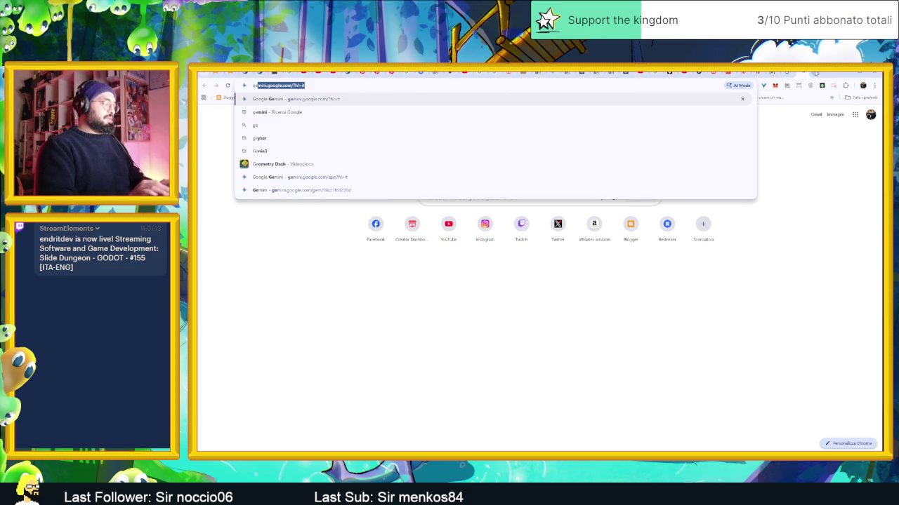
pyautogui.press('Return')
pyautogui.click(232, 180)
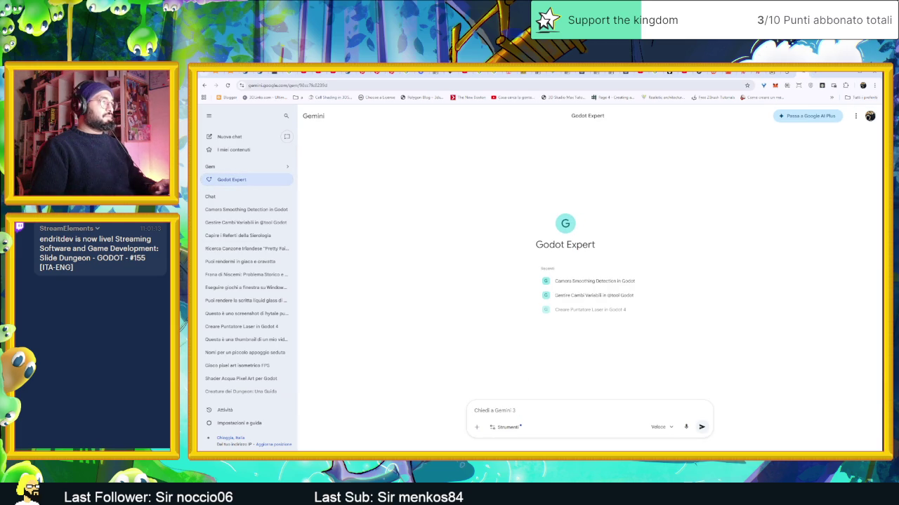
pyautogui.write('p puoi spiegare')
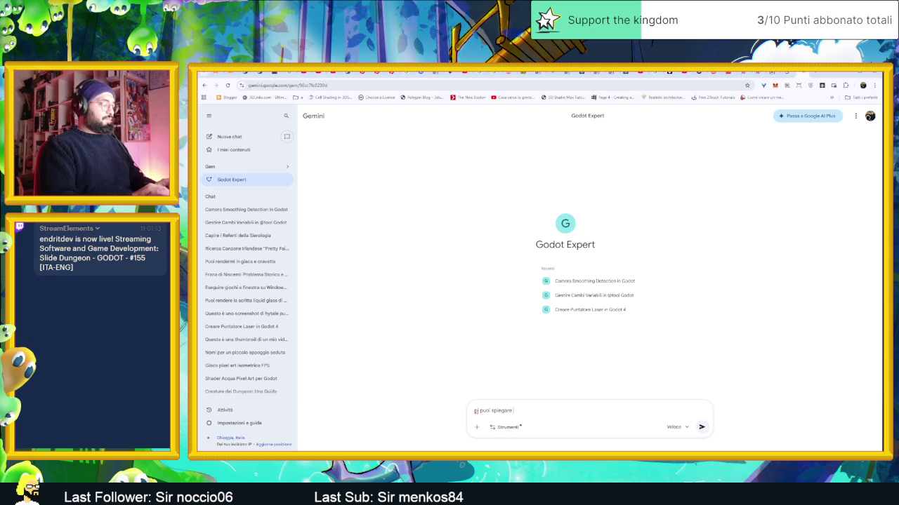
pyautogui.write('@export var con set()')
pyautogui.press('Return')
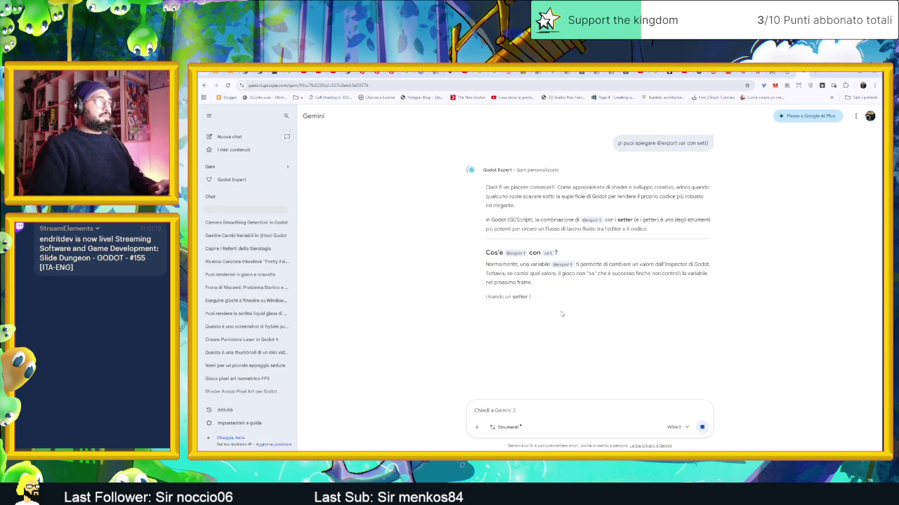
pyautogui.scroll(-1, 597, 313)
pyautogui.scroll(-1, 597, 310)
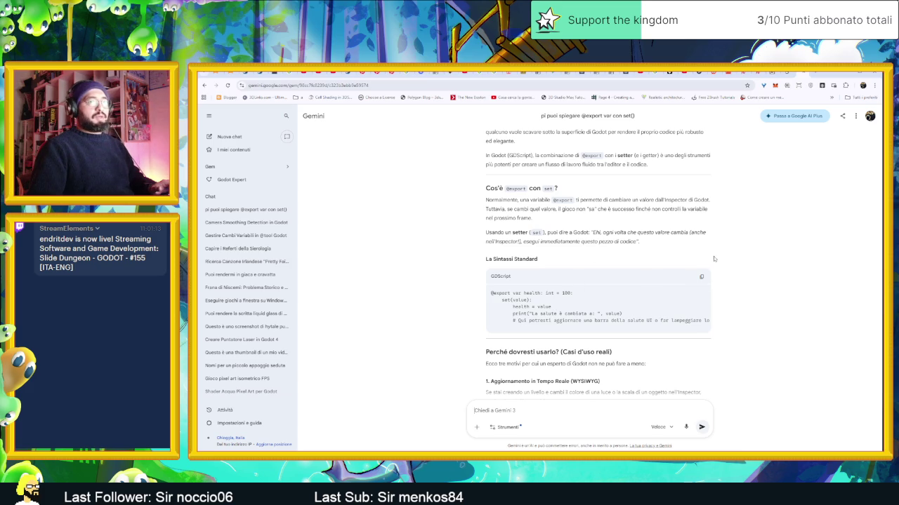
pyautogui.hotkey('alt', 'Tab')
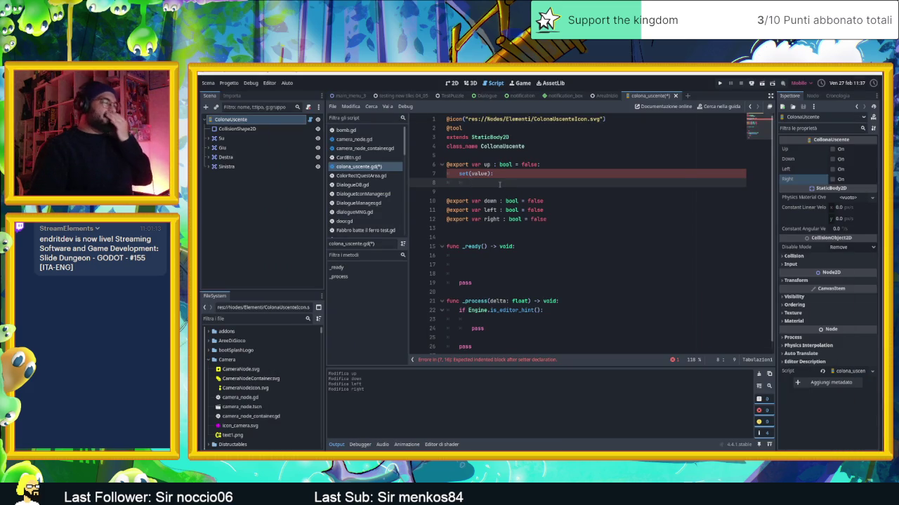
# Write the up setter body as `up = value` followed by an `updateStatus()` call.
pyautogui.write('up')
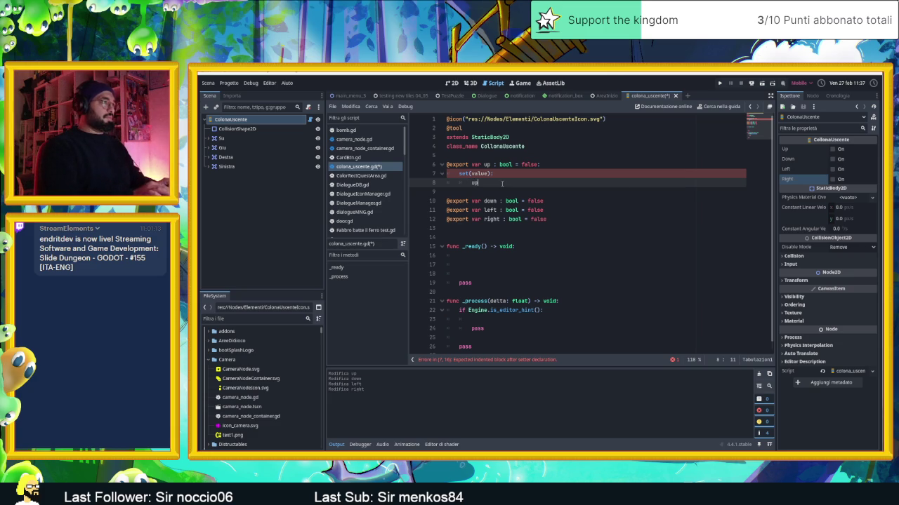
pyautogui.write(' = value')
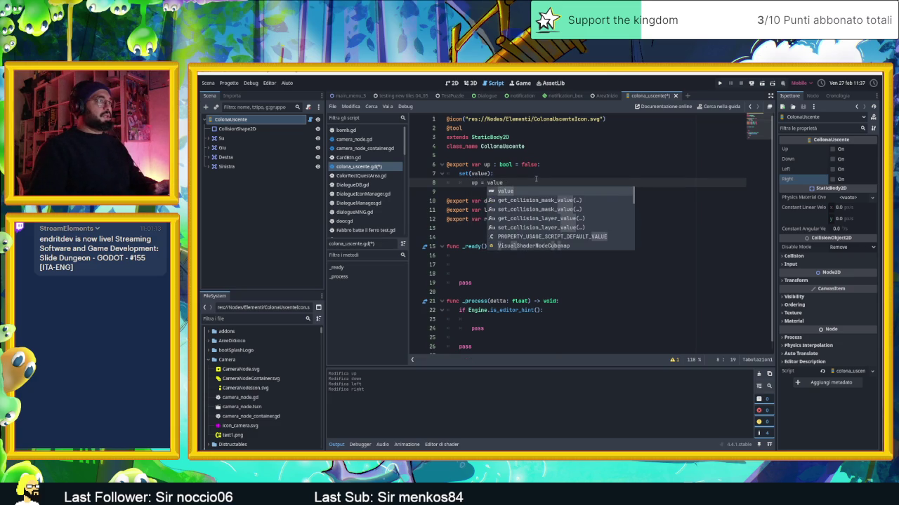
pyautogui.click(534, 182)
pyautogui.press('Return')
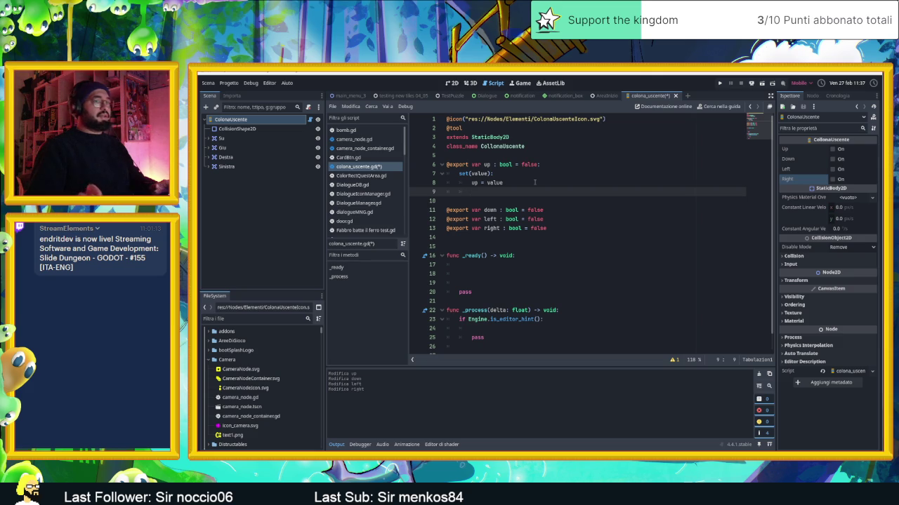
pyautogui.write('update')
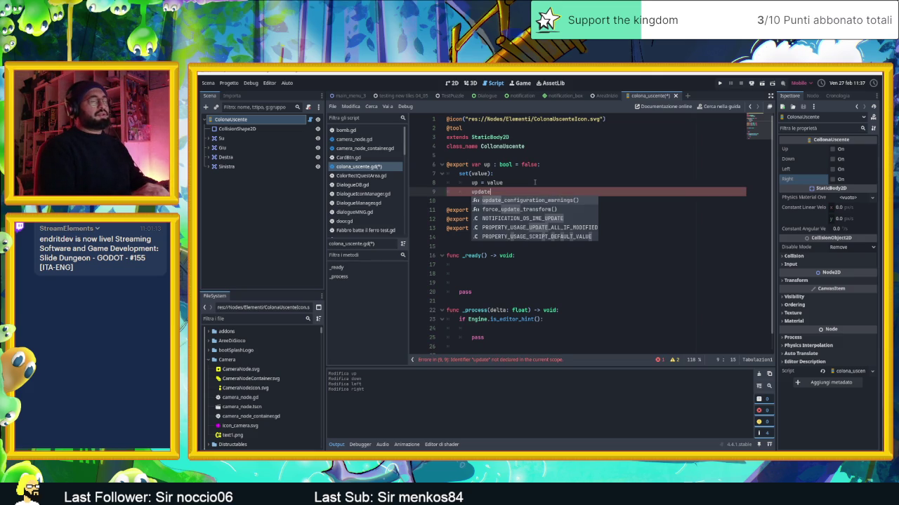
pyautogui.write('DS')
pyautogui.press('BackSpace')
pyautogui.press('BackSpace')
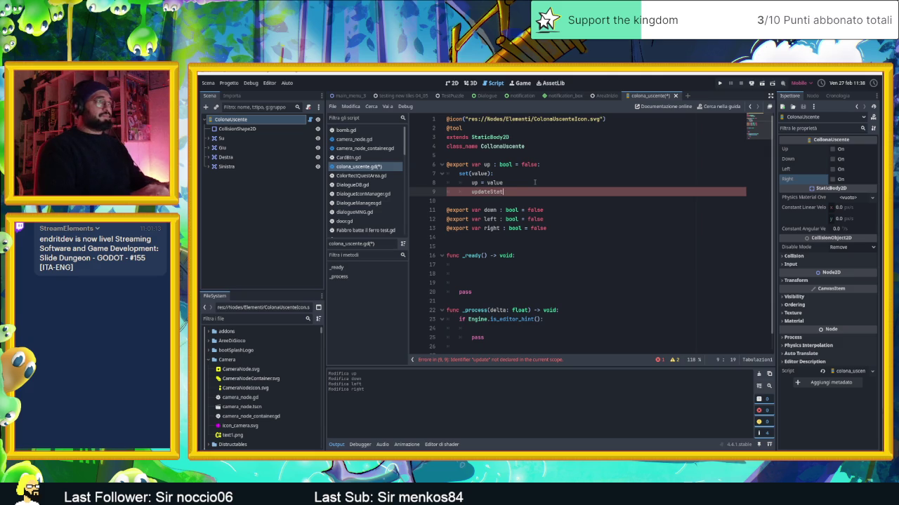
pyautogui.write('us(')
pyautogui.scroll(-1, 535, 236)
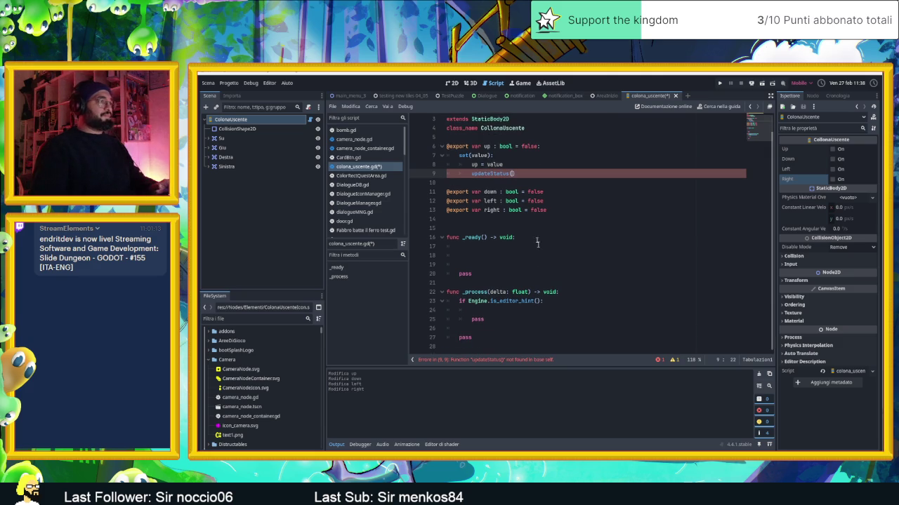
# Append `func updateStatus():` with an `if up:` block and begin a `su` node reference inside it.
pyautogui.click(504, 347)
pyautogui.press('Return')
pyautogui.write('func updateStatus(')
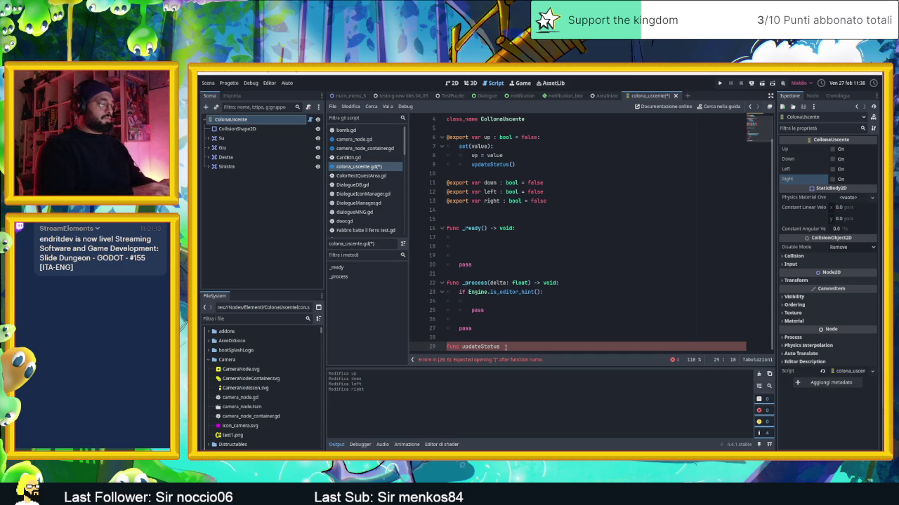
pyautogui.write('):')
pyautogui.press('Return')
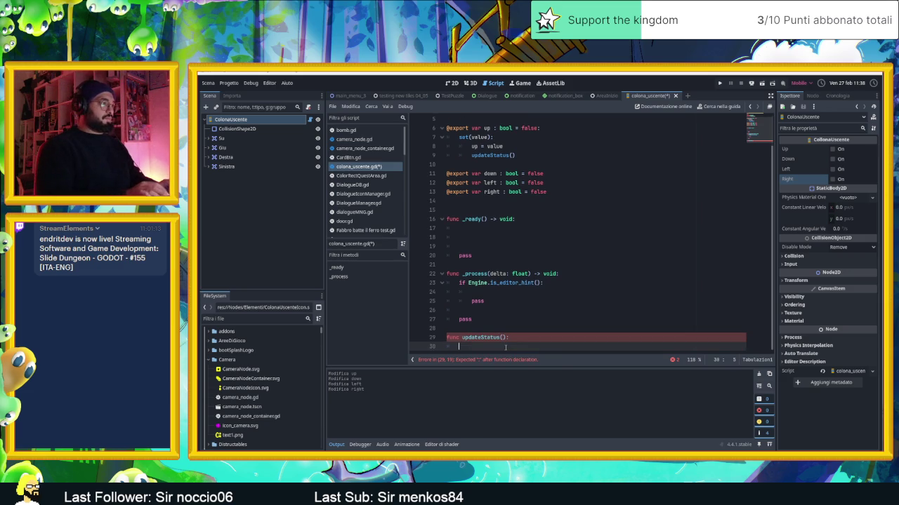
pyautogui.write('if')
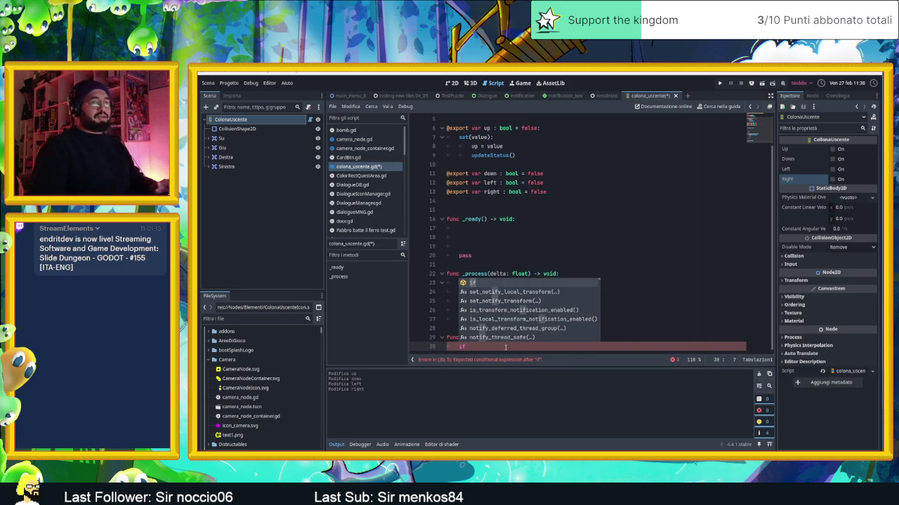
pyautogui.press('Escape')
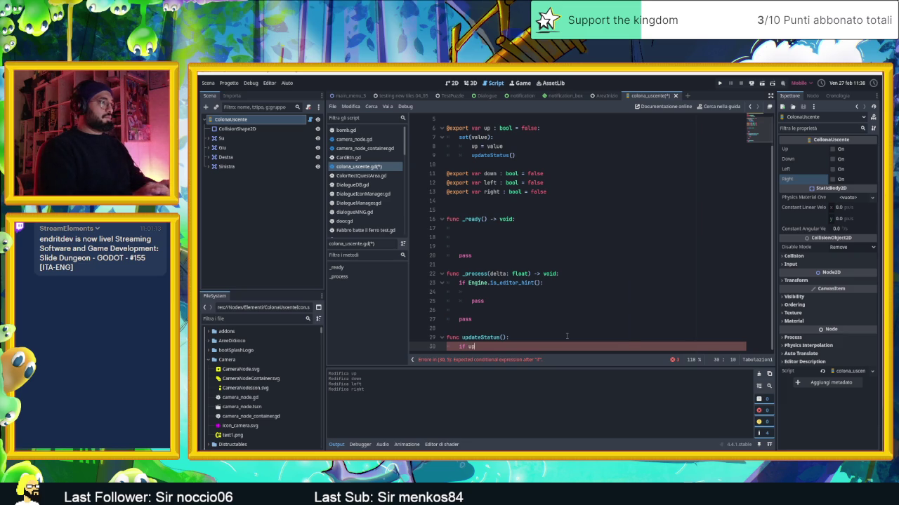
pyautogui.press('Escape')
pyautogui.press('Return')
pyautogui.write('$')
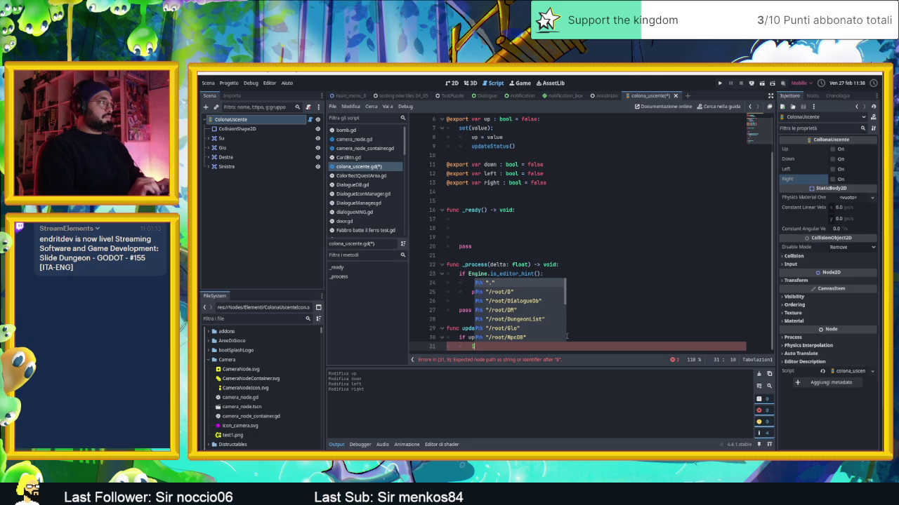
pyautogui.write('s')
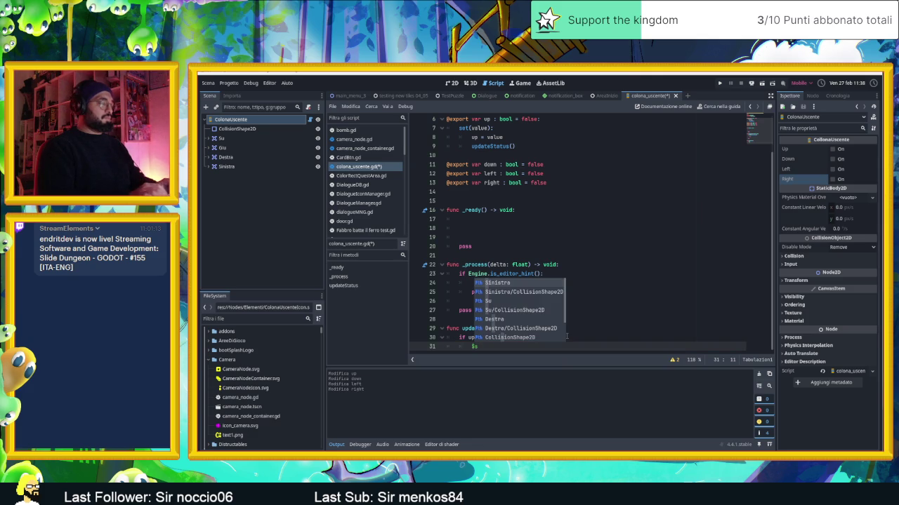
pyautogui.write('u')
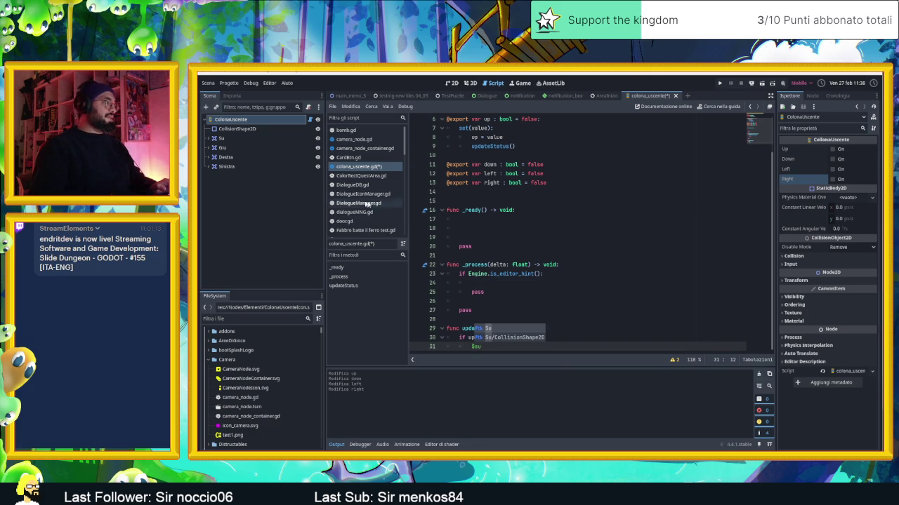
# Rename the Su area to Up and the Giu area to Down.
pyautogui.click(248, 138)
pyautogui.click(248, 137)
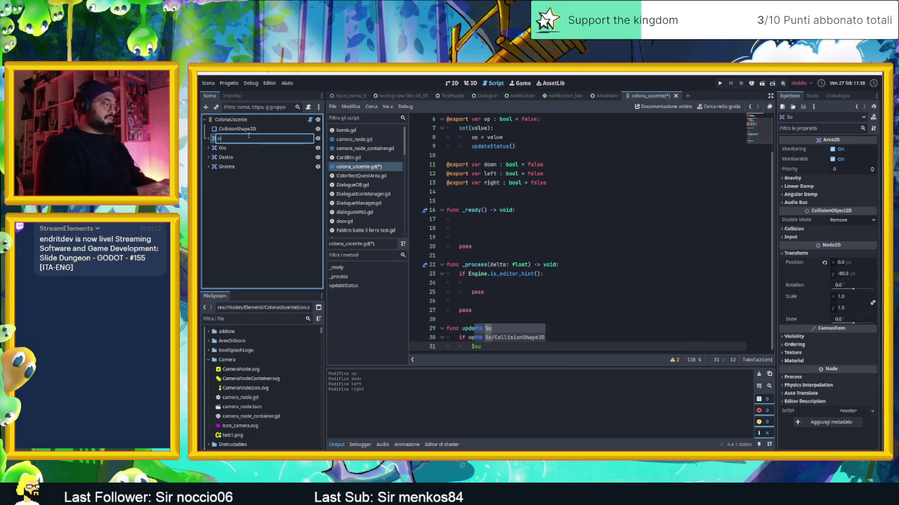
pyautogui.write('Up')
pyautogui.click(247, 147)
pyautogui.click(247, 147)
pyautogui.write('D')
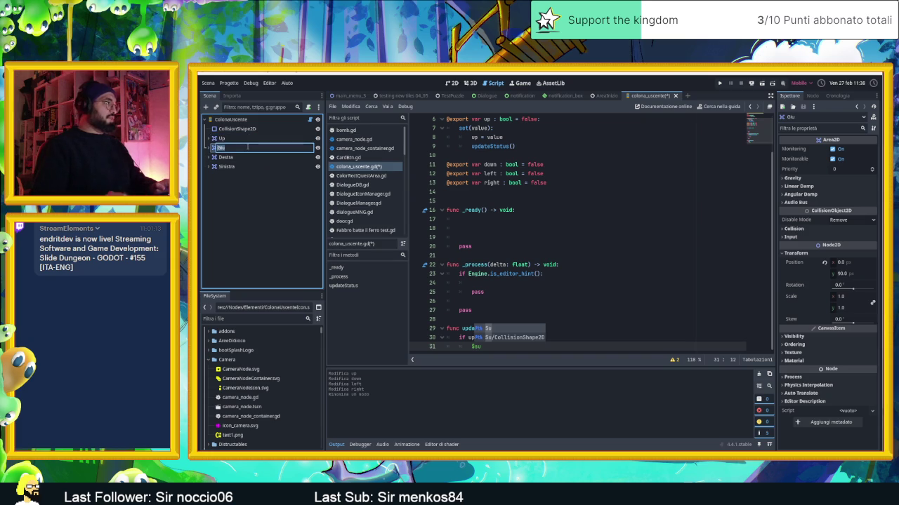
pyautogui.write('own')
# Rename the Destra area to Right and the Sinistra area to Left.
pyautogui.click(242, 158)
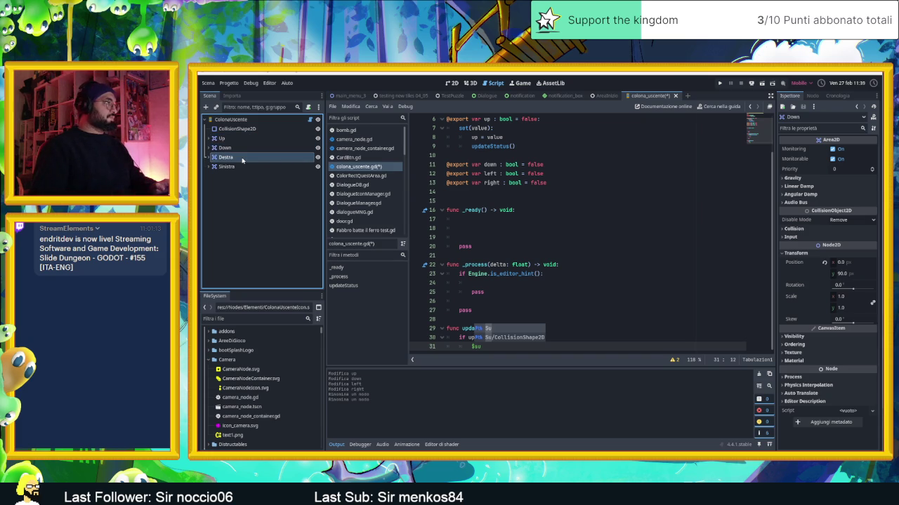
pyautogui.click(241, 159)
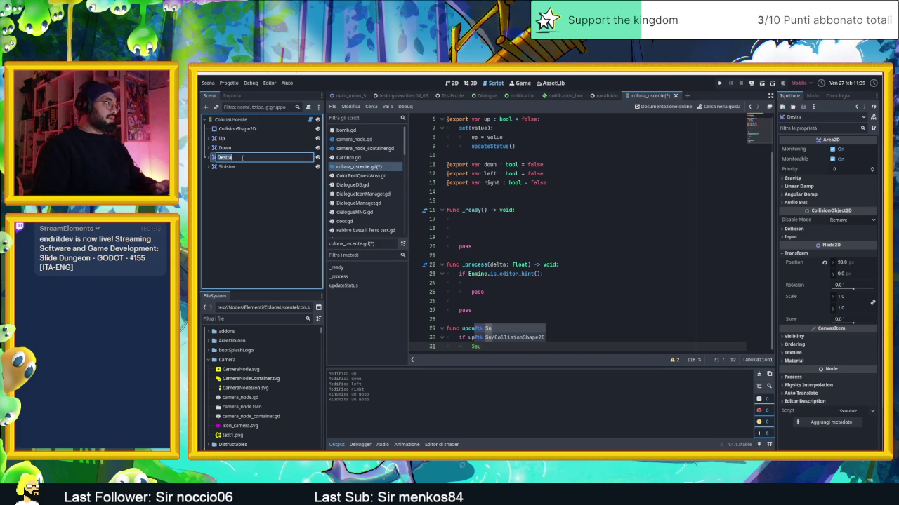
pyautogui.write('Right')
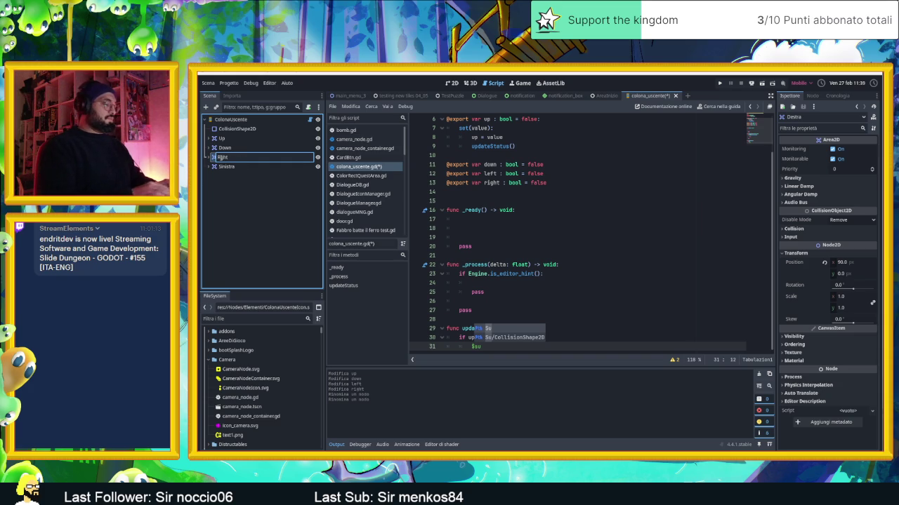
pyautogui.click(222, 166)
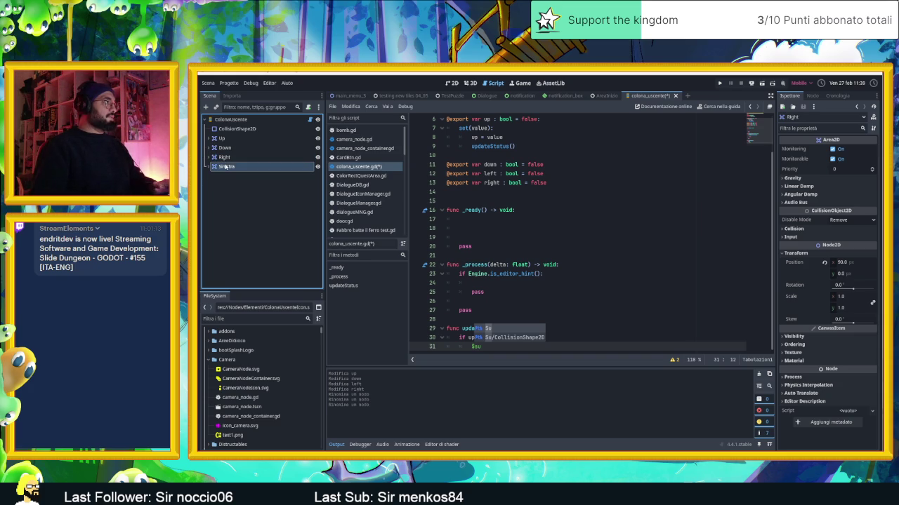
pyautogui.click(221, 167)
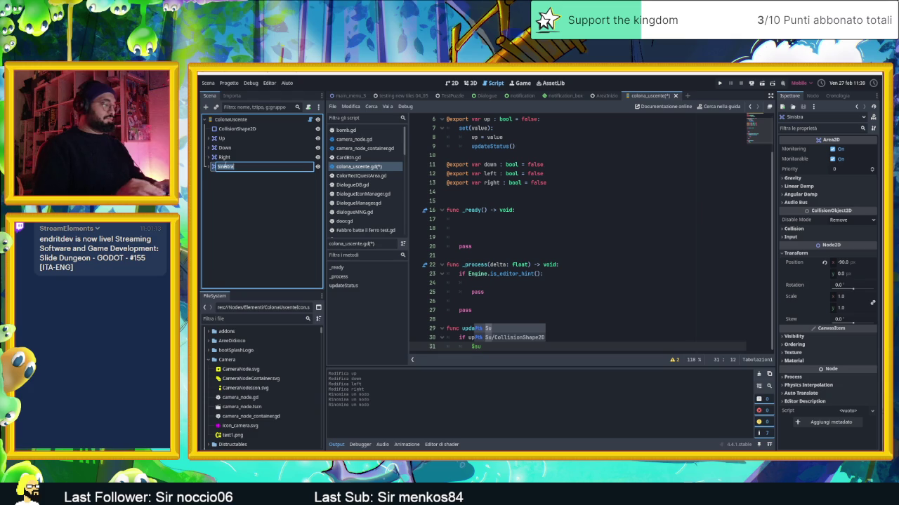
pyautogui.write('Left')
pyautogui.press('Return')
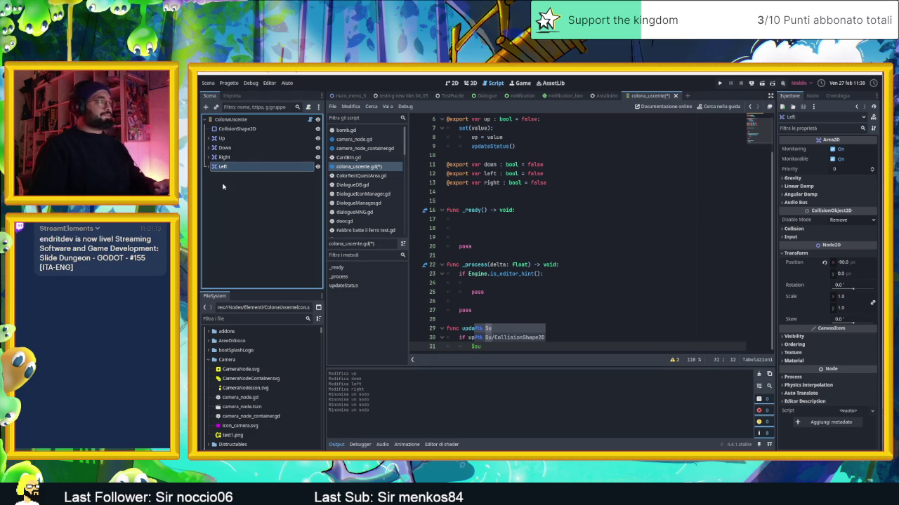
pyautogui.click(592, 314)
pyautogui.click(503, 339)
pyautogui.click(510, 347)
# Replace su with `$Up.visible = true` in updateStatus and duplicate that line.
pyautogui.doubleClick(510, 347)
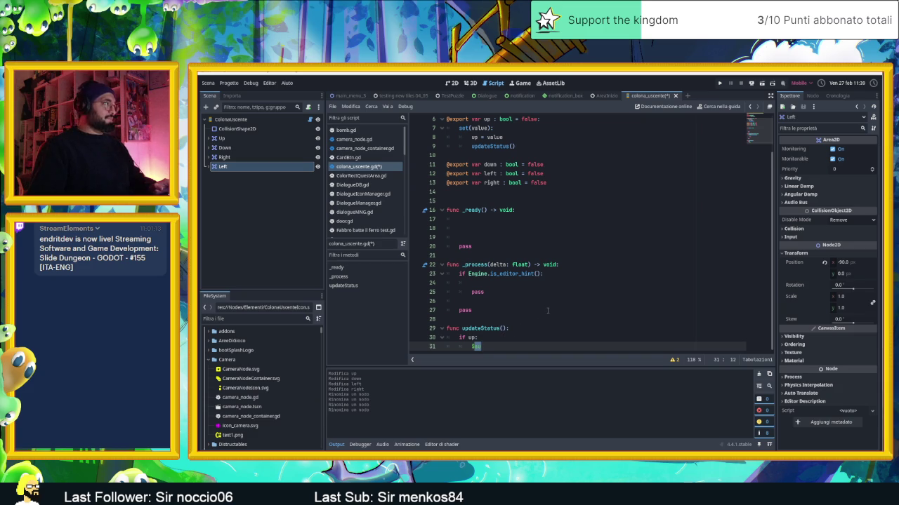
pyautogui.write('Up')
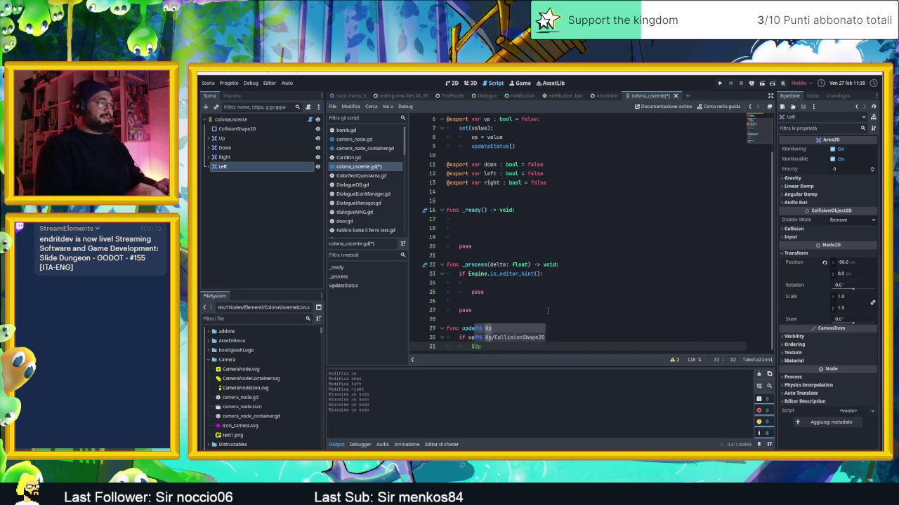
pyautogui.write('.')
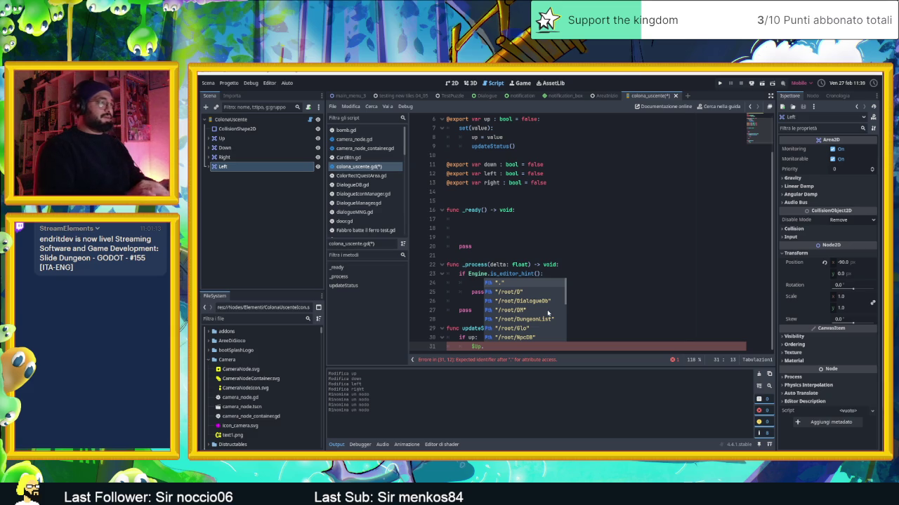
pyautogui.write('visitble = true')
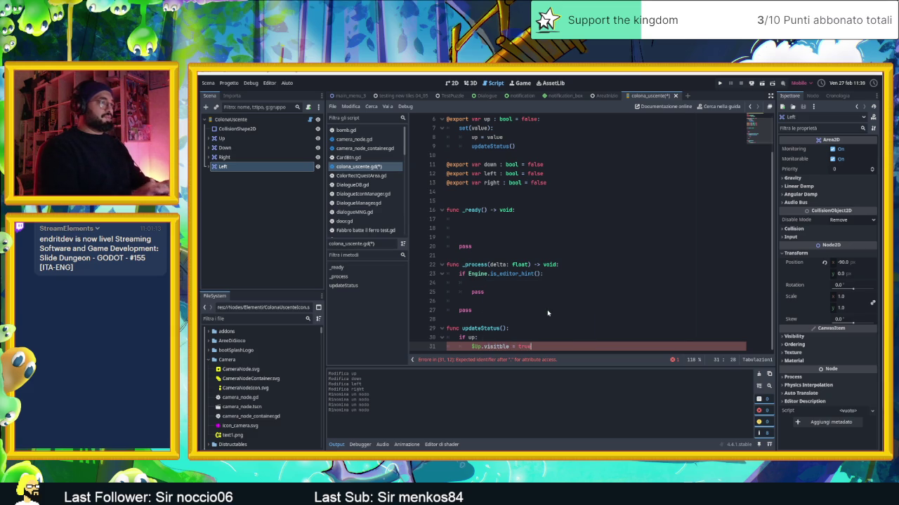
pyautogui.hotkey('ctrl', 'shift', 'd')
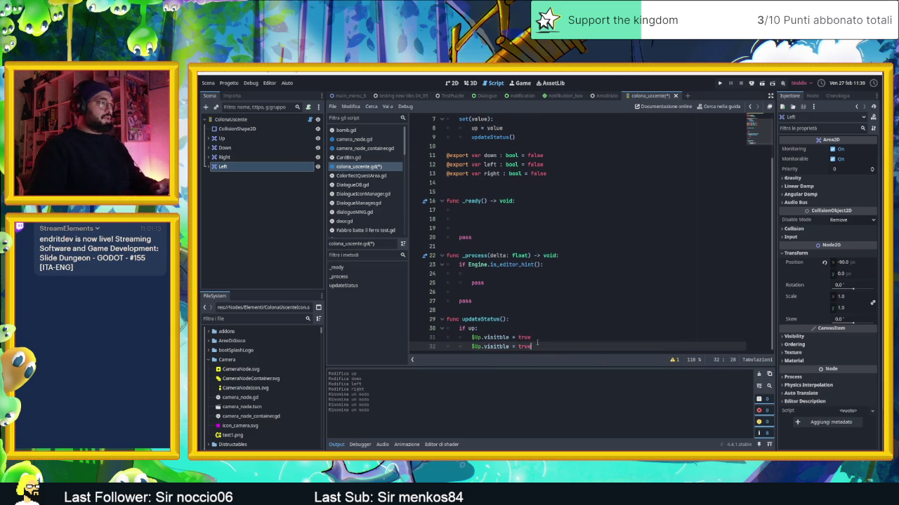
# Turn the copied line into `$Up/CollisionShape2D.disabled`.
pyautogui.doubleClick(495, 346)
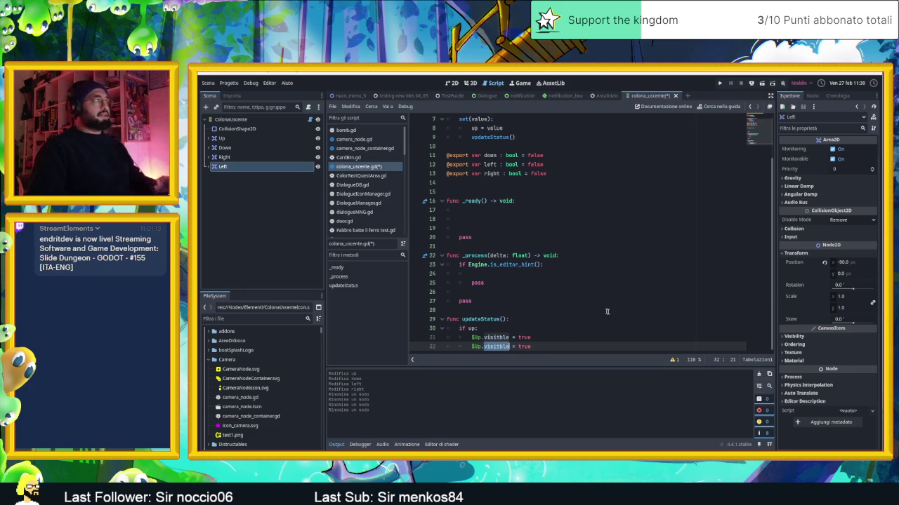
pyautogui.write('co')
pyautogui.write('ol')
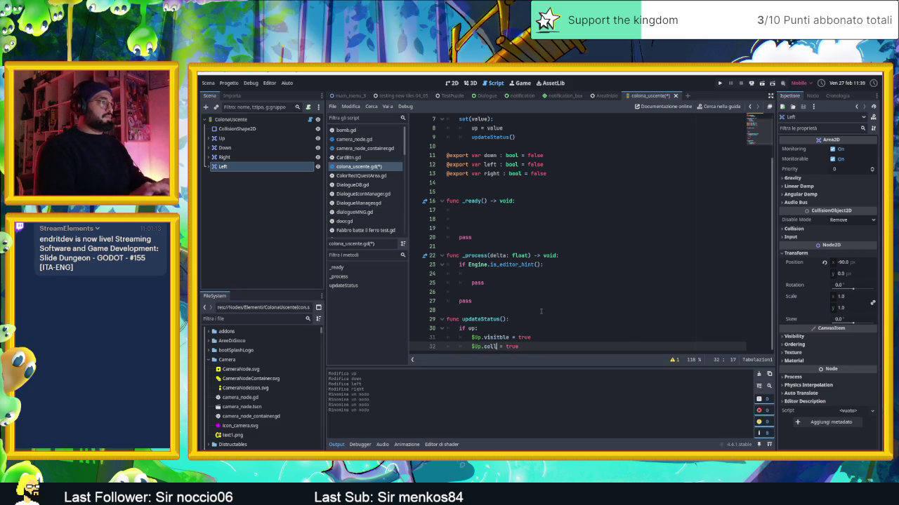
pyautogui.write('lisions')
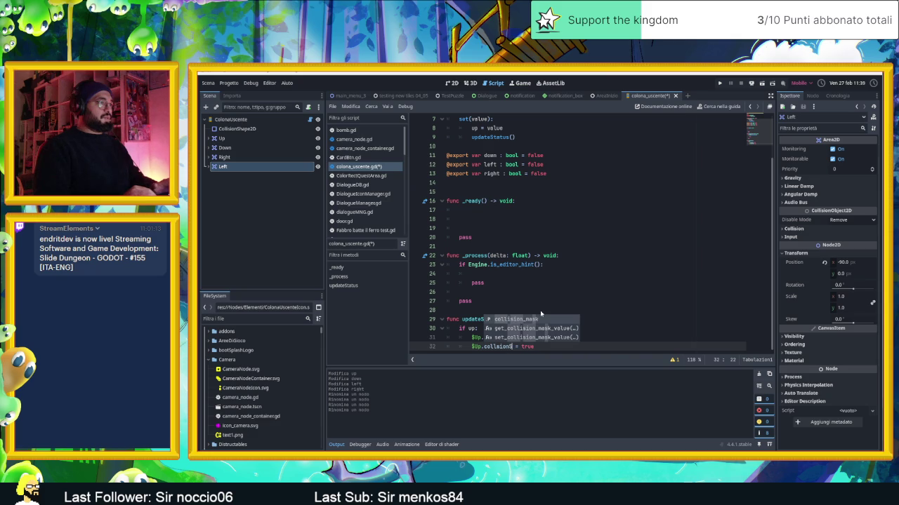
pyautogui.write('hap')
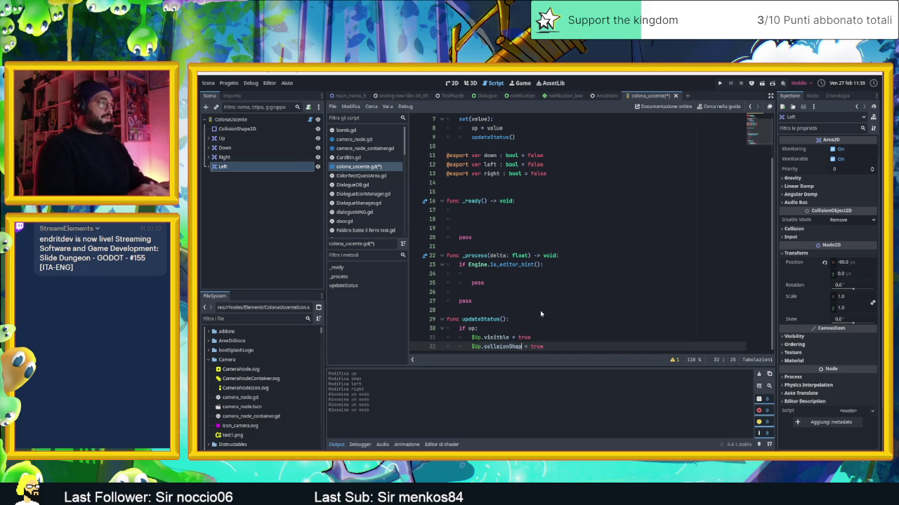
pyautogui.press('BackSpace')
pyautogui.press('BackSpace')
pyautogui.press('BackSpace')
pyautogui.press('BackSpace')
pyautogui.press('BackSpace')
pyautogui.press('BackSpace')
pyautogui.press('BackSpace')
pyautogui.press('BackSpace')
pyautogui.press('BackSpace')
pyautogui.press('BackSpace')
pyautogui.press('BackSpace')
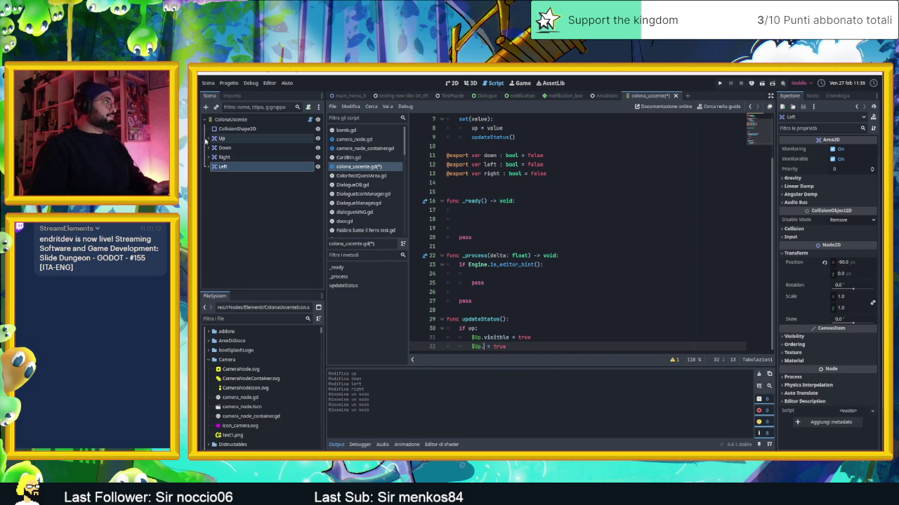
pyautogui.click(207, 139)
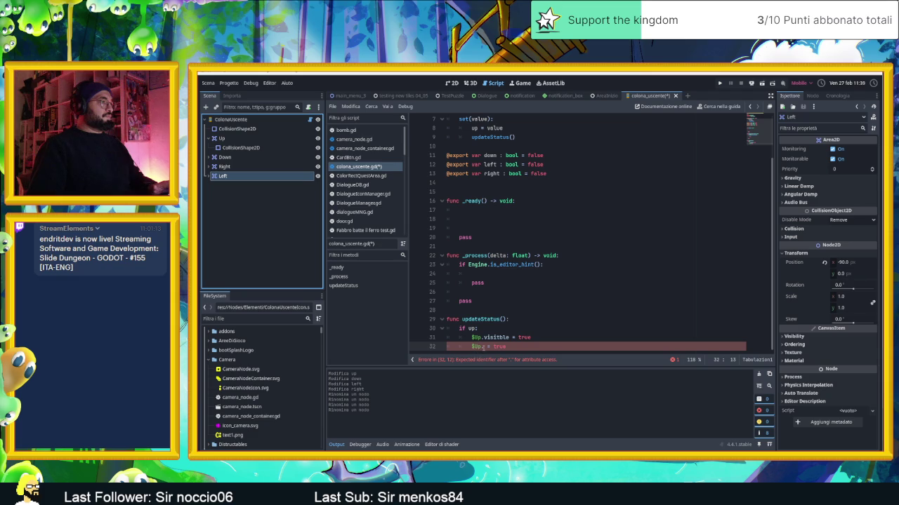
pyautogui.write('/')
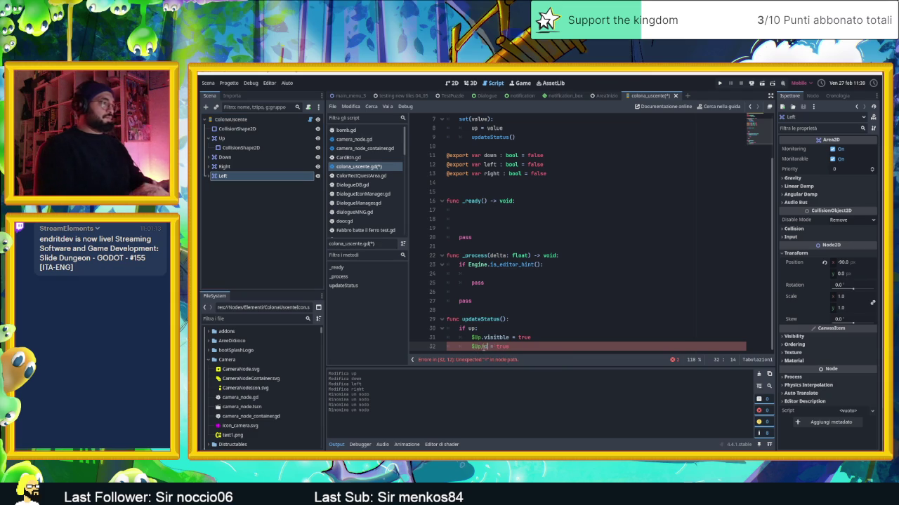
pyautogui.press('Return')
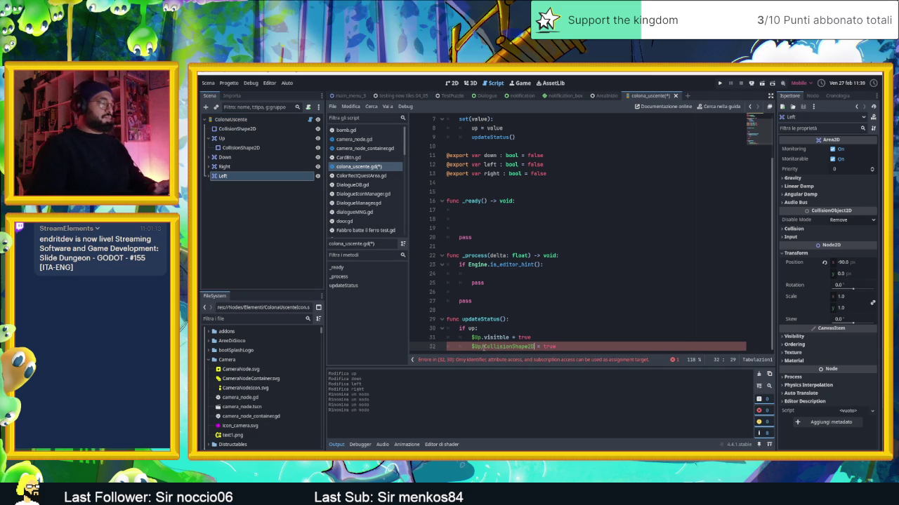
pyautogui.write('.')
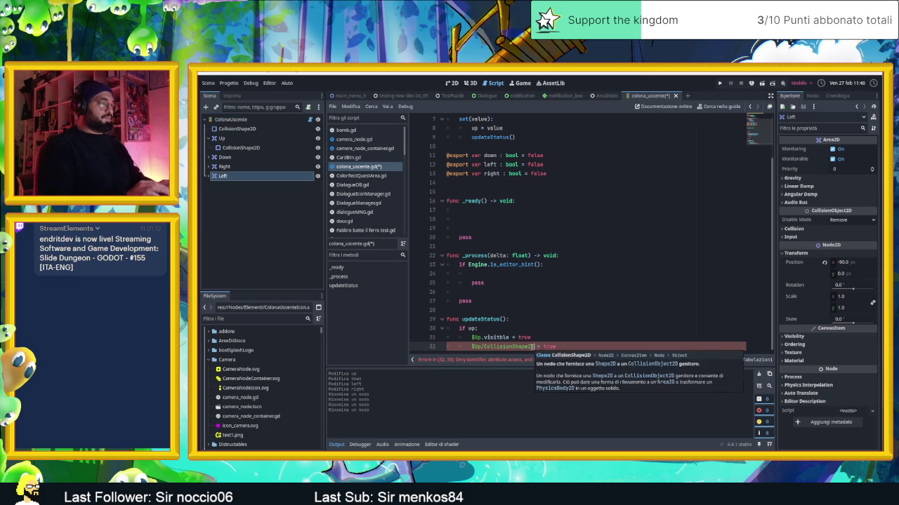
pyautogui.write('de')
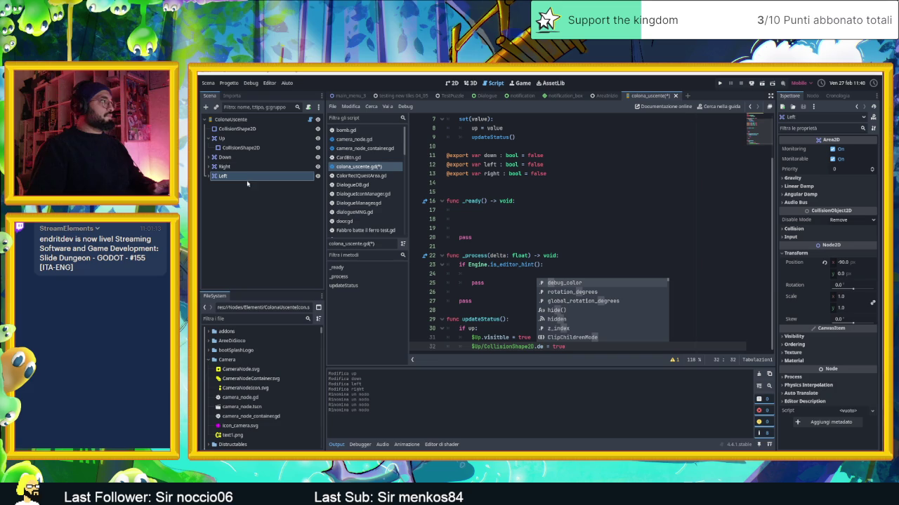
pyautogui.click(253, 148)
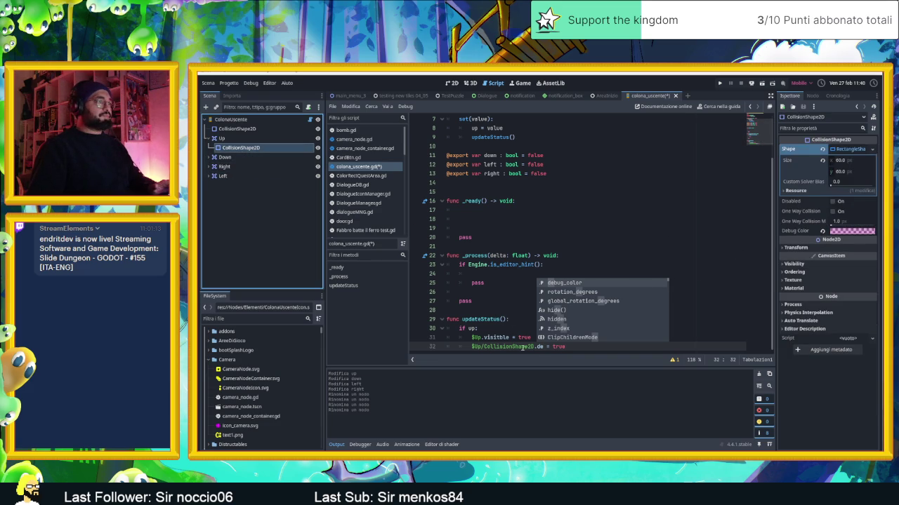
pyautogui.press('BackSpace')
pyautogui.write('is')
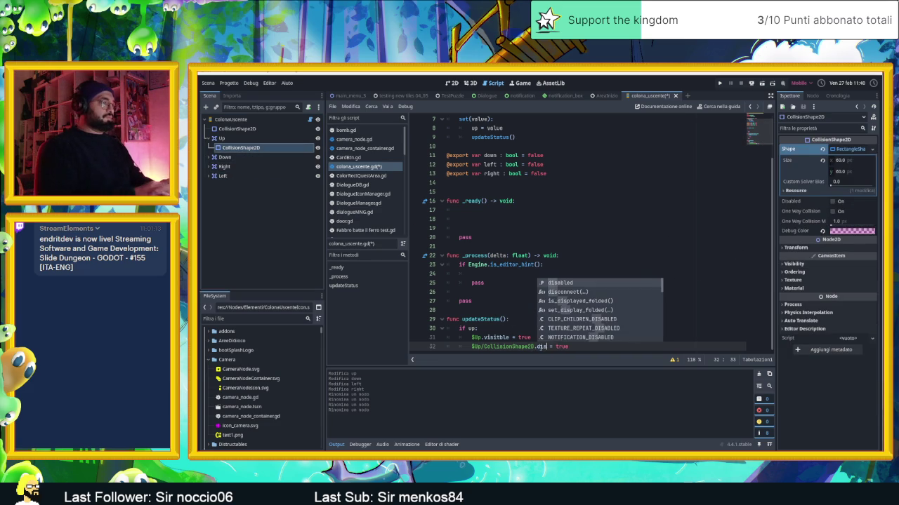
pyautogui.press('Return')
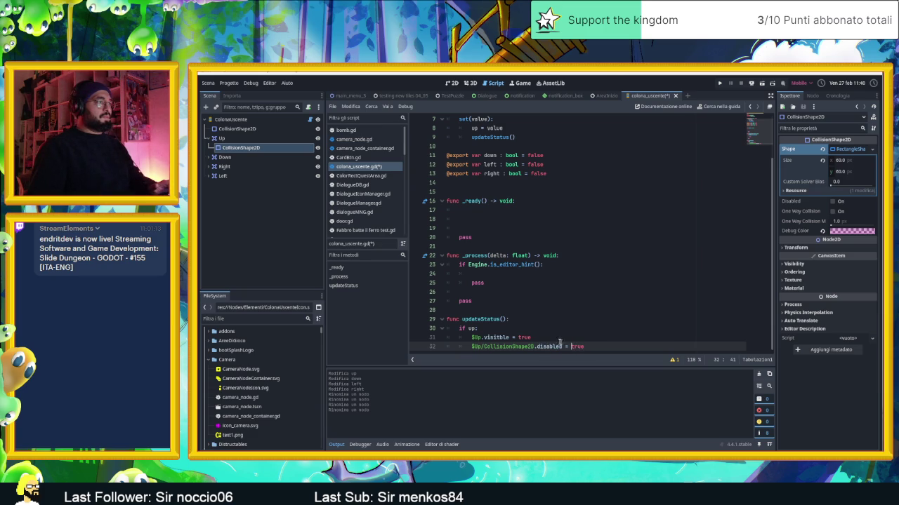
# Replace the true values so visible equals `up` and disabled equals `!up`.
pyautogui.doubleClick(520, 336)
pyautogui.write('up')
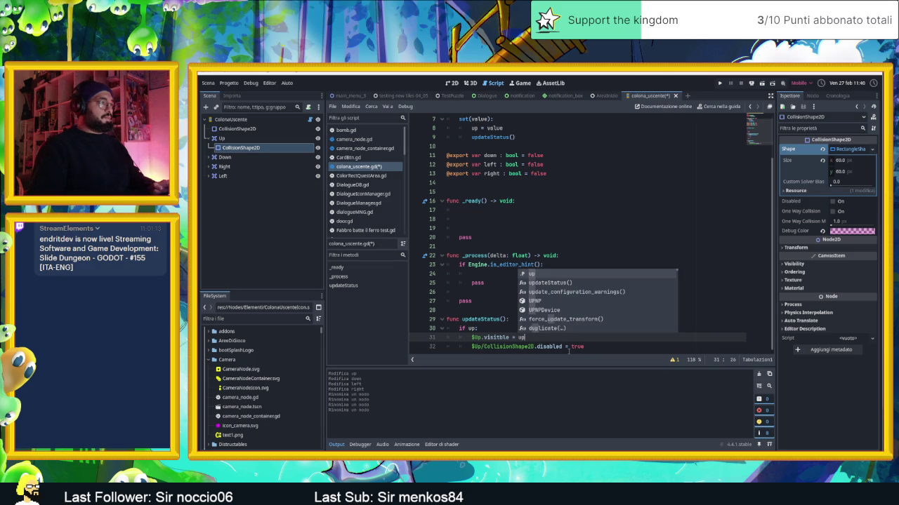
pyautogui.press('Escape')
pyautogui.click(576, 346)
pyautogui.doubleClick(576, 346)
pyautogui.write('up')
pyautogui.click(572, 347)
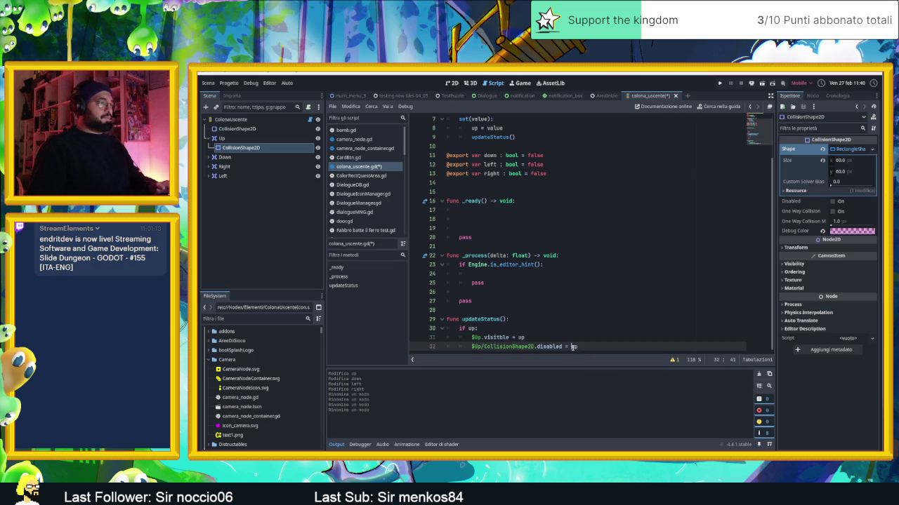
pyautogui.write('!')
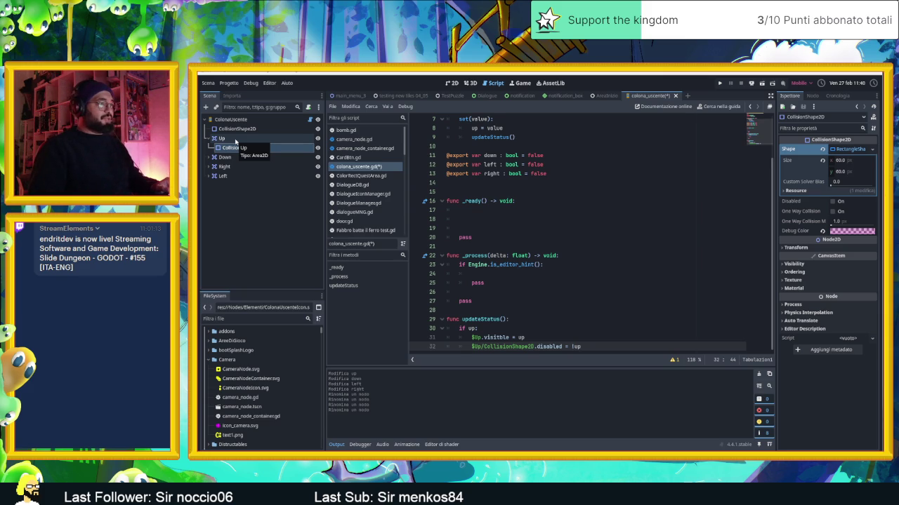
pyautogui.press('Return')
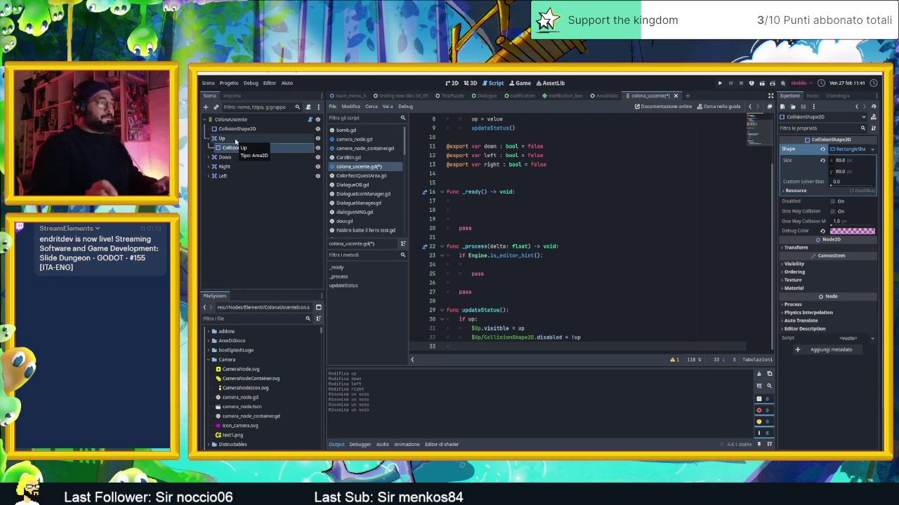
pyautogui.click(236, 146)
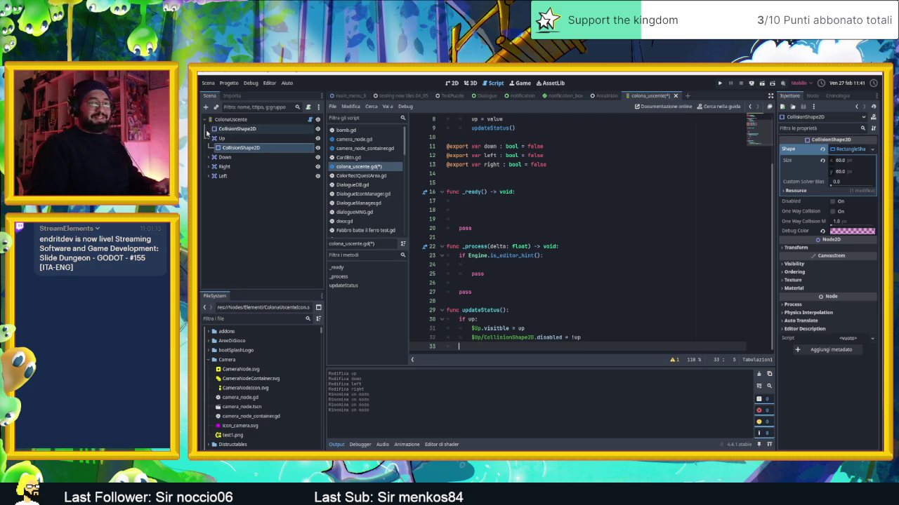
# Delete the empty line in _process and return to the end of updateStatus.
pyautogui.click(514, 284)
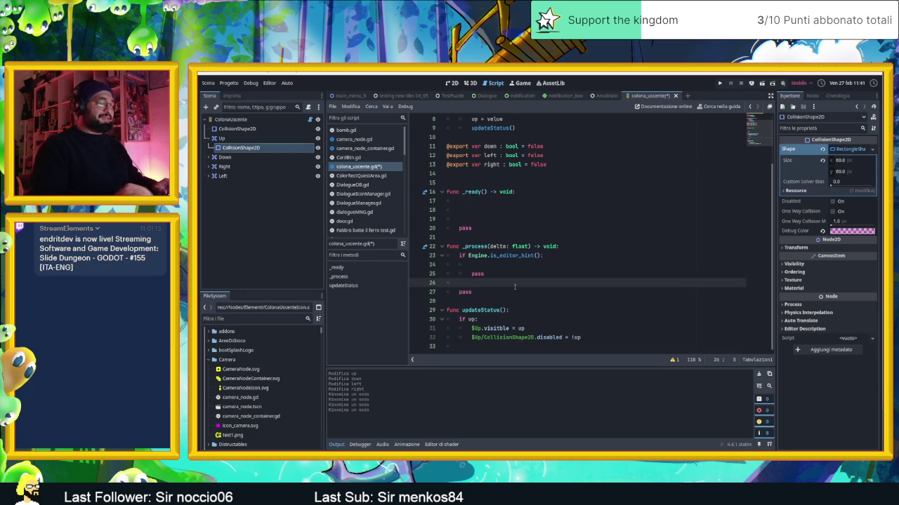
pyautogui.press('BackSpace')
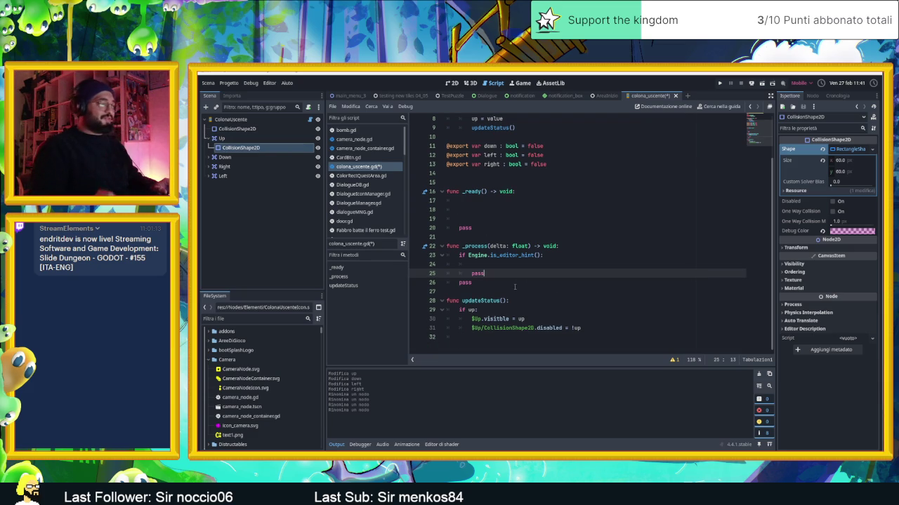
pyautogui.click(534, 334)
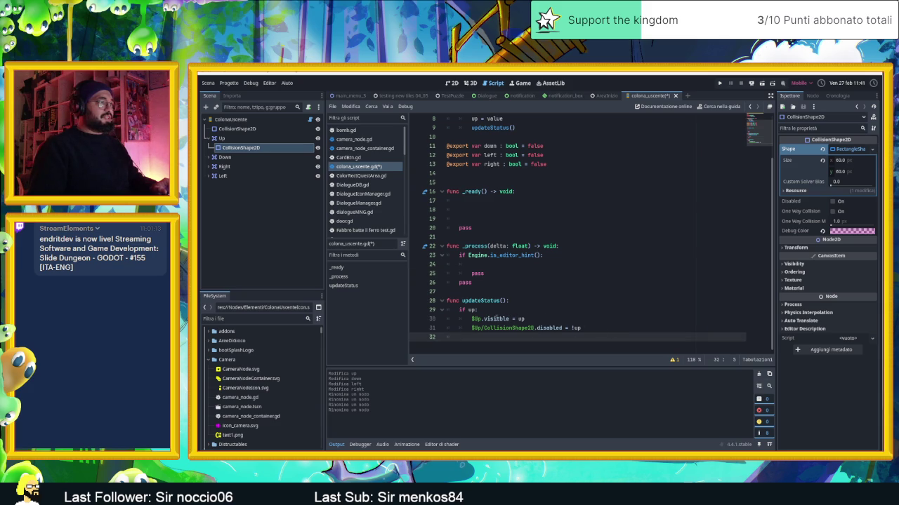
pyautogui.click(568, 319)
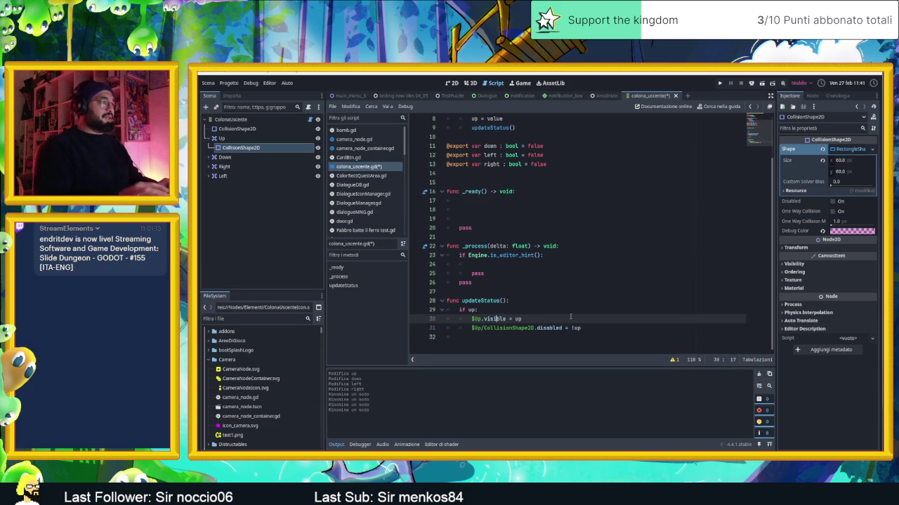
pyautogui.click(611, 334)
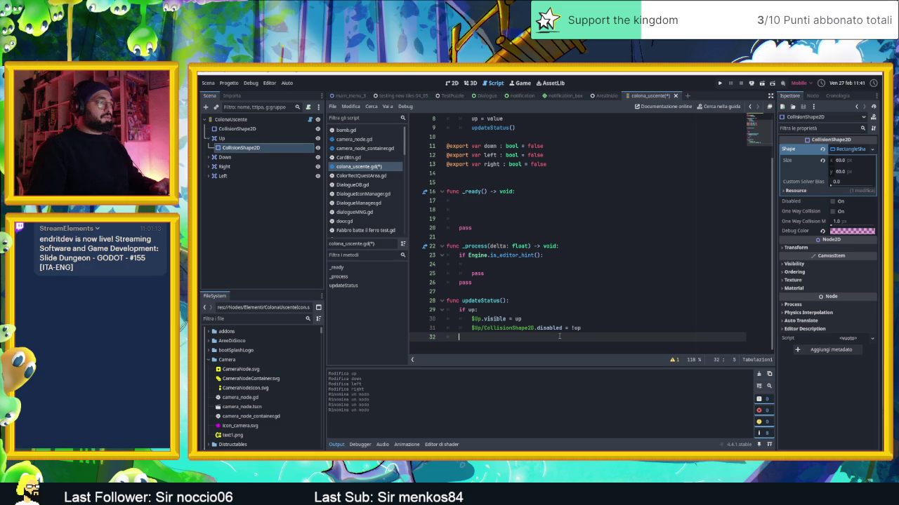
# Remove the 'if up:' line and unindent the $Up visibility and disabled assignments.
pyautogui.click(554, 320)
pyautogui.click(547, 311)
pyautogui.press('BackSpace')
pyautogui.press('BackSpace')
pyautogui.press('BackSpace')
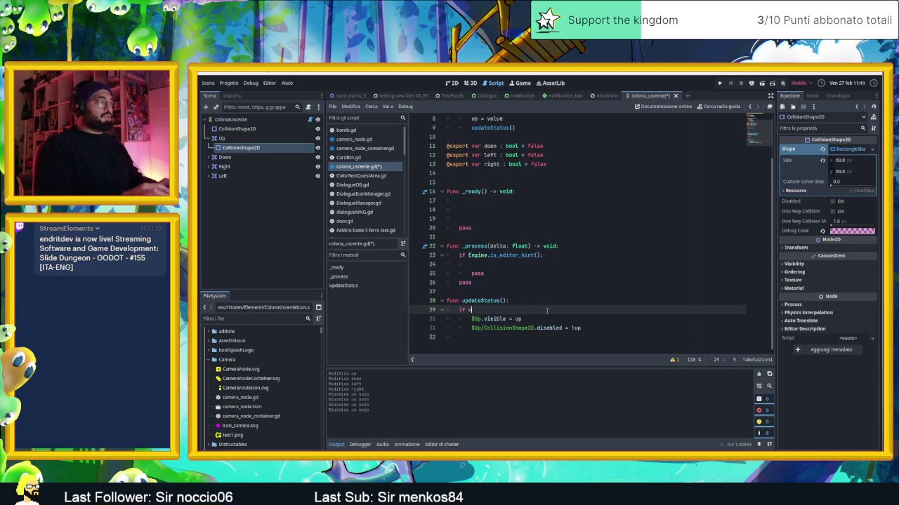
pyautogui.press('BackSpace')
pyautogui.press('BackSpace')
pyautogui.press('BackSpace')
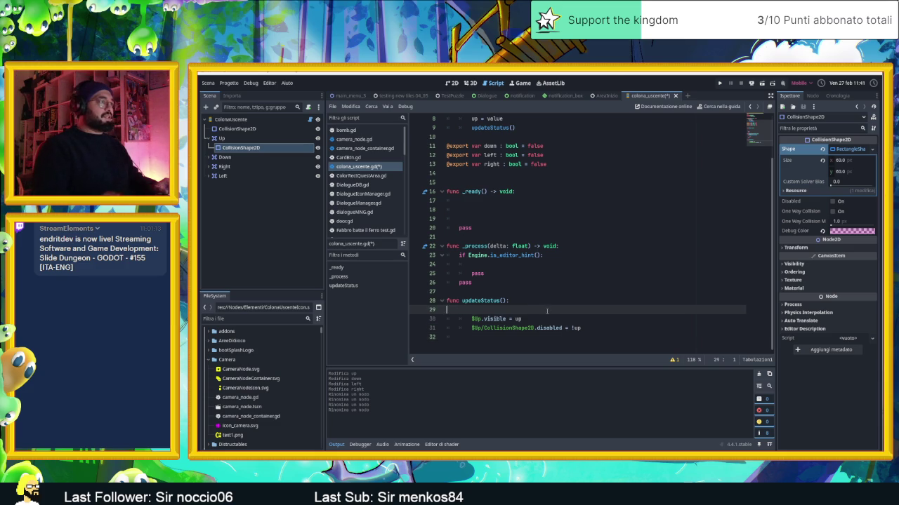
pyautogui.click(558, 319)
pyautogui.hotkey('shift', 'Tab')
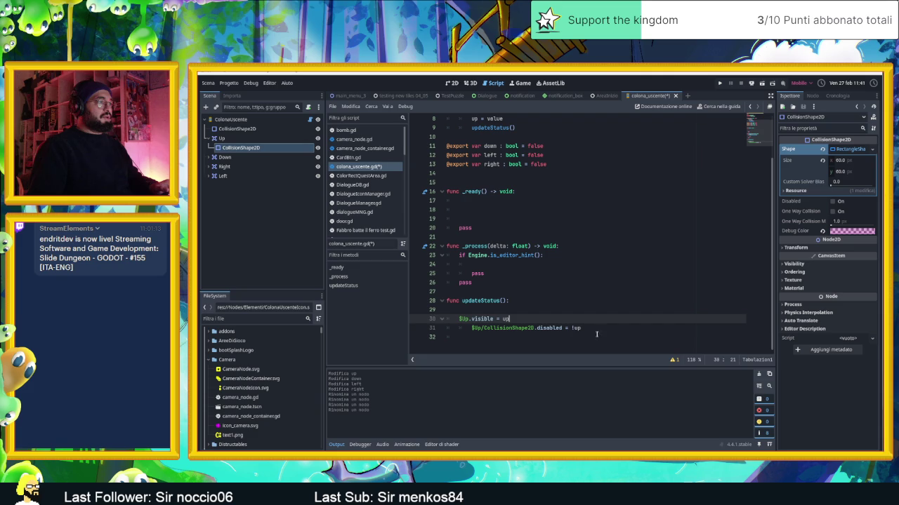
pyautogui.click(598, 330)
pyautogui.hotkey('shift', 'Tab')
pyautogui.scroll(2, 574, 327)
pyautogui.scroll(-1, 574, 327)
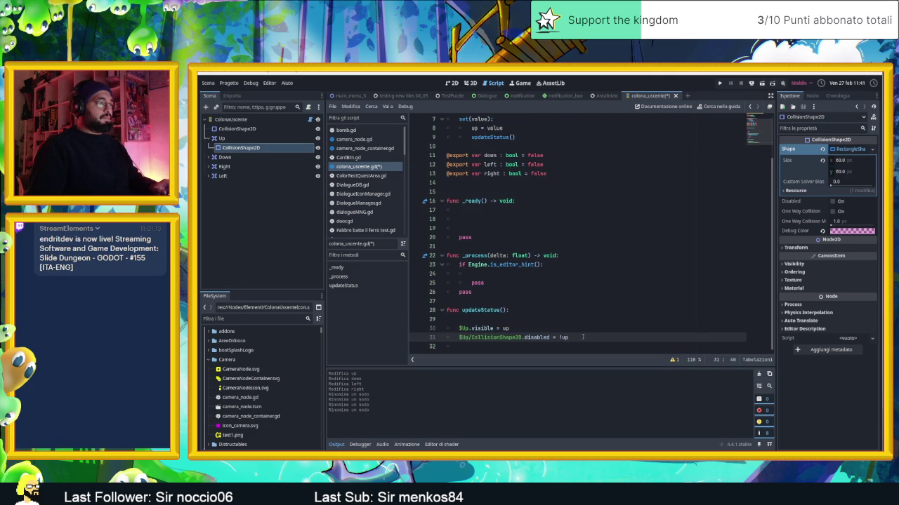
# Delete the leftover blank line above the assignments in updateStatus.
pyautogui.click(506, 328)
pyautogui.moveTo(506, 329)
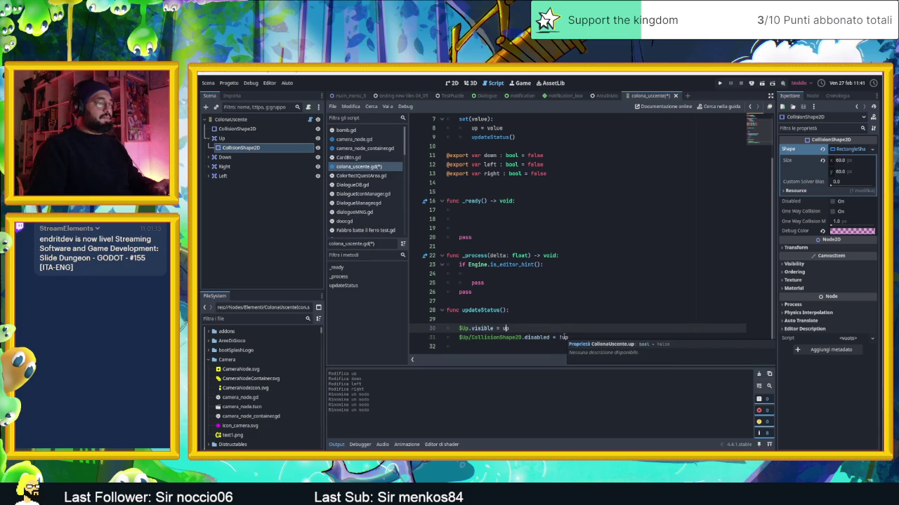
pyautogui.click(562, 338)
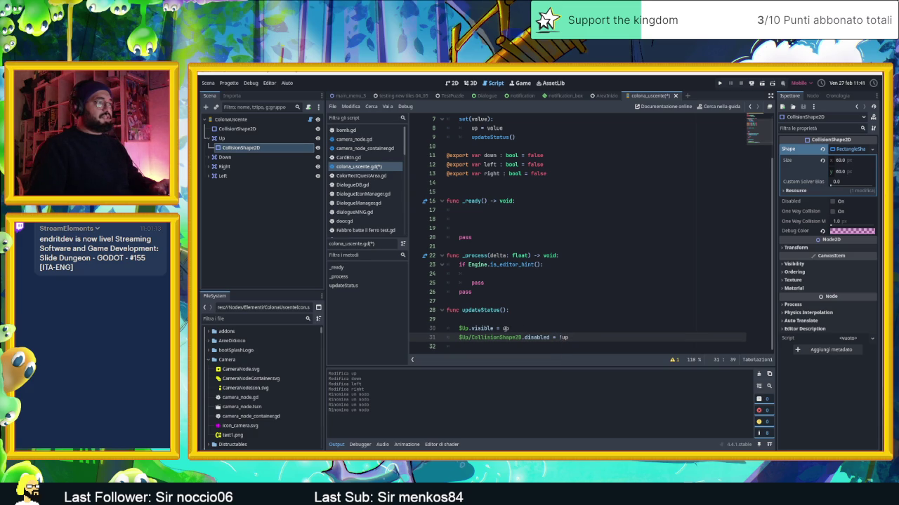
pyautogui.click(585, 337)
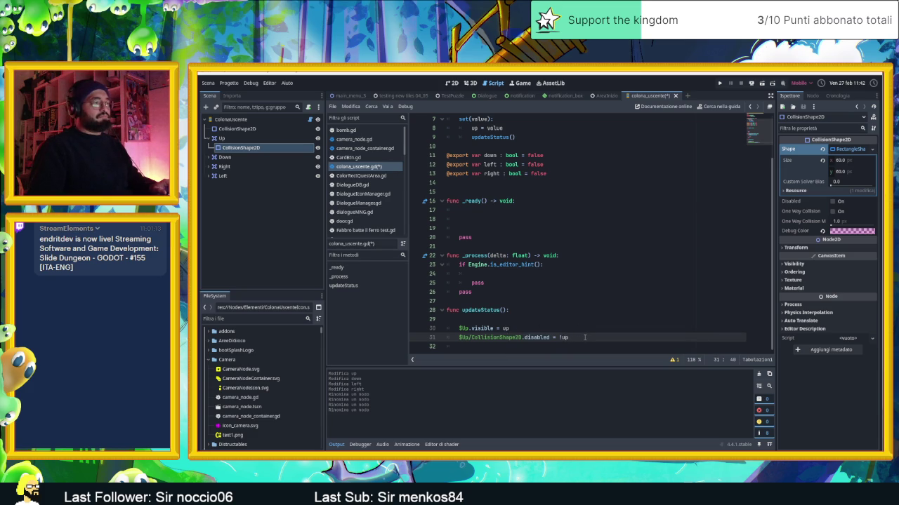
pyautogui.click(506, 320)
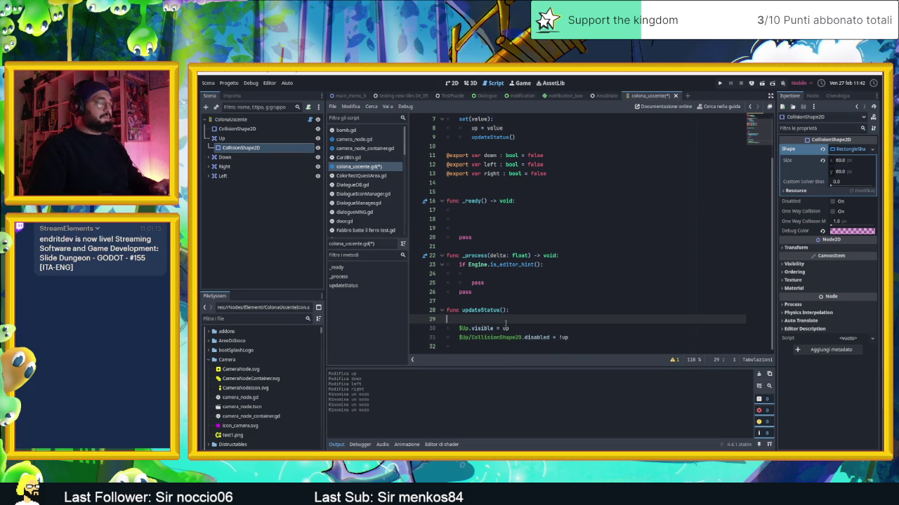
pyautogui.press('BackSpace')
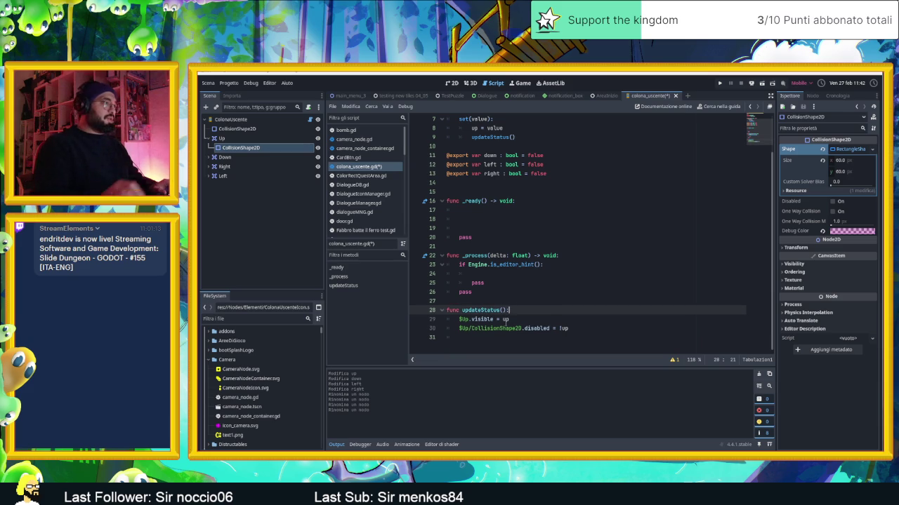
# Duplicate the two $Up assignment lines three times at the end of updateStatus.
pyautogui.moveTo(606, 330); pyautogui.dragTo(453, 320)
pyautogui.hotkey('ctrl', 'c')
pyautogui.click(494, 338)
pyautogui.hotkey('ctrl', 'v')
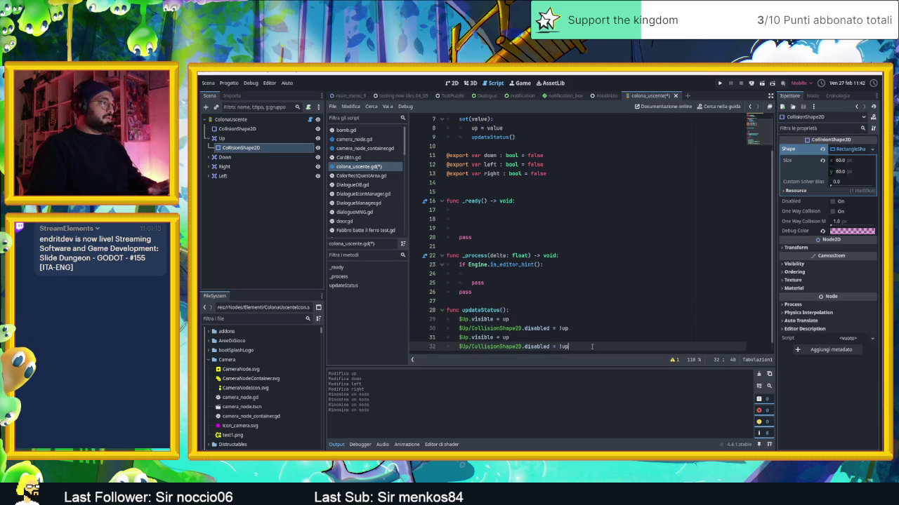
pyautogui.press('Return')
pyautogui.hotkey('ctrl', 'v')
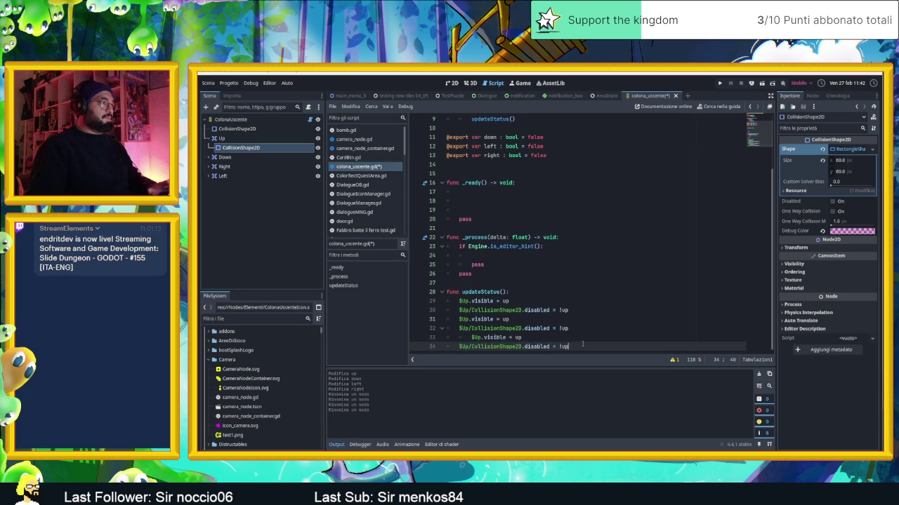
pyautogui.click(463, 337)
pyautogui.press('BackSpace')
pyautogui.scroll(1, 582, 344)
pyautogui.scroll(-1, 584, 344)
pyautogui.hotkey('ctrl', 'v')
pyautogui.press('Return')
pyautogui.press('BackSpace')
# Change the first copy's node paths from $Up to $Down on lines 31–32.
pyautogui.doubleClick(464, 292)
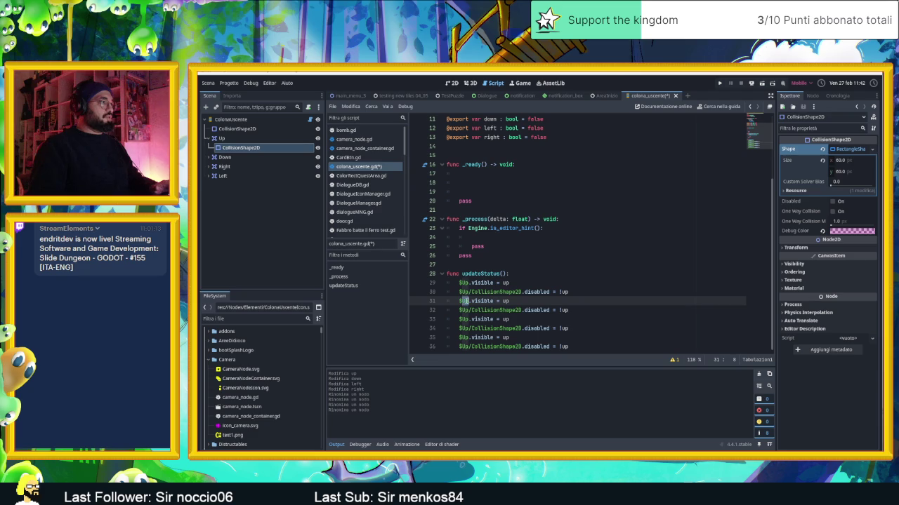
pyautogui.press('BackSpace')
pyautogui.write('Do')
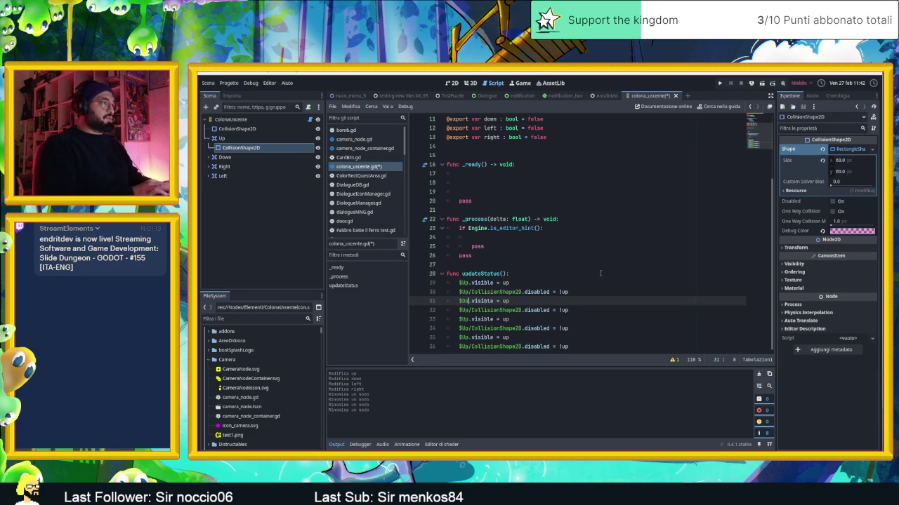
pyautogui.press('Return')
pyautogui.click(626, 293)
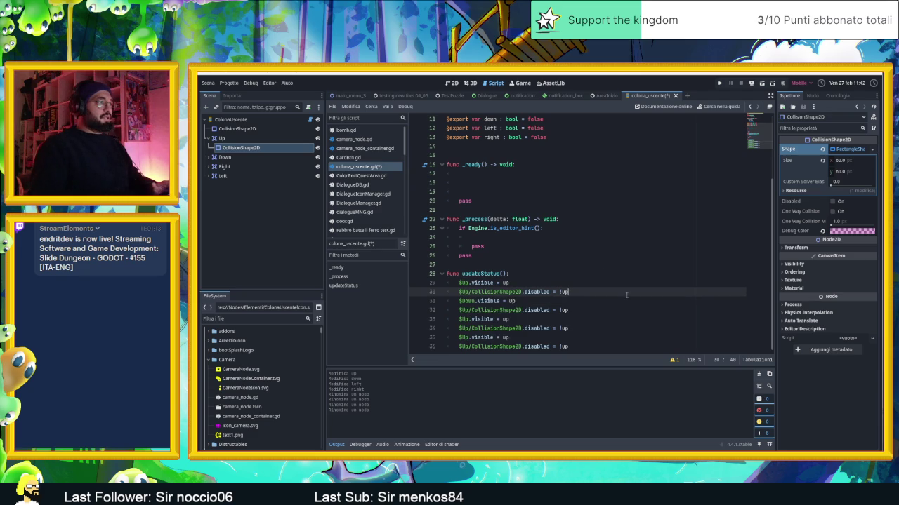
pyautogui.click(460, 309)
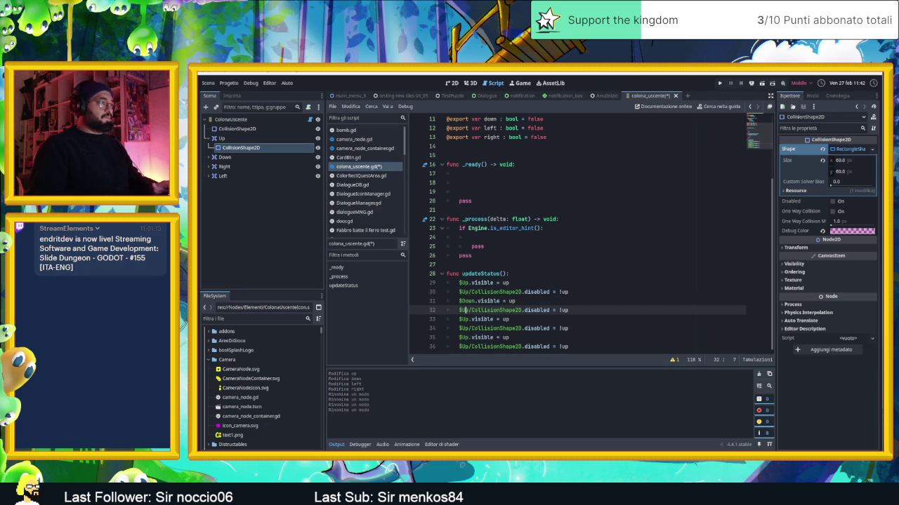
pyautogui.press('BackSpace')
pyautogui.press('Delete')
pyautogui.write('Down')
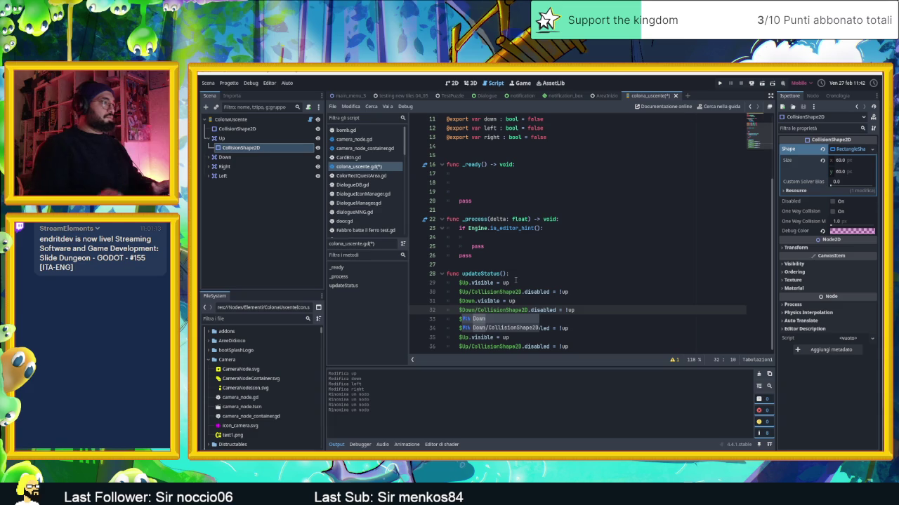
pyautogui.press('Escape')
pyautogui.press('Up')
pyautogui.press('Up')
pyautogui.press('Up')
# Change the second copy's node paths to $Right on lines 33–34.
pyautogui.doubleClick(465, 319)
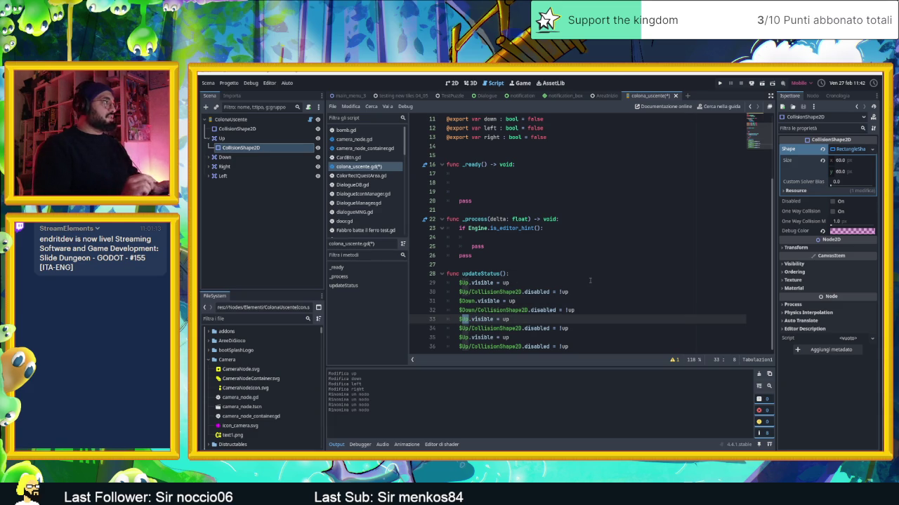
pyautogui.write('Light')
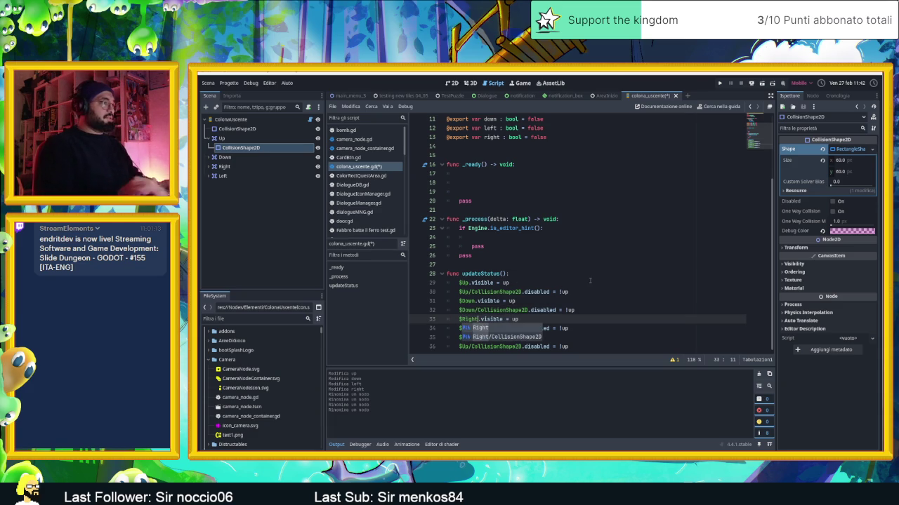
pyautogui.click(590, 283)
pyautogui.doubleClick(465, 327)
pyautogui.write('Right')
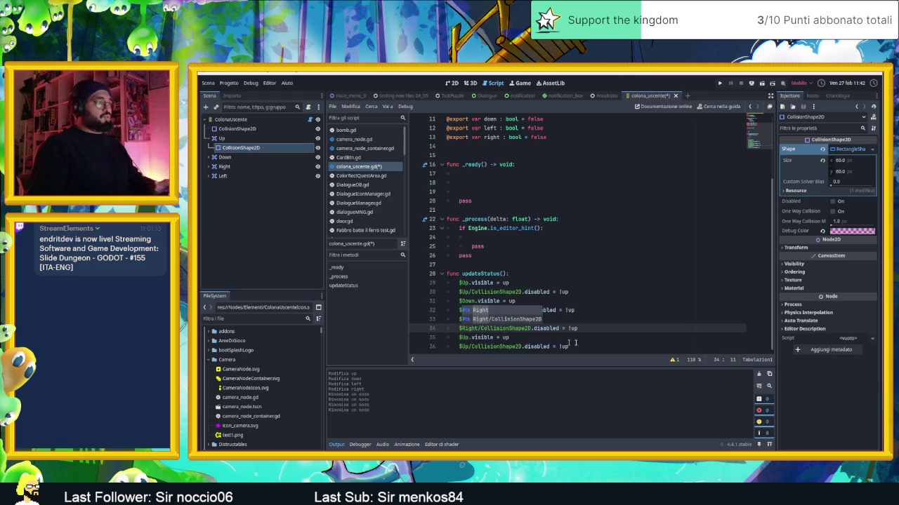
pyautogui.click(638, 337)
# Change the third copy's node paths to $Left on lines 35–36 and save the script.
pyautogui.doubleClick(464, 337)
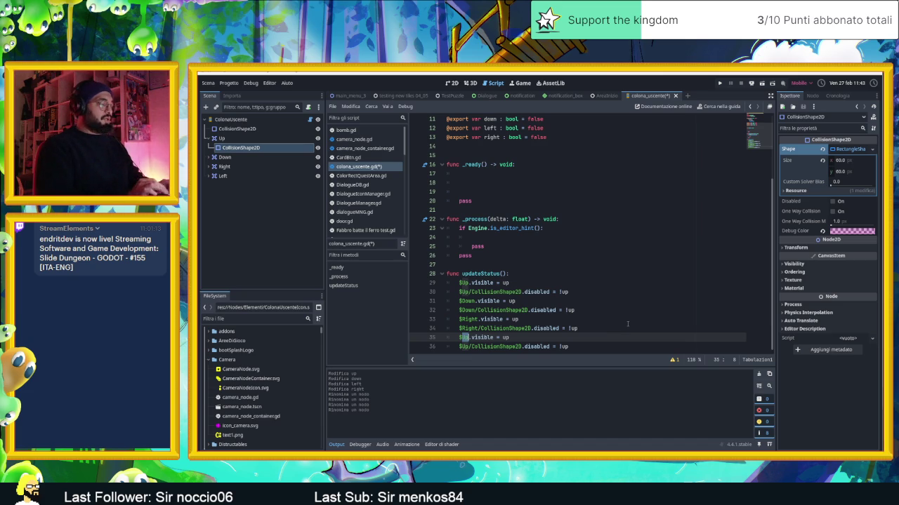
pyautogui.write('Left')
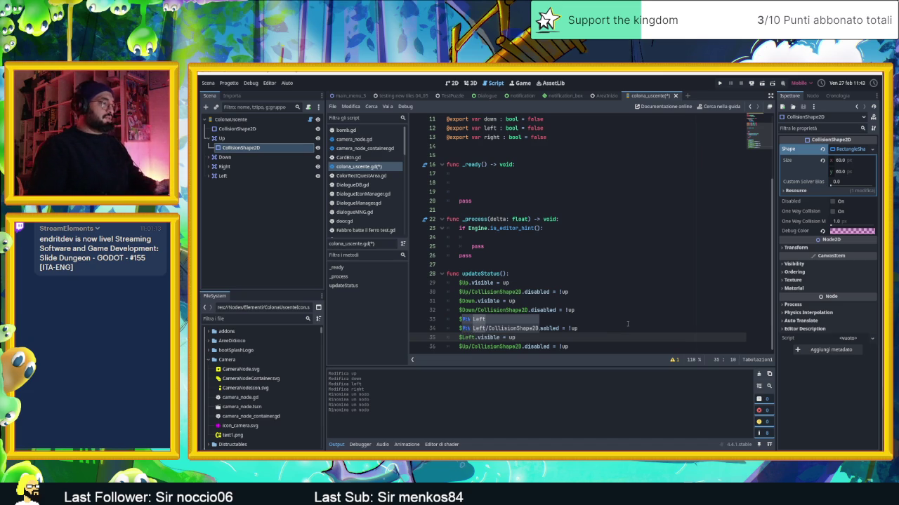
pyautogui.click(464, 347)
pyautogui.doubleClick(466, 346)
pyautogui.write('Left')
pyautogui.click(540, 301)
pyautogui.hotkey('ctrl', 's')
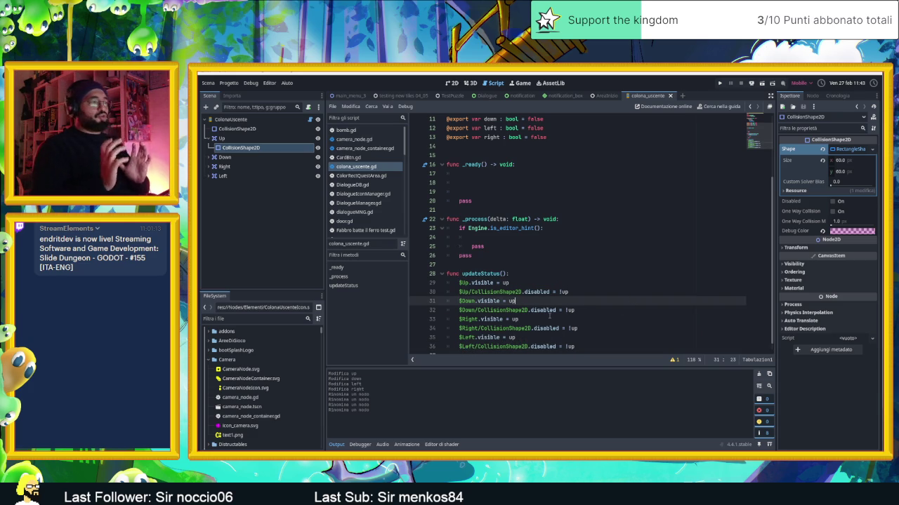
# Copy the up set(value) block and paste it under the down export, adding the colon.
pyautogui.scroll(-1, 551, 317)
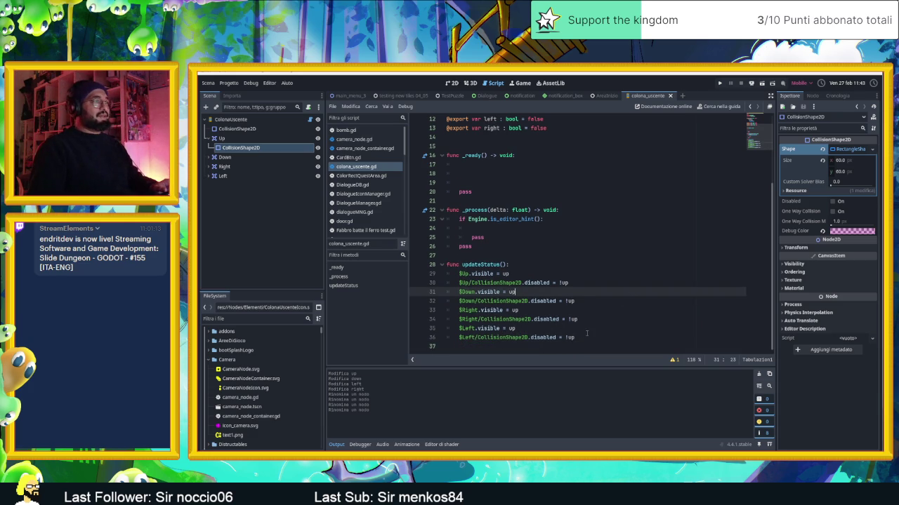
pyautogui.moveTo(544, 319)
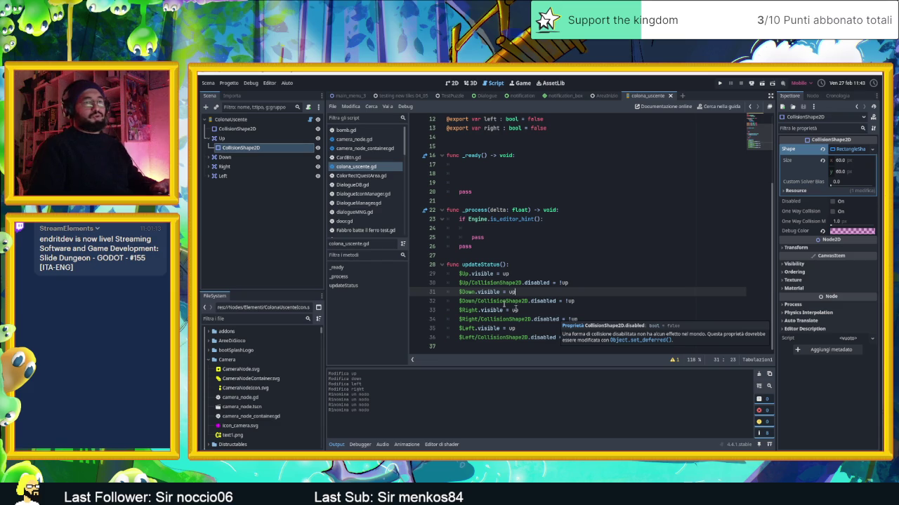
pyautogui.click(211, 139)
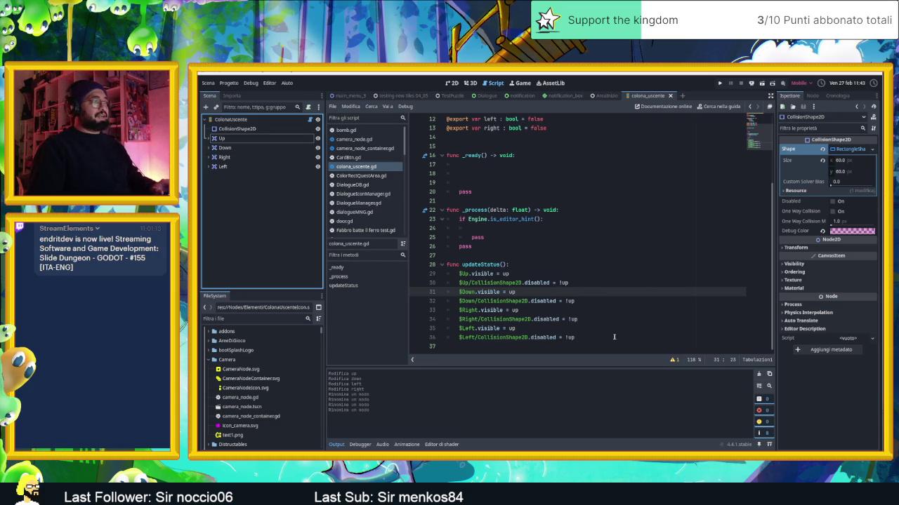
pyautogui.scroll(1, 582, 278)
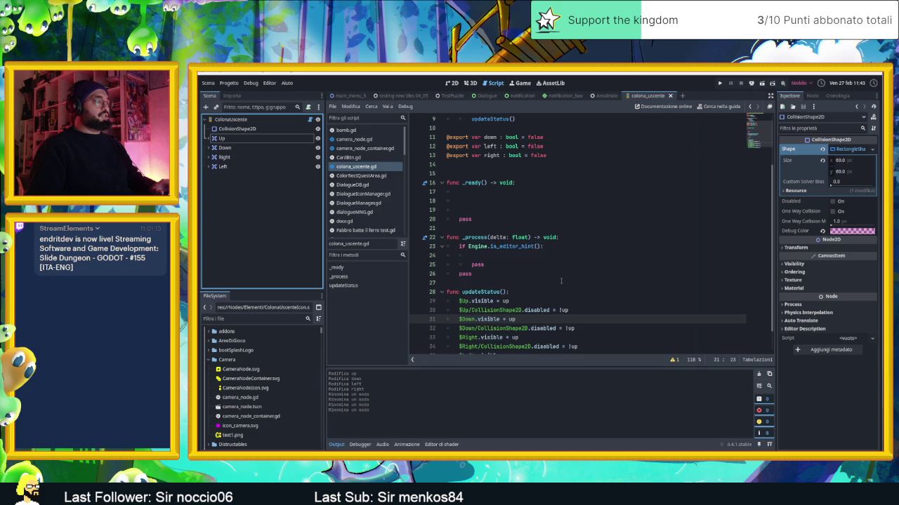
pyautogui.scroll(3, 561, 281)
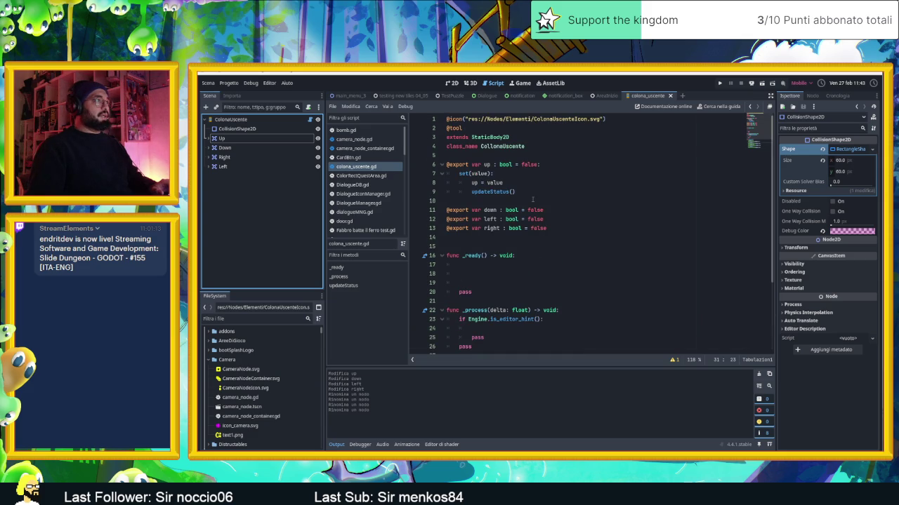
pyautogui.moveTo(543, 197); pyautogui.dragTo(385, 172)
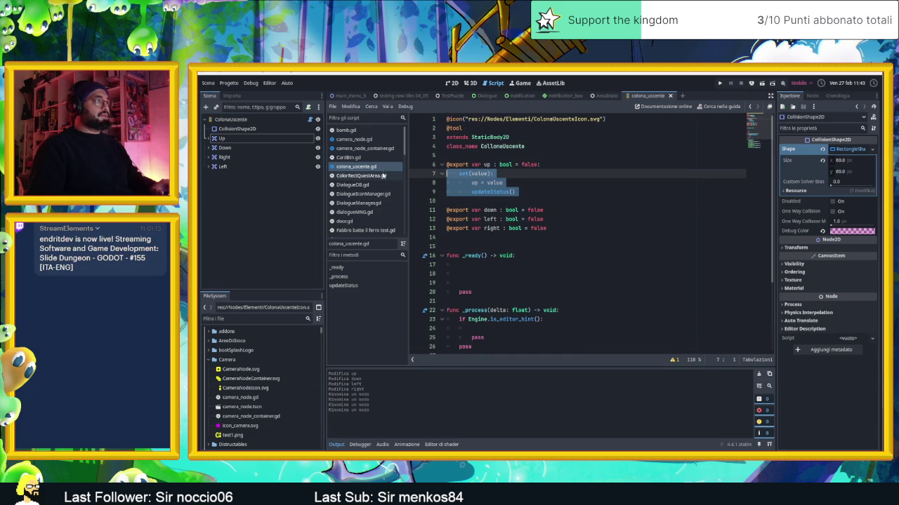
pyautogui.click(565, 210)
pyautogui.press('Return')
pyautogui.hotkey('ctrl', 'v')
pyautogui.click(556, 211)
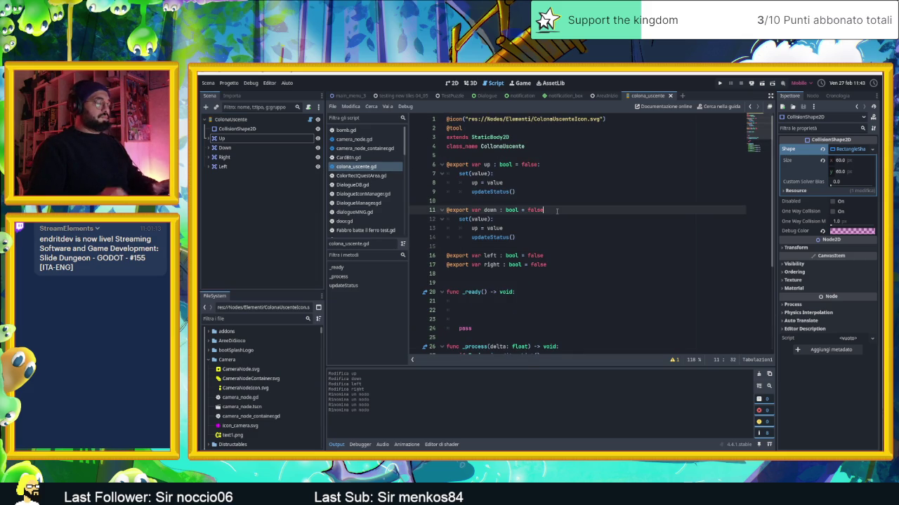
pyautogui.write(':')
# Paste the setter block under the left export and add its colon.
pyautogui.click(552, 255)
pyautogui.press('Return')
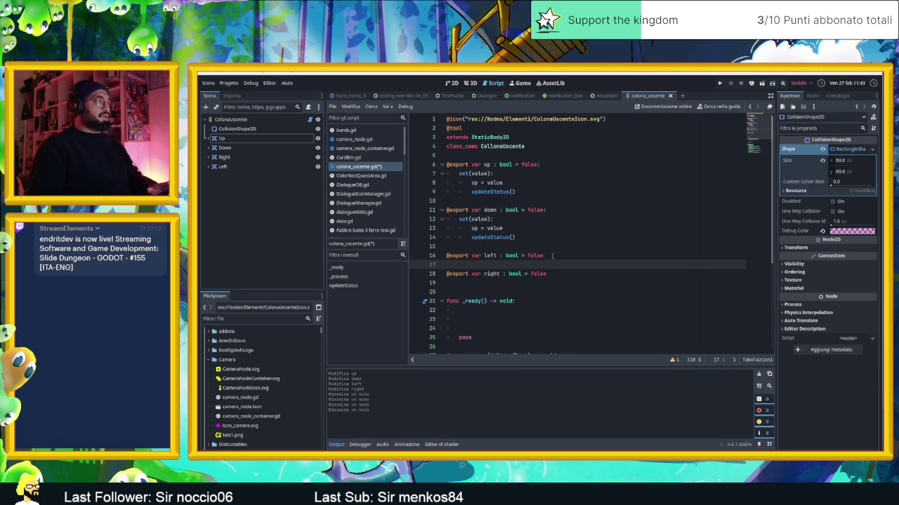
pyautogui.hotkey('ctrl', 'v')
pyautogui.click(554, 255)
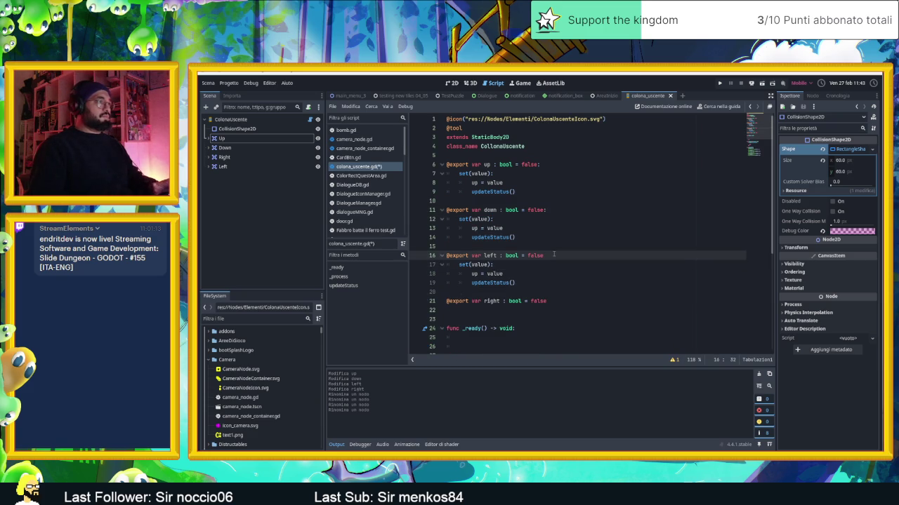
pyautogui.write(':')
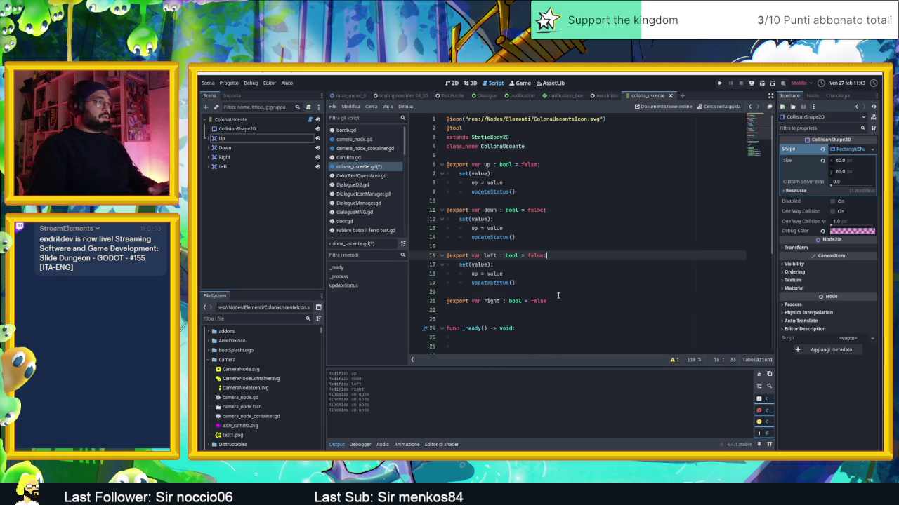
# Add the setter under the right export, fix its indentation, and make it assign right.
pyautogui.click(557, 300)
pyautogui.write(':')
pyautogui.press('Return')
pyautogui.hotkey('ctrl', 'v')
pyautogui.keyDown('shift'); pyautogui.click(471, 311); pyautogui.keyUp('shift')
pyautogui.hotkey('shift', 'Tab')
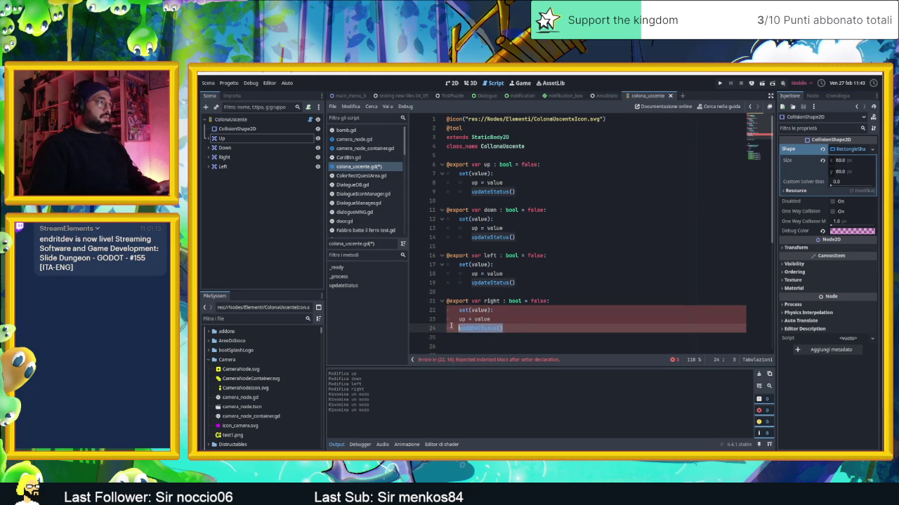
pyautogui.moveTo(447, 320); pyautogui.dragTo(556, 325)
pyautogui.press('Tab')
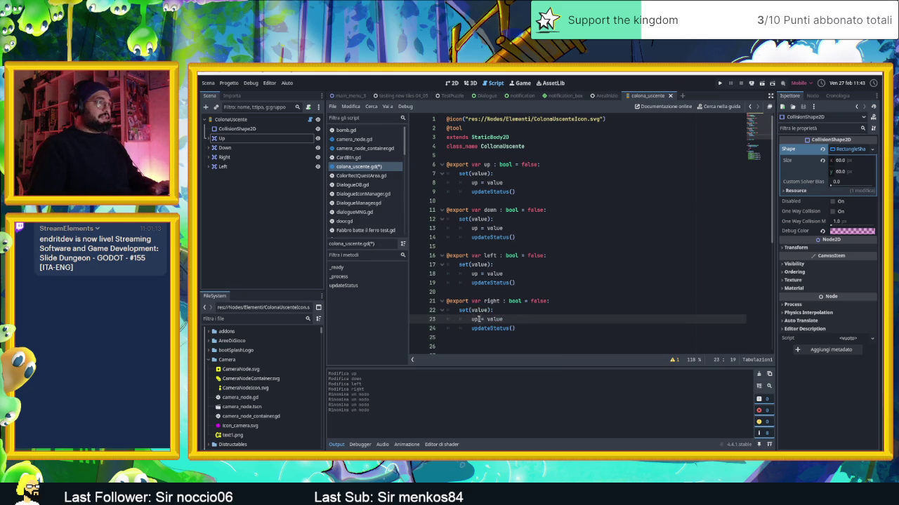
pyautogui.write('right')
# Make the left and down setters assign left and down instead of up.
pyautogui.click(465, 270)
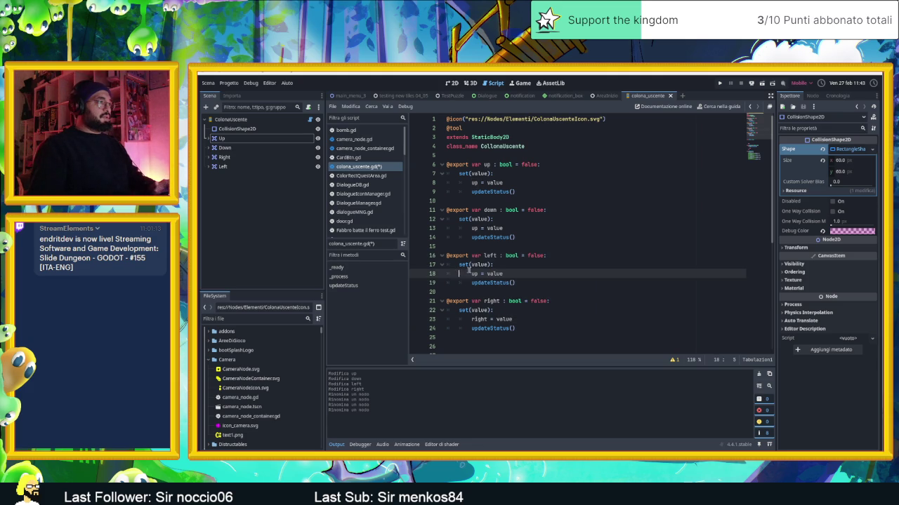
pyautogui.doubleClick(474, 274)
pyautogui.write('left')
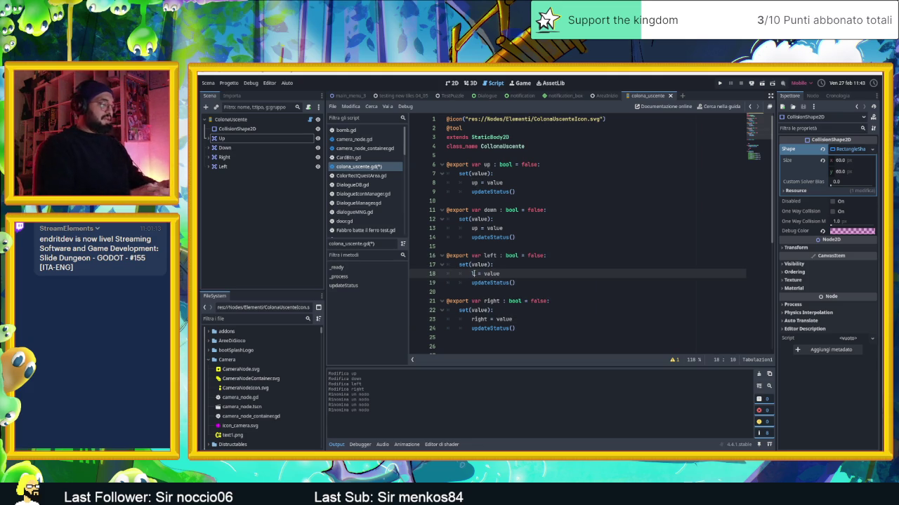
pyautogui.click(647, 239)
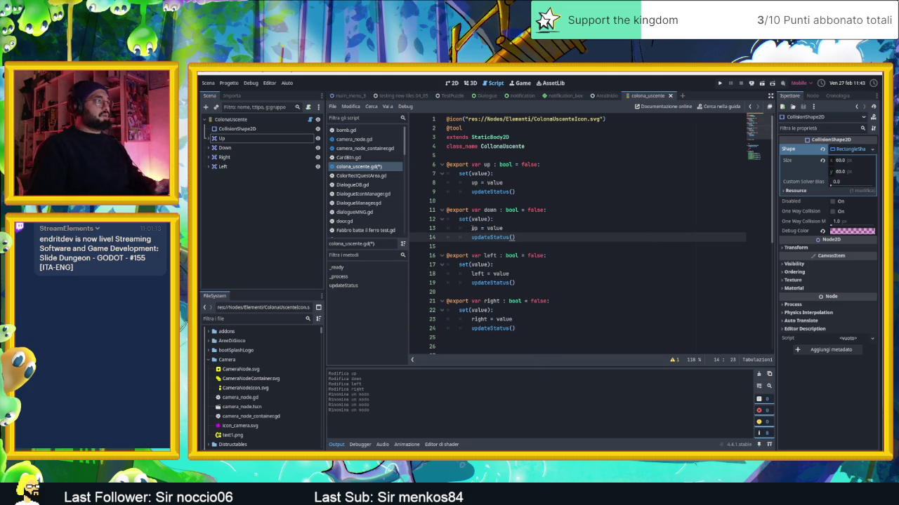
pyautogui.click(471, 228)
pyautogui.write('down')
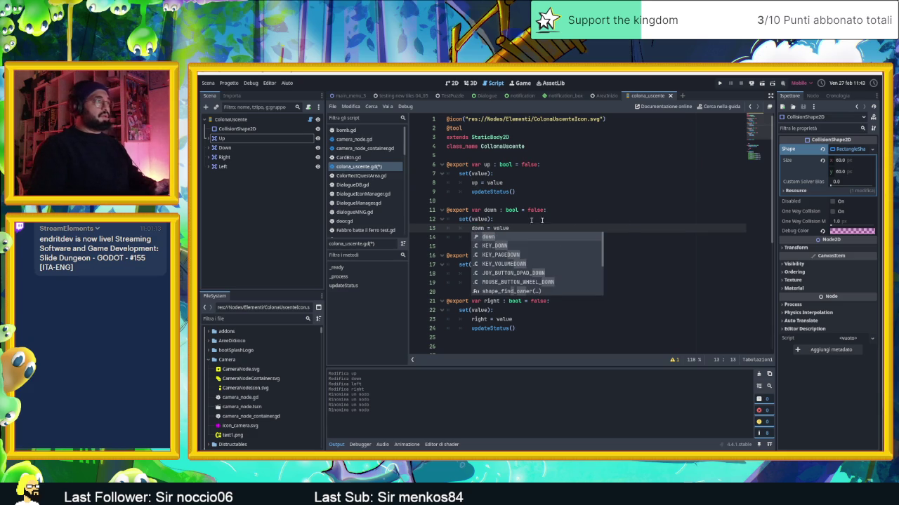
pyautogui.click(520, 219)
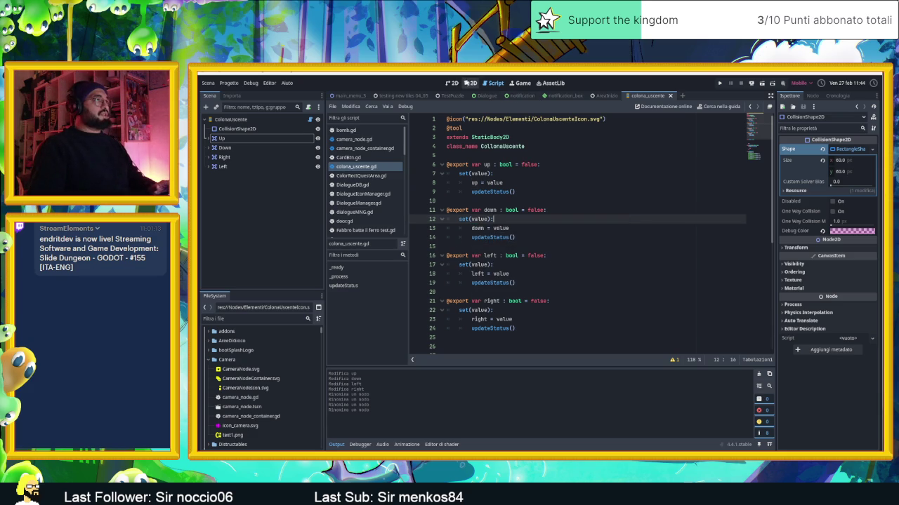
pyautogui.click(471, 84)
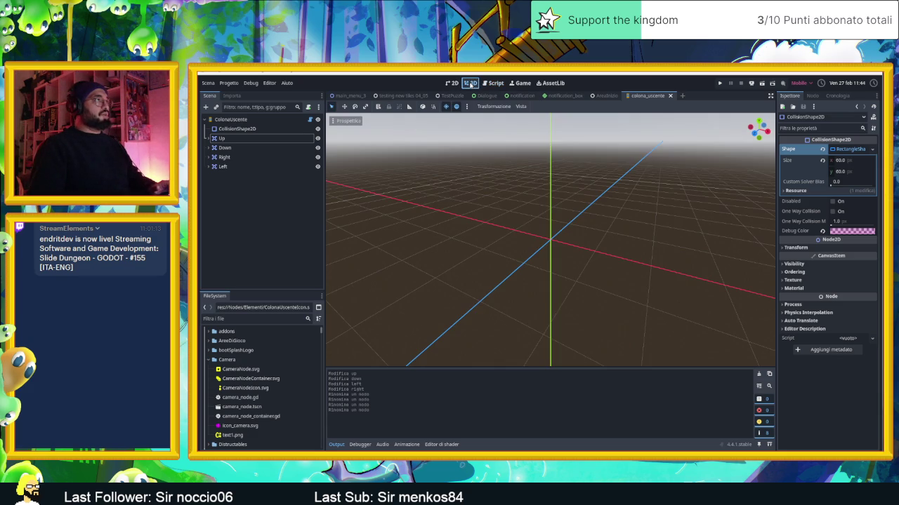
# Select the ColonaUscente root in the 2D view and toggle Up and Down to test the script.
pyautogui.click(451, 84)
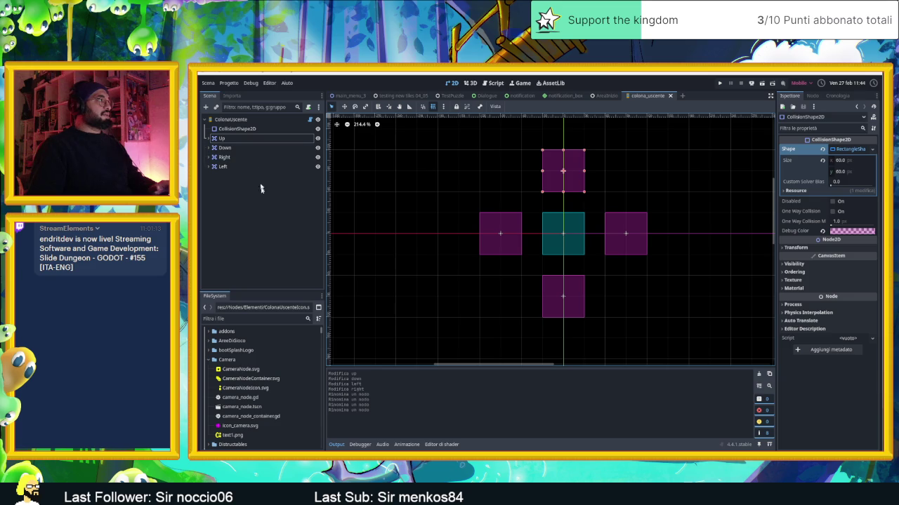
pyautogui.click(230, 119)
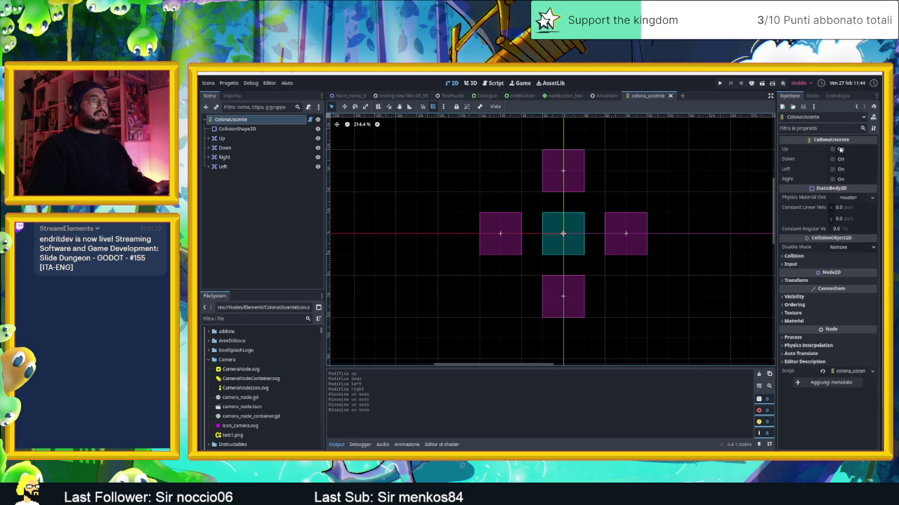
pyautogui.click(833, 150)
pyautogui.click(833, 159)
pyautogui.click(831, 150)
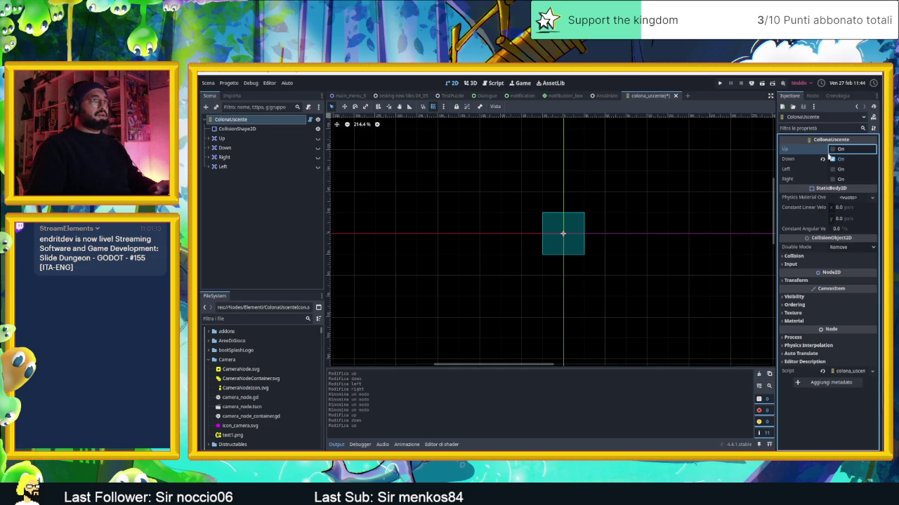
pyautogui.click(833, 159)
pyautogui.click(832, 149)
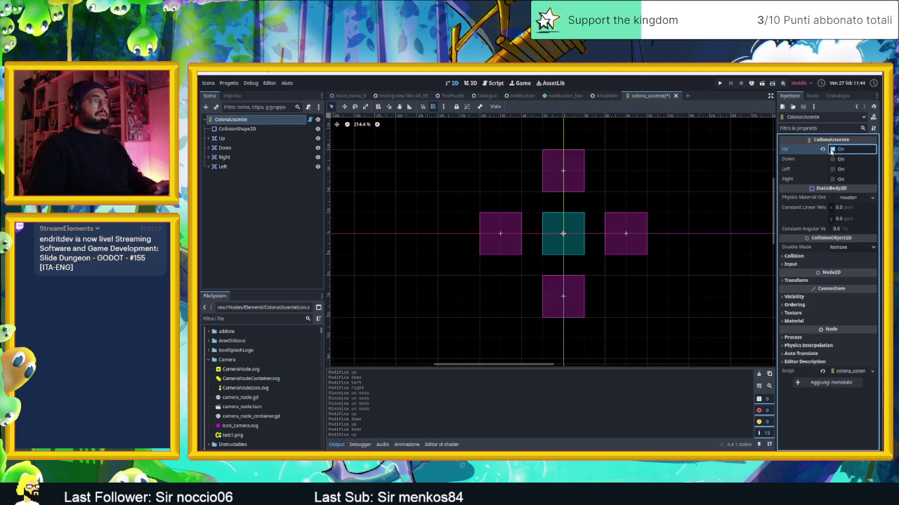
# Turn Up and Down off, toggle Right, then open colonna_uscente.gd.
pyautogui.click(833, 150)
pyautogui.click(833, 160)
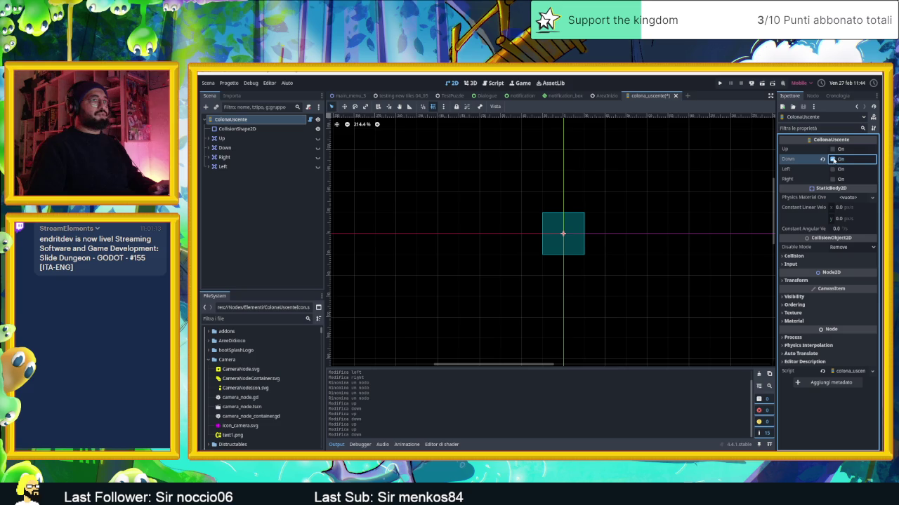
pyautogui.click(833, 169)
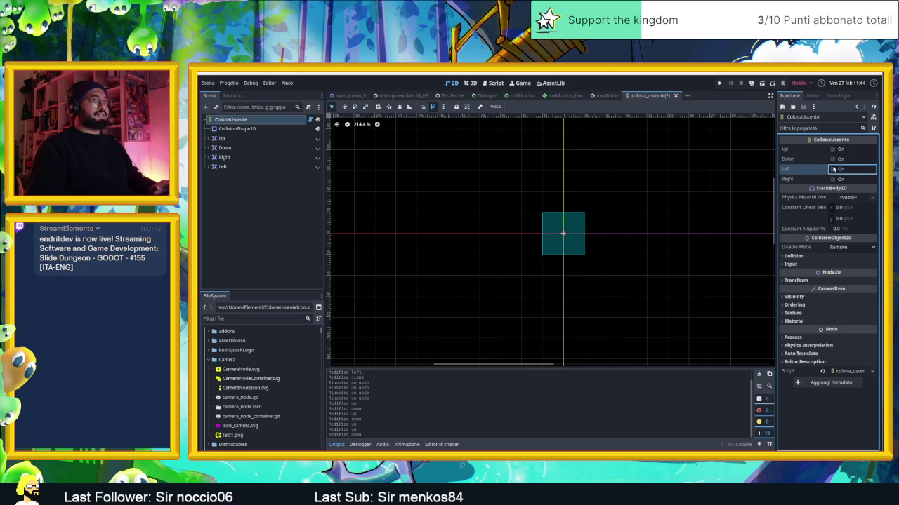
pyautogui.click(832, 180)
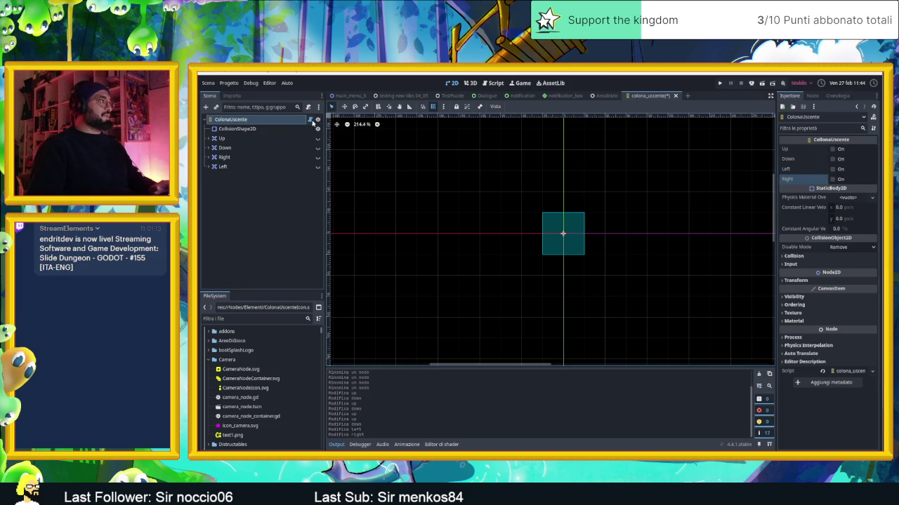
pyautogui.click(310, 119)
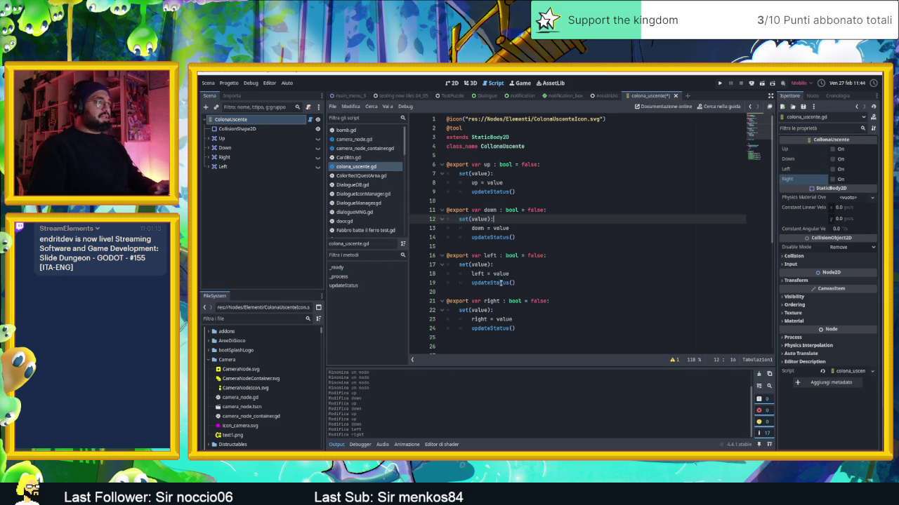
# Make the Down visibility and collision lines use down instead of up.
pyautogui.scroll(-1, 500, 282)
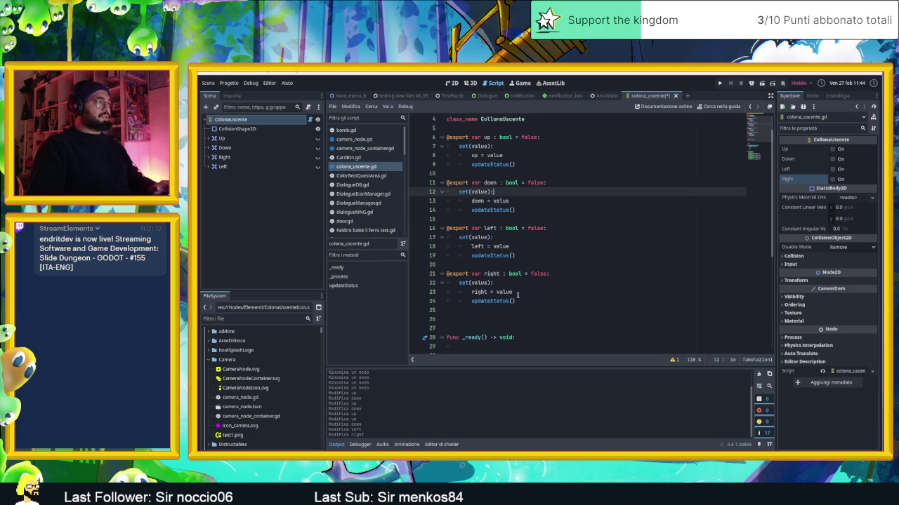
pyautogui.scroll(-1, 521, 295)
pyautogui.scroll(-3, 521, 294)
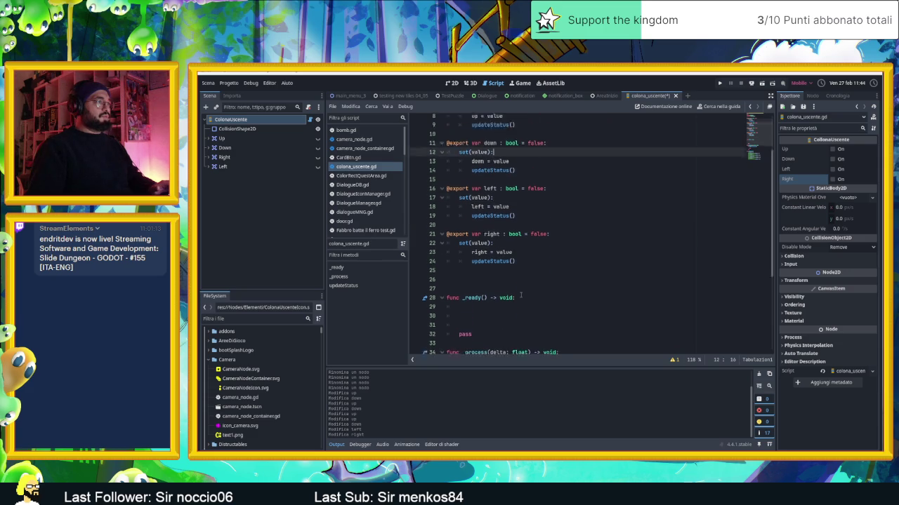
pyautogui.scroll(-3, 521, 295)
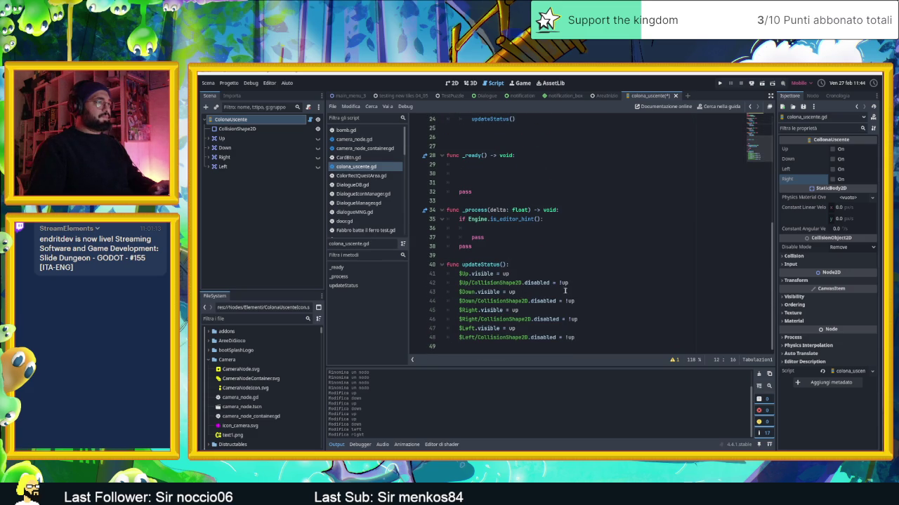
pyautogui.click(571, 282)
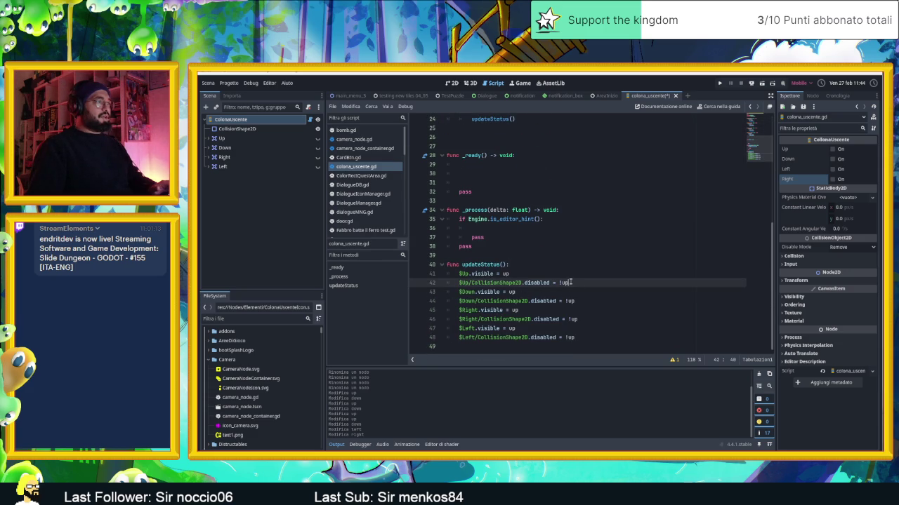
pyautogui.doubleClick(510, 292)
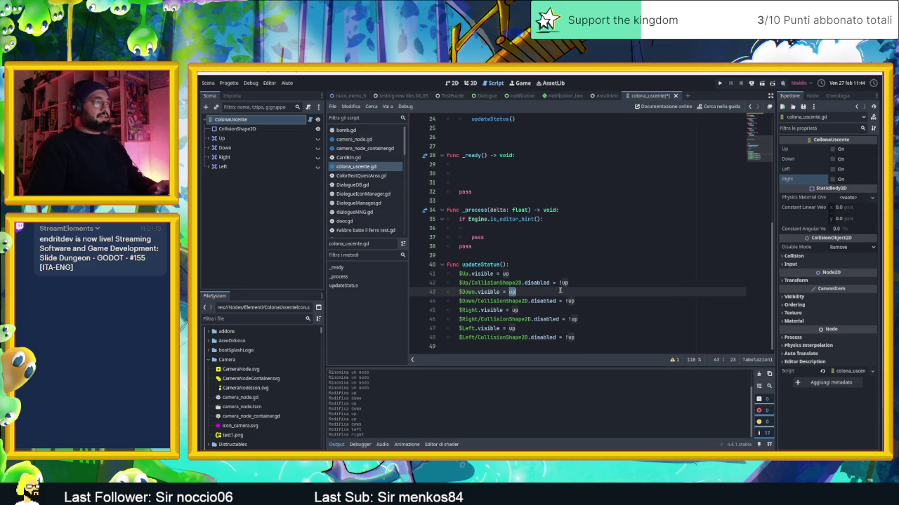
pyautogui.write('down')
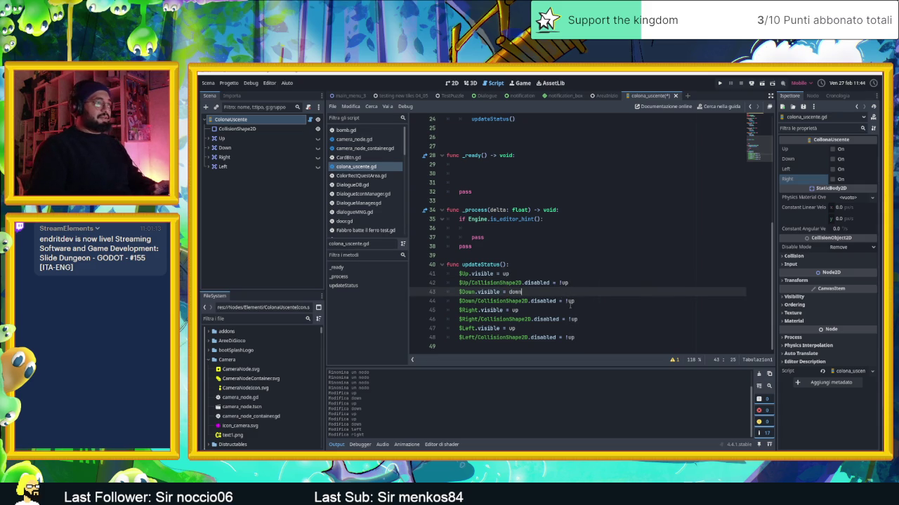
pyautogui.doubleClick(571, 300)
pyautogui.write('dow')
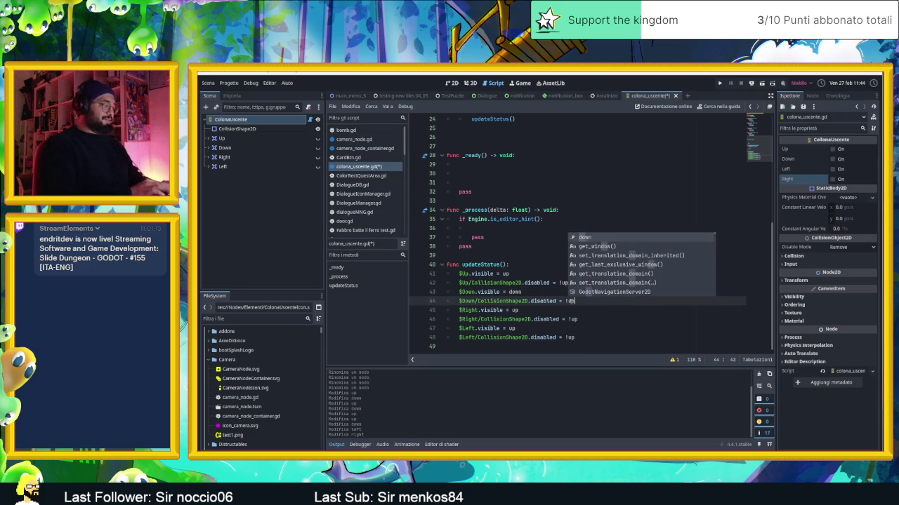
pyautogui.write('n')
# Make the Right visibility and collision lines use right instead of up.
pyautogui.click(512, 310)
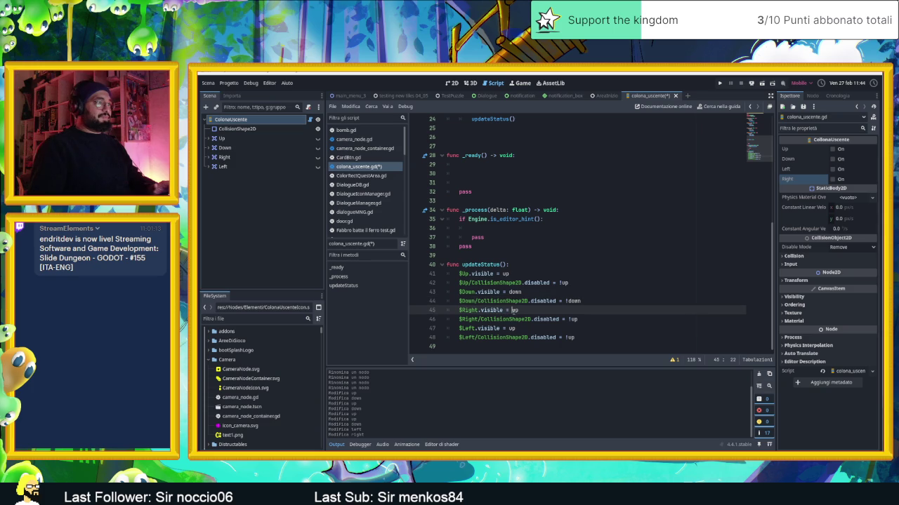
pyautogui.doubleClick(514, 310)
pyautogui.write('right')
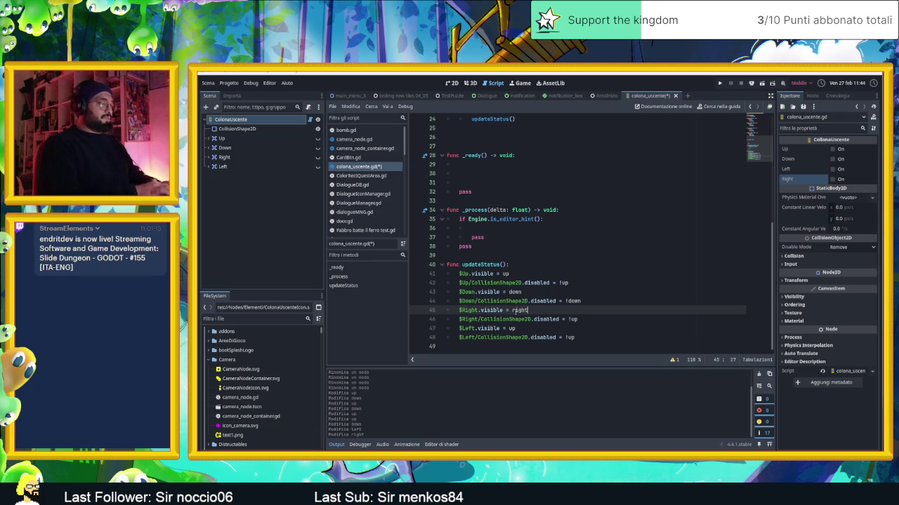
pyautogui.doubleClick(575, 320)
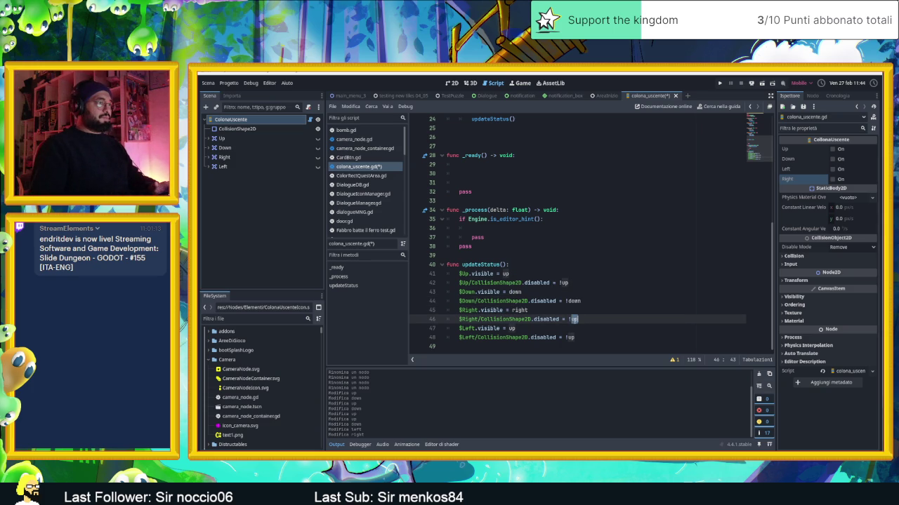
pyautogui.write('right')
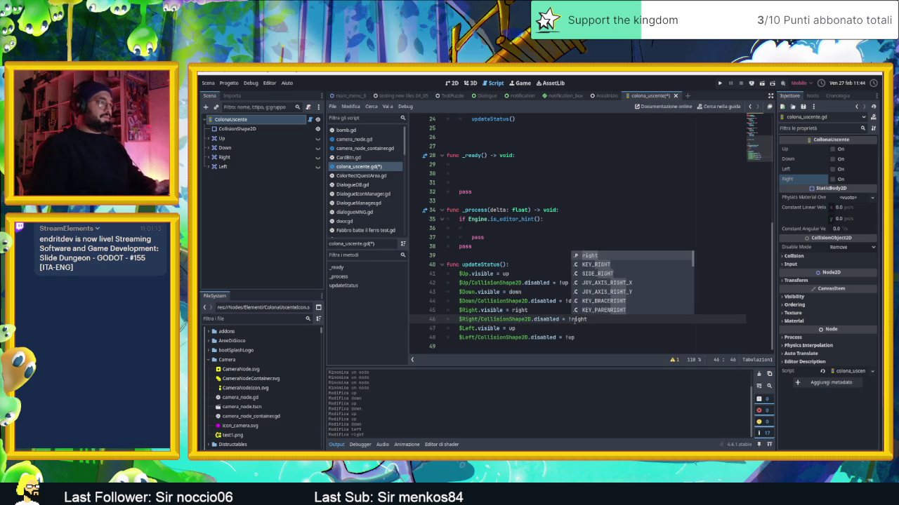
# Make the Left visibility and collision lines use left, then save the script.
pyautogui.doubleClick(511, 328)
pyautogui.write('left')
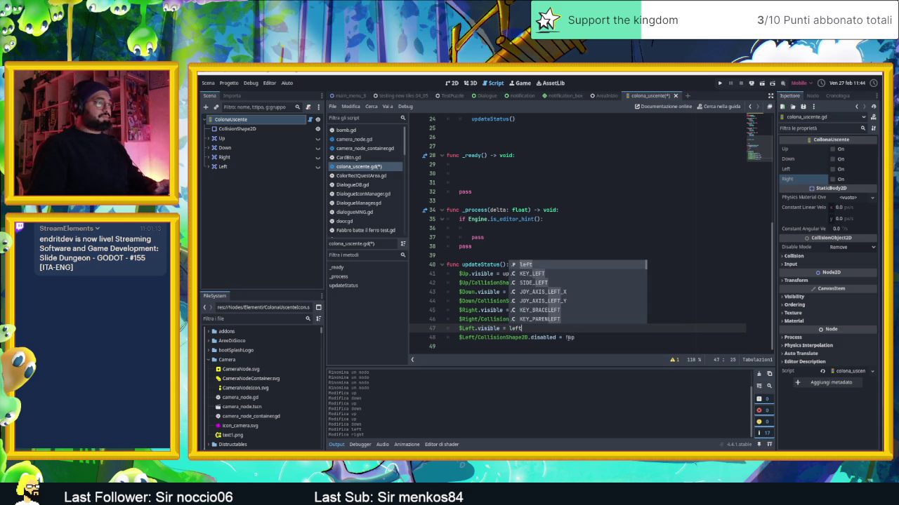
pyautogui.click(569, 338)
pyautogui.write('left')
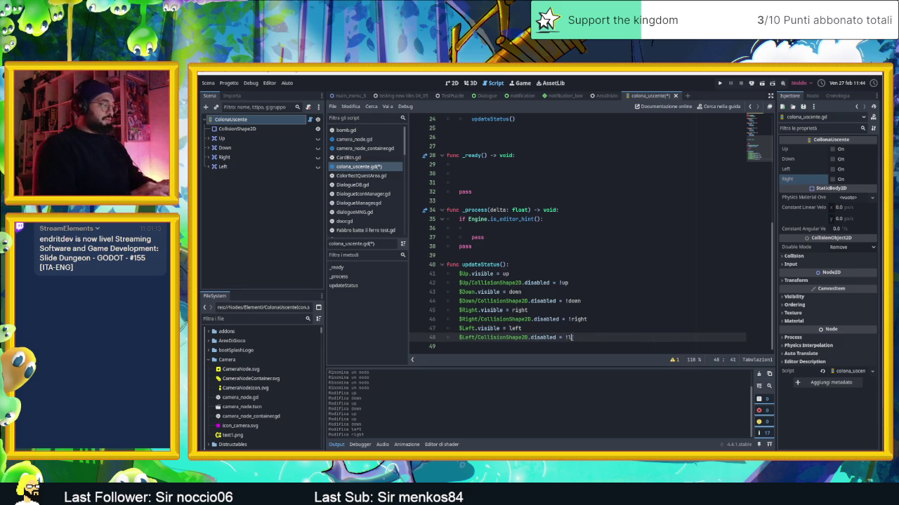
pyautogui.click(595, 346)
pyautogui.hotkey('ctrl', 's')
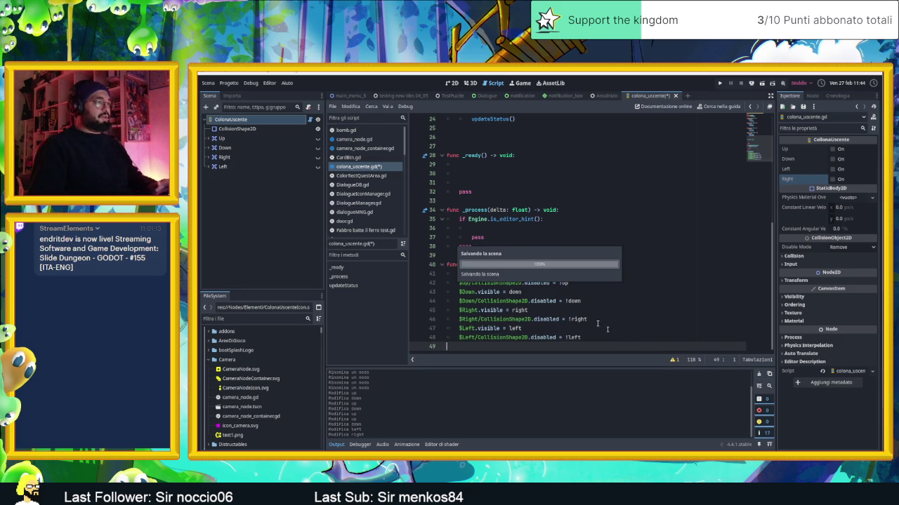
# In the 2D view, toggle Up, Down, Left and Right on and off to check each area.
pyautogui.click(451, 85)
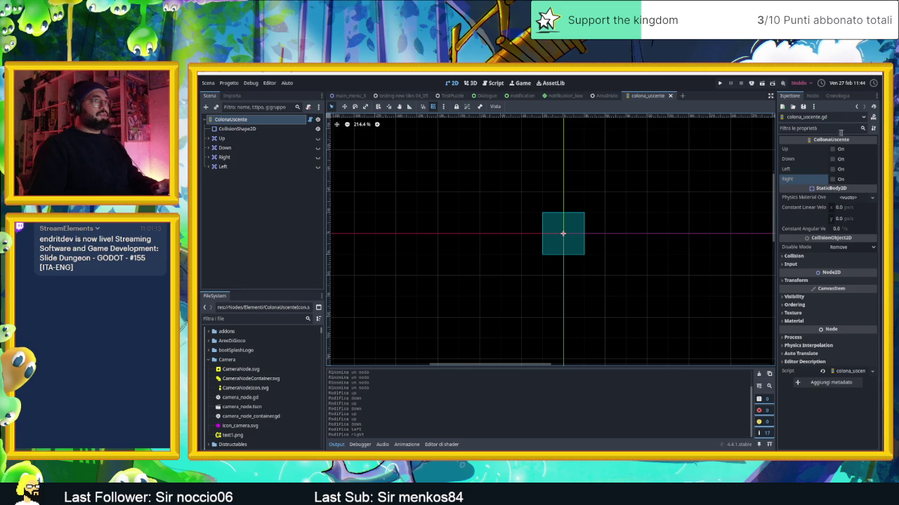
pyautogui.click(832, 149)
pyautogui.click(832, 159)
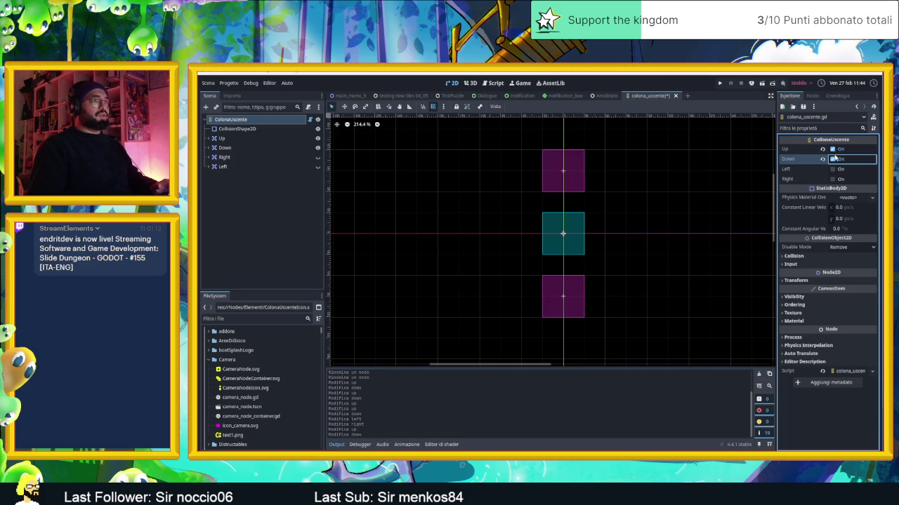
pyautogui.click(833, 149)
pyautogui.click(832, 159)
pyautogui.click(832, 170)
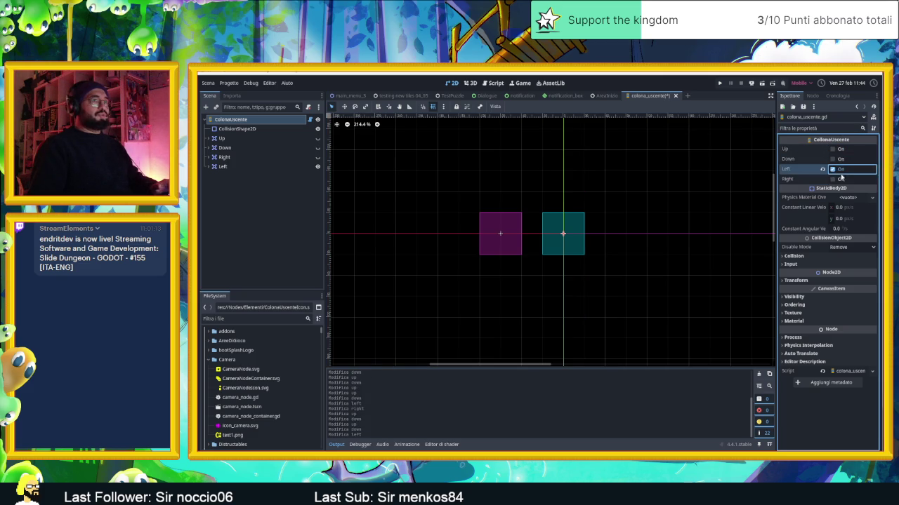
pyautogui.click(833, 179)
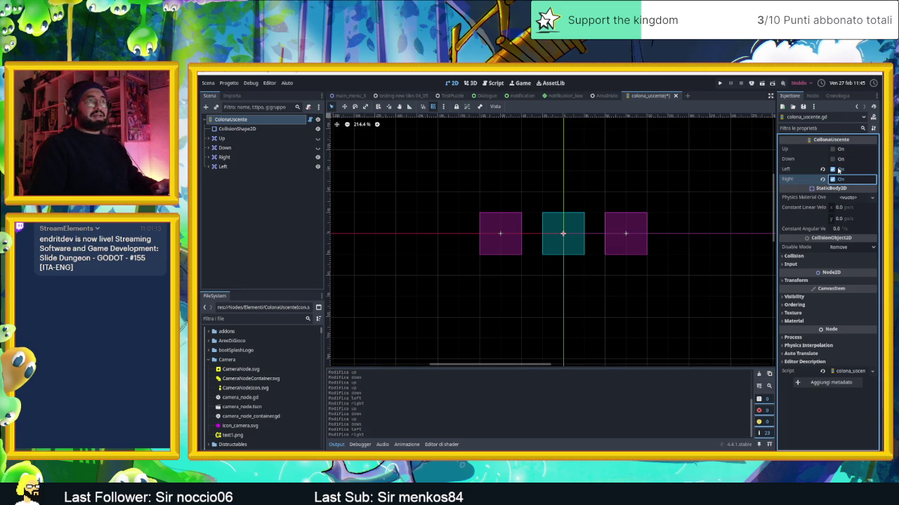
pyautogui.click(838, 169)
pyautogui.click(839, 179)
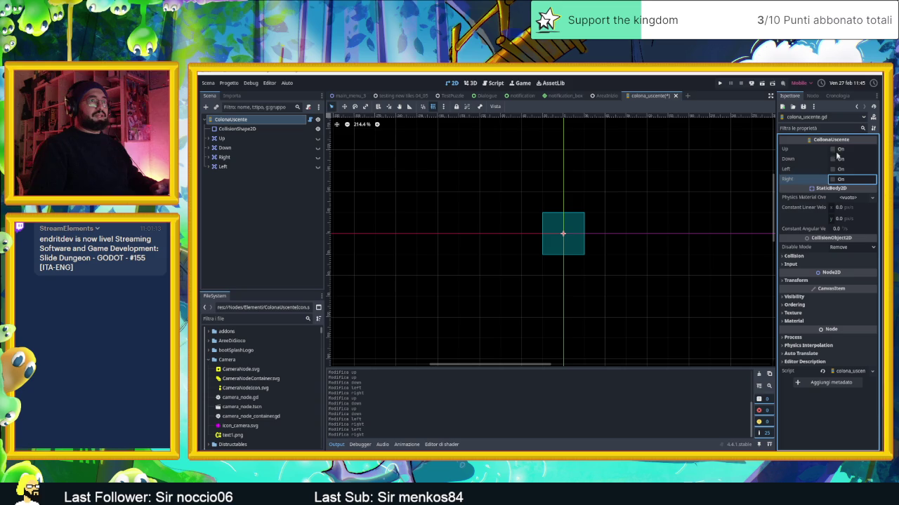
# Retest each of Up, Down, Left and Right, leaving all four off.
pyautogui.click(833, 150)
pyautogui.click(834, 150)
pyautogui.click(833, 159)
pyautogui.click(833, 160)
pyautogui.click(839, 169)
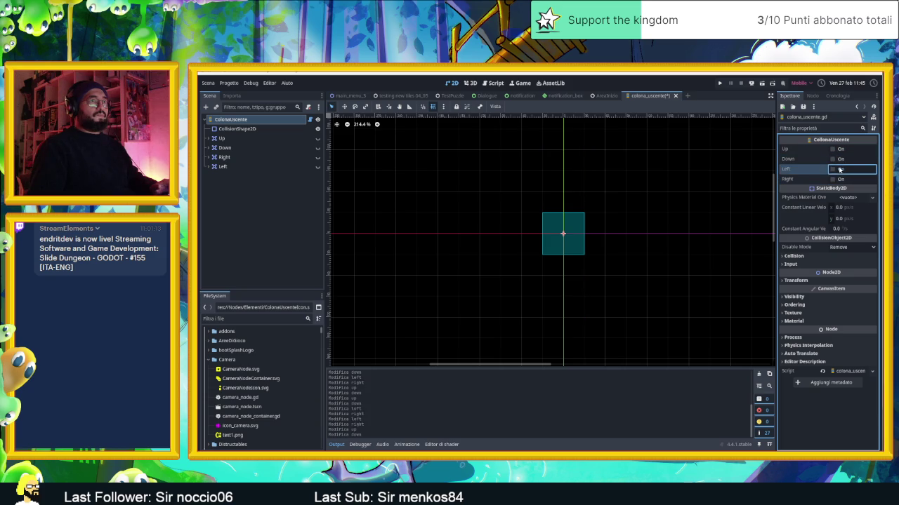
pyautogui.click(838, 170)
pyautogui.click(838, 179)
pyautogui.click(838, 179)
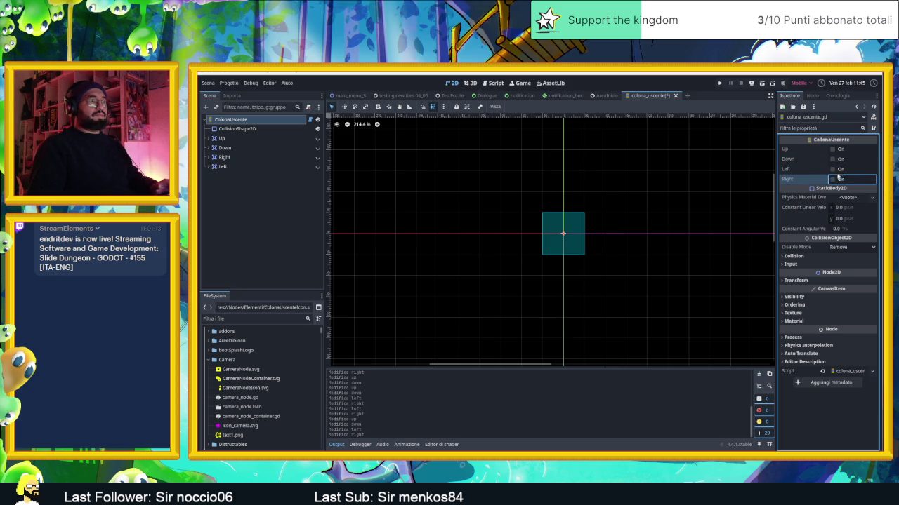
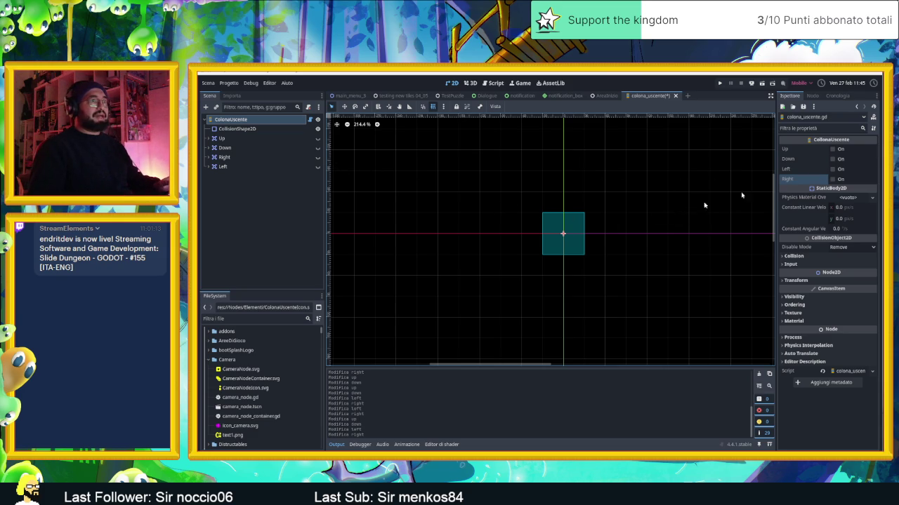
# Toggle ColonaUscente's Right exit on and back off, then save the scene with Ctrl+S.
pyautogui.click(832, 180)
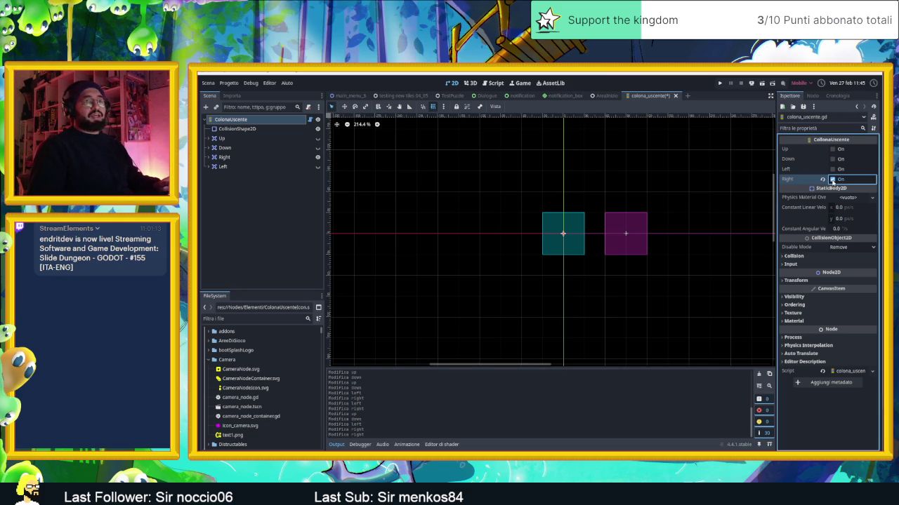
pyautogui.click(832, 179)
pyautogui.click(831, 180)
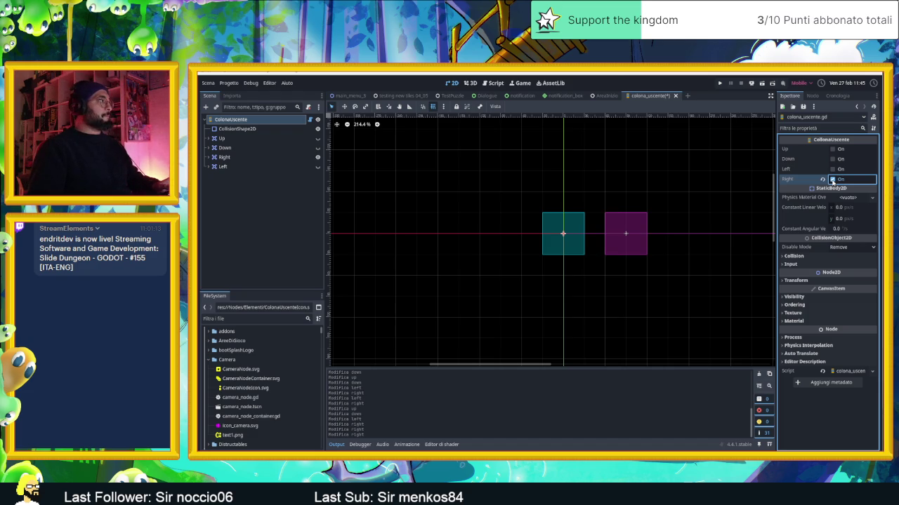
pyautogui.click(832, 180)
pyautogui.hotkey('ctrl', 's')
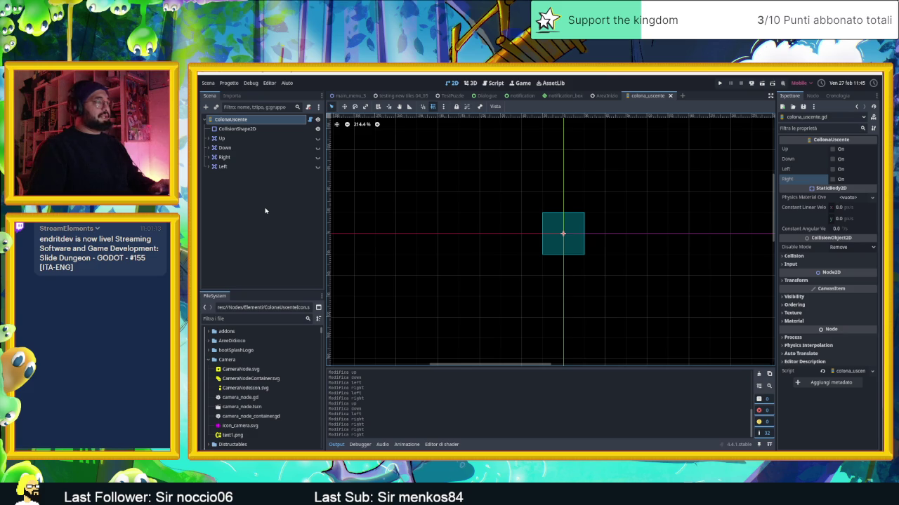
# Scroll up the scene tree and select the ColonaUscente root node.
pyautogui.scroll(2, 616, 263)
pyautogui.scroll(1, 607, 245)
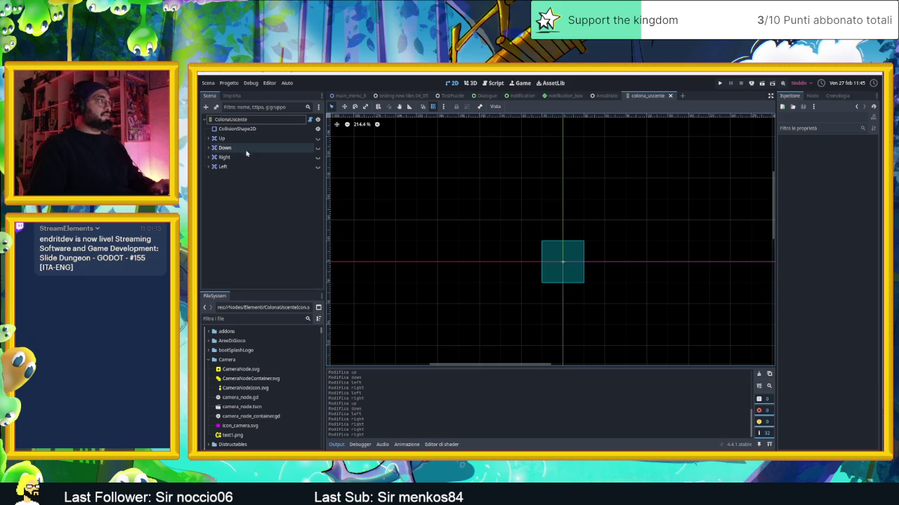
pyautogui.click(239, 120)
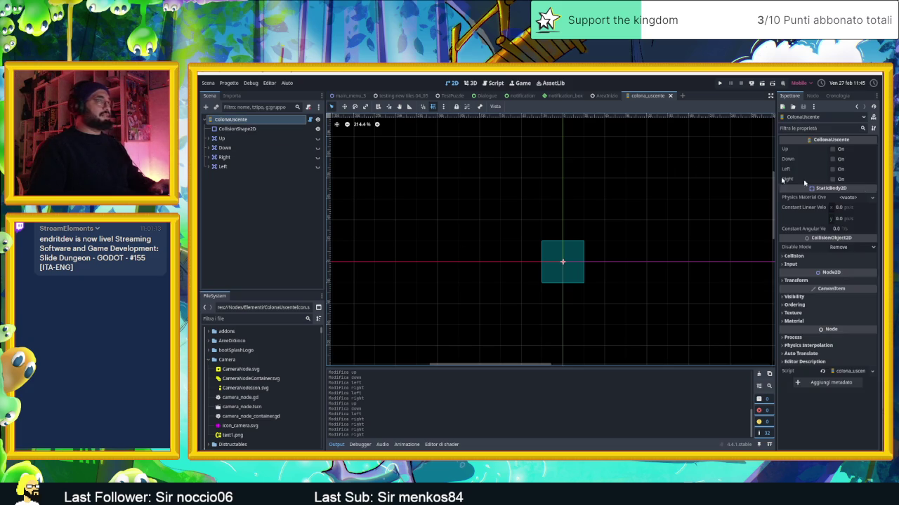
# Enable the Up, Down, Left and Right exit areas on ColonaUscente.
pyautogui.click(832, 149)
pyautogui.click(832, 159)
pyautogui.click(832, 170)
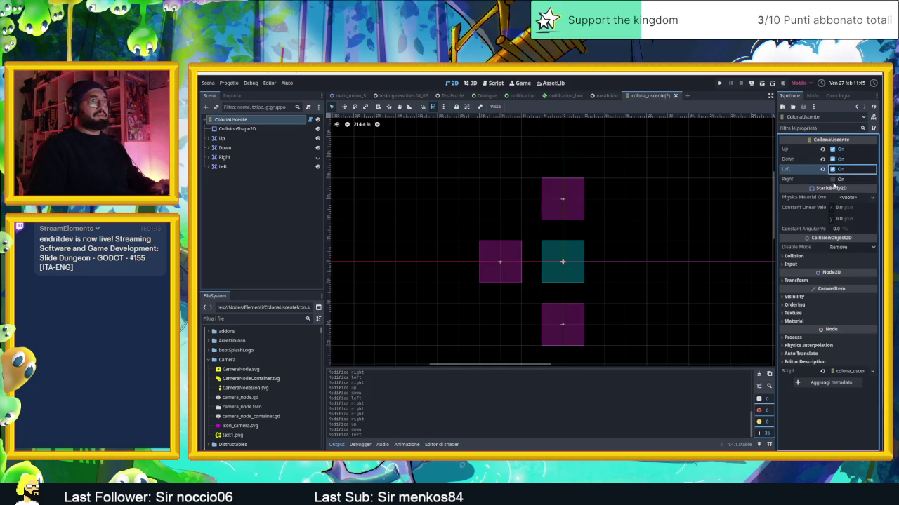
pyautogui.click(832, 179)
# Expand and select the Up node, then bring up the Windows Start menu.
pyautogui.click(211, 138)
pyautogui.click(223, 139)
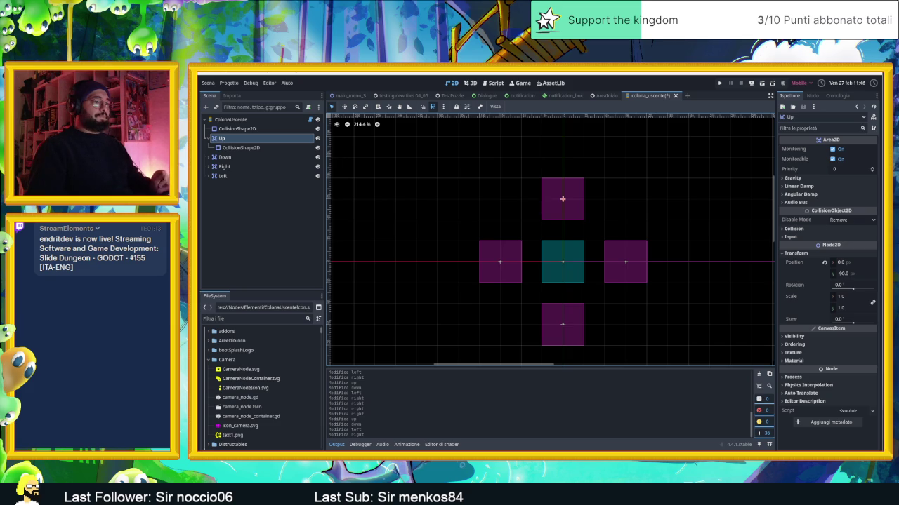
pyautogui.press('super')
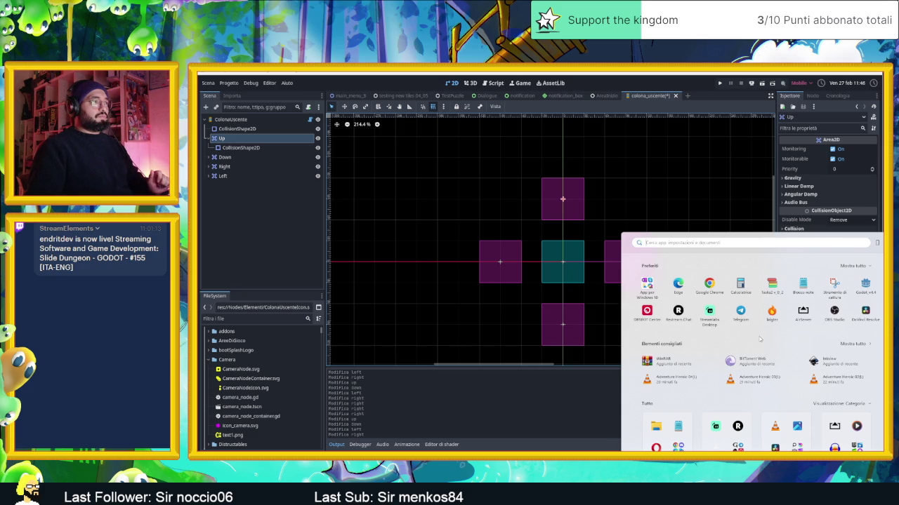
# Launch Aseprite and create a new 60×60 sprite via File > New with height 60.
pyautogui.click(772, 310)
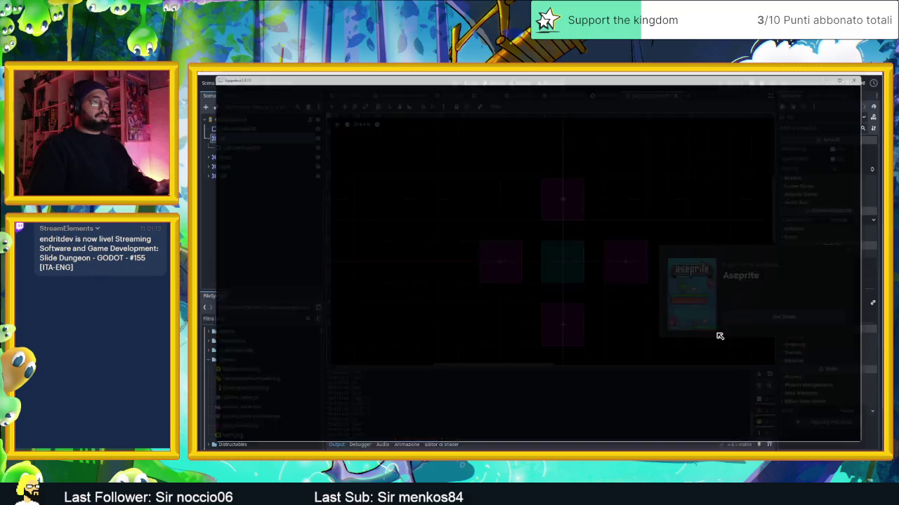
pyautogui.click(204, 78)
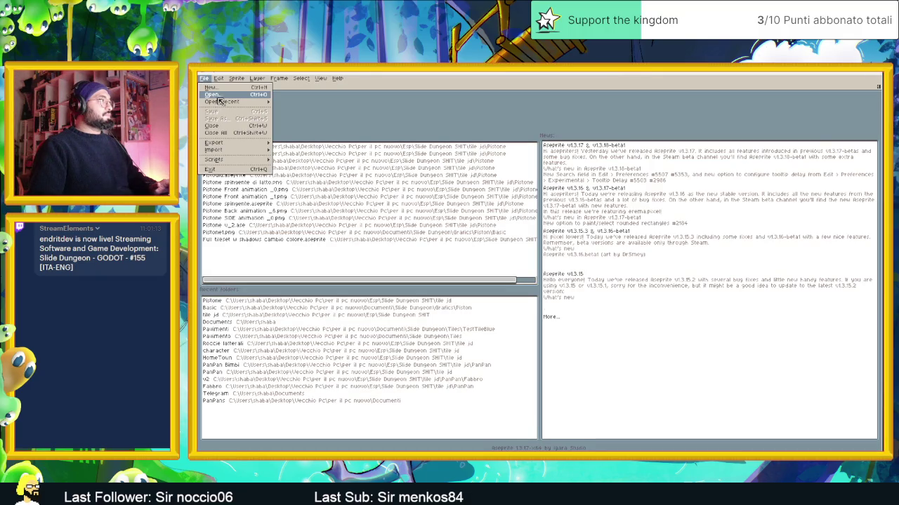
pyautogui.click(230, 88)
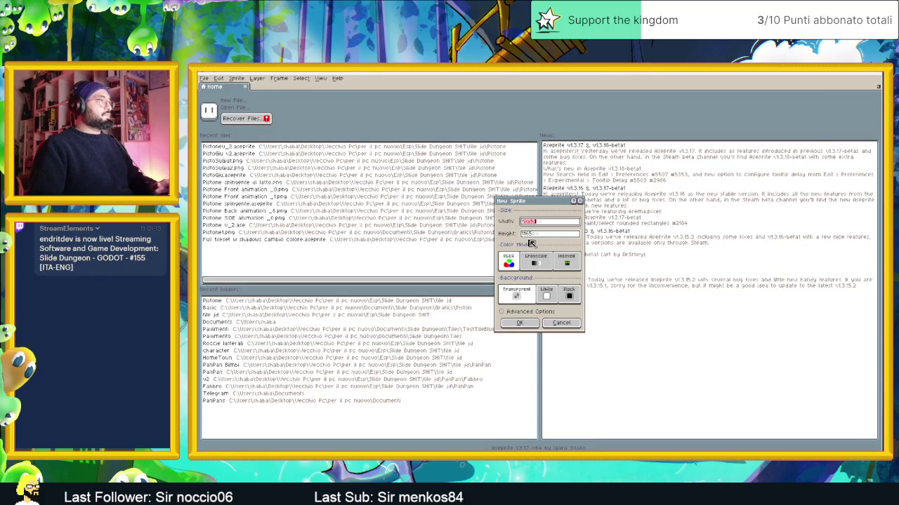
pyautogui.click(551, 236)
pyautogui.write('60')
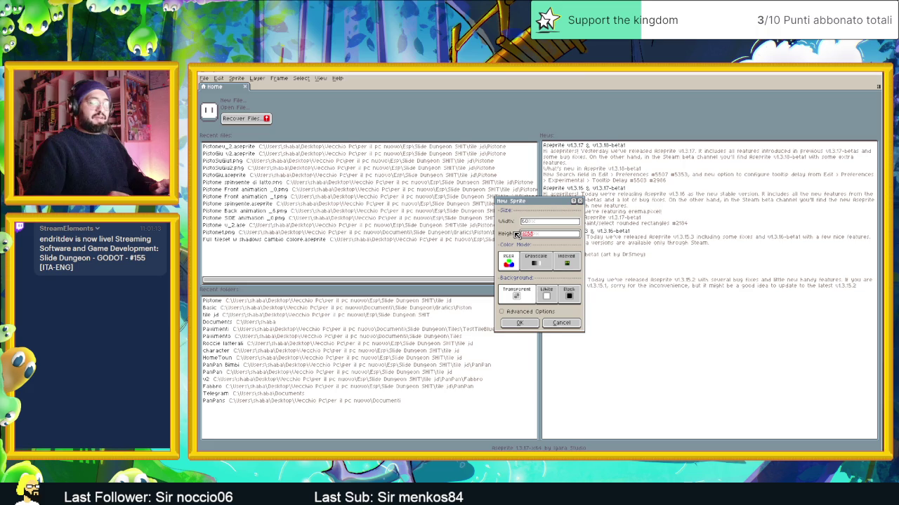
pyautogui.press('Return')
pyautogui.scroll(3, 561, 237)
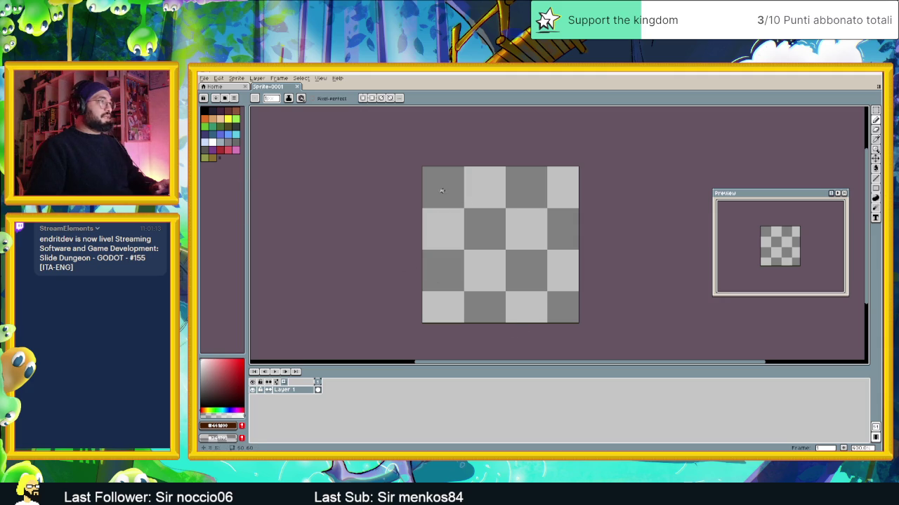
# Enable horizontal and vertical symmetry and set a muted dark blue drawing colour.
pyautogui.click(363, 98)
pyautogui.click(371, 98)
pyautogui.scroll(1, 503, 273)
pyautogui.scroll(1, 503, 273)
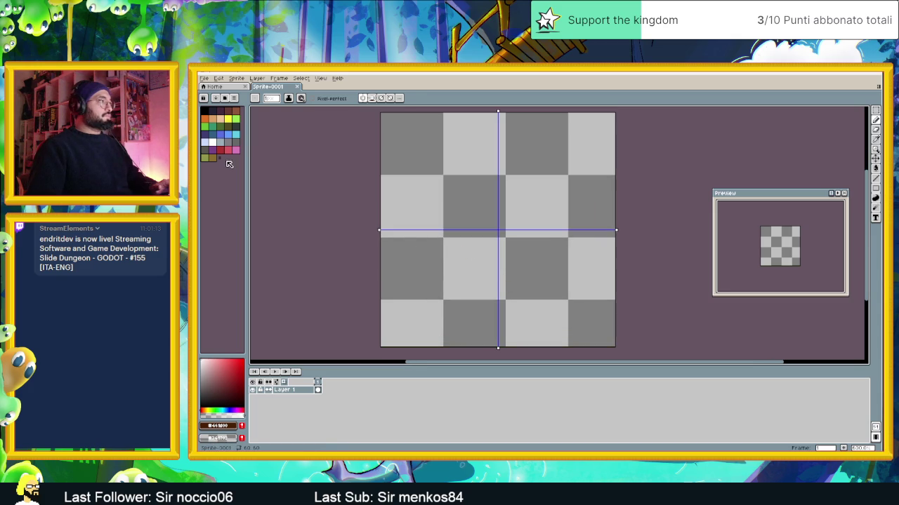
pyautogui.click(219, 134)
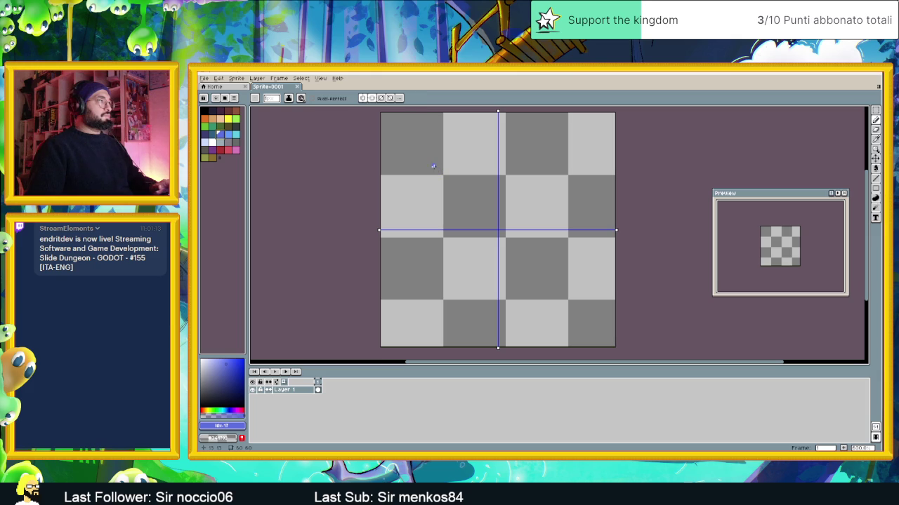
pyautogui.click(231, 381)
pyautogui.moveTo(230, 381); pyautogui.dragTo(221, 387)
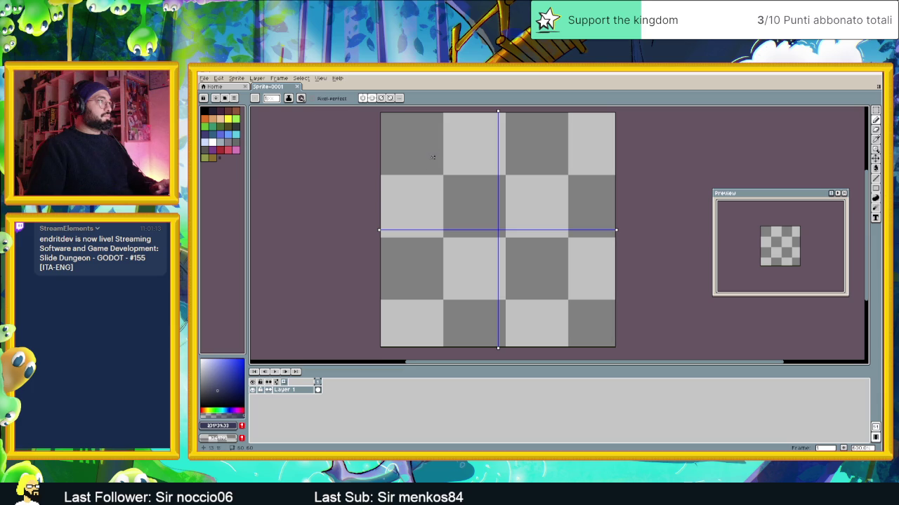
# Test a mirrored stroke, undo it, and draw a centred rectangle outline.
pyautogui.moveTo(433, 162); pyautogui.dragTo(497, 200)
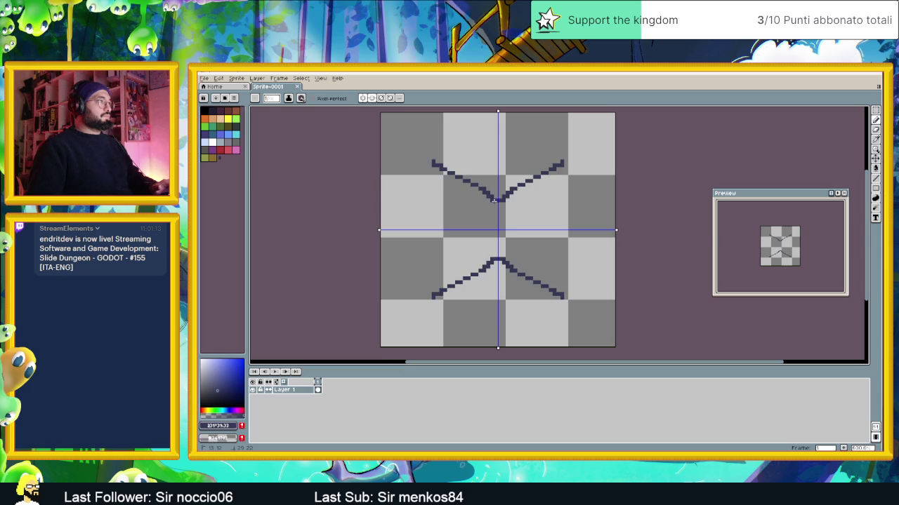
pyautogui.hotkey('ctrl', 'z')
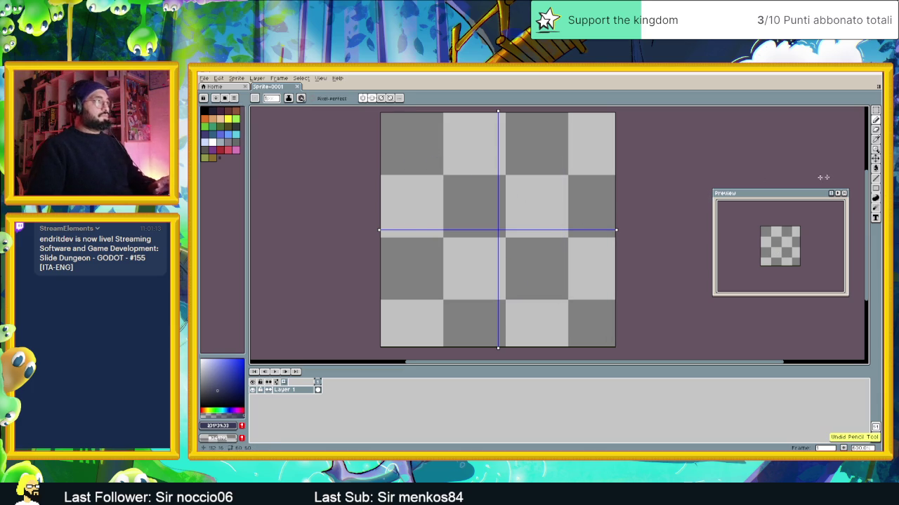
pyautogui.click(875, 190)
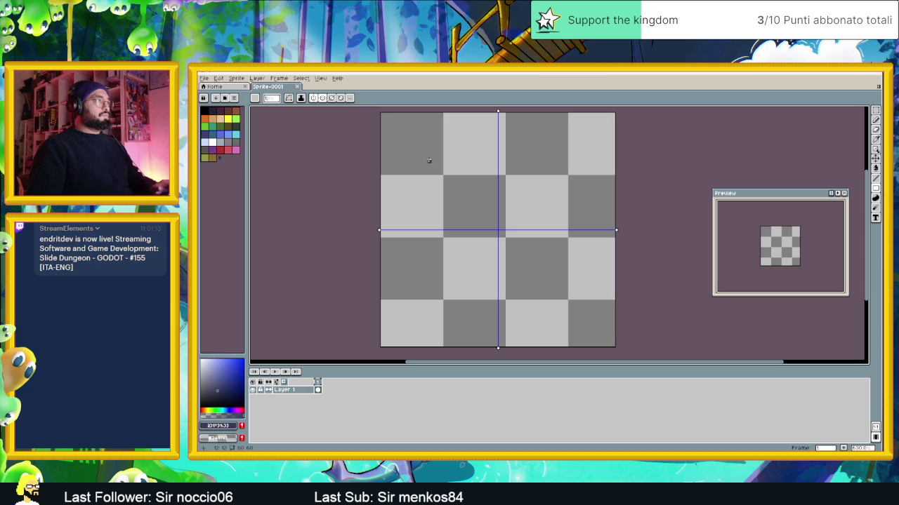
pyautogui.moveTo(429, 160); pyautogui.dragTo(563, 297)
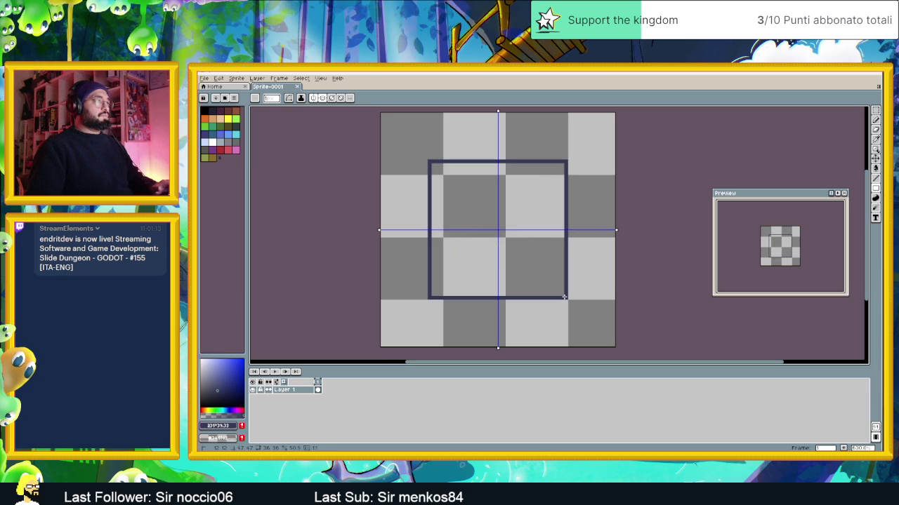
# Complete the outer rectangle, add a second rectangle inside it, and turn off symmetry.
pyautogui.moveTo(564, 297); pyautogui.dragTo(563, 297)
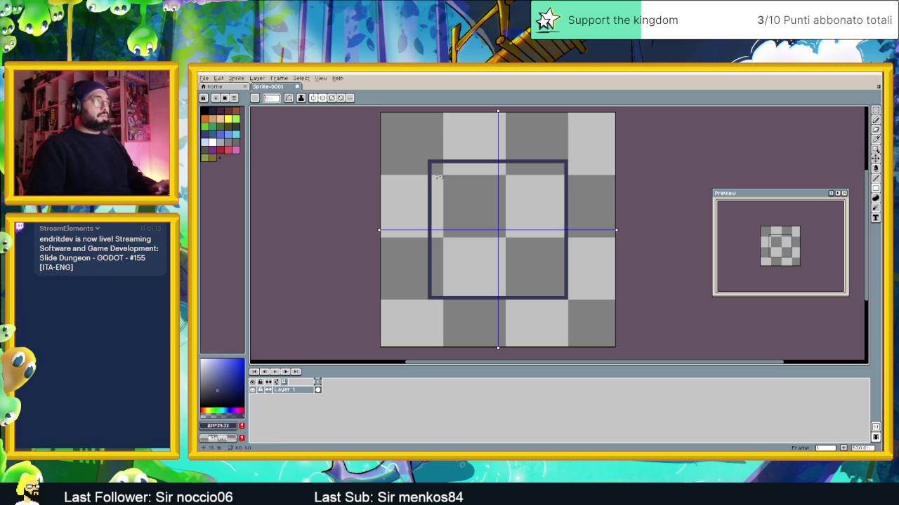
pyautogui.moveTo(436, 169); pyautogui.dragTo(556, 288)
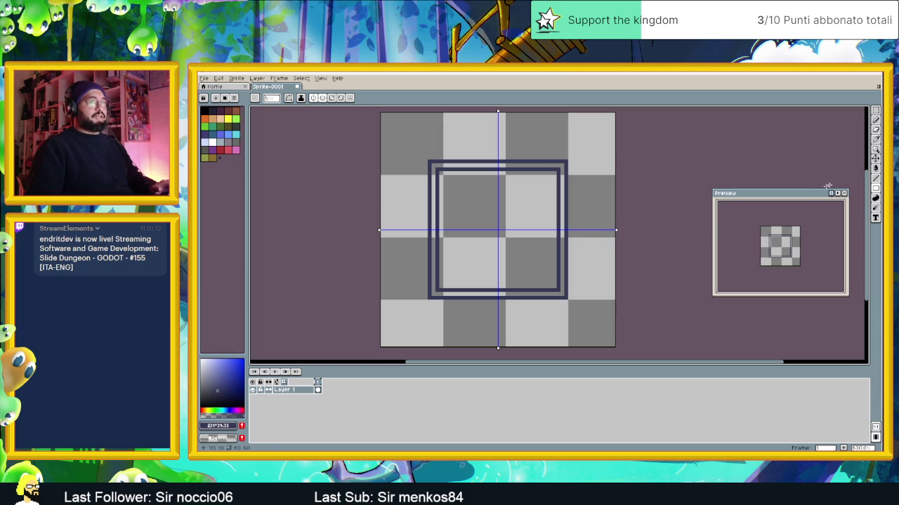
pyautogui.click(876, 179)
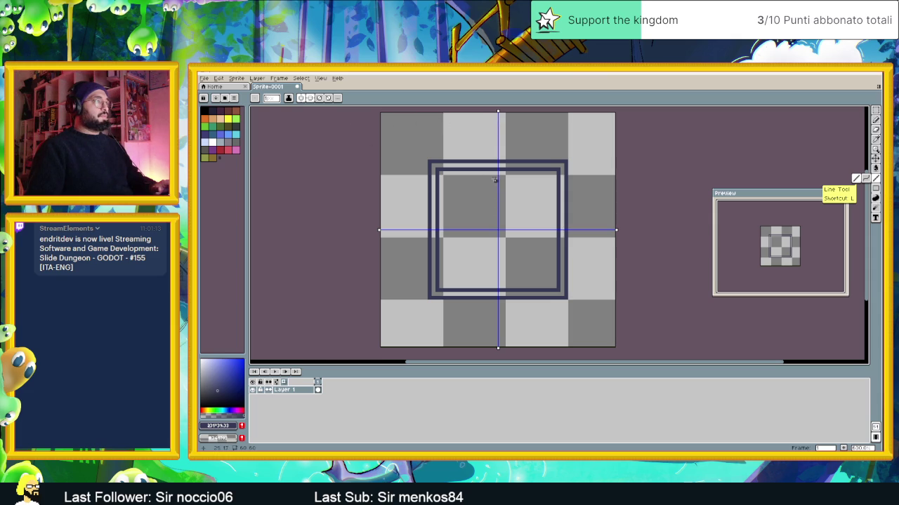
pyautogui.click(301, 98)
# Switch to symmetry across the vertical axis only.
pyautogui.click(310, 99)
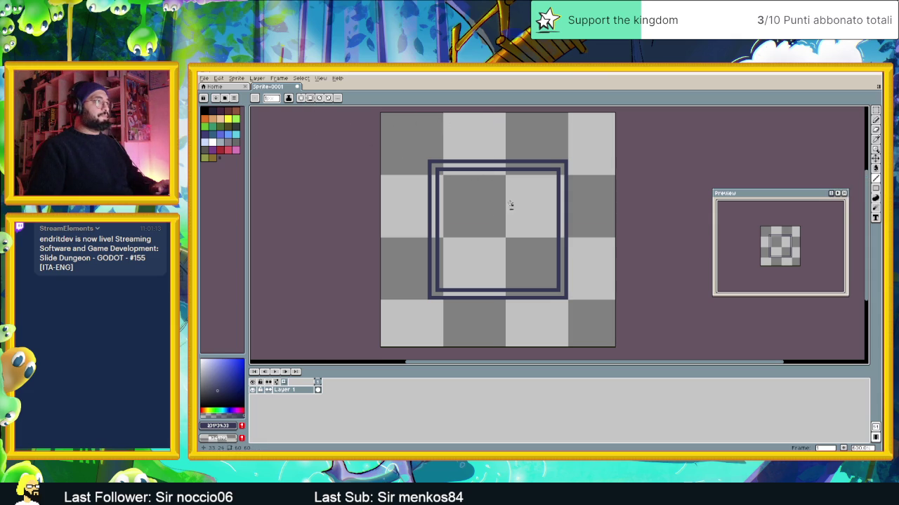
pyautogui.click(301, 98)
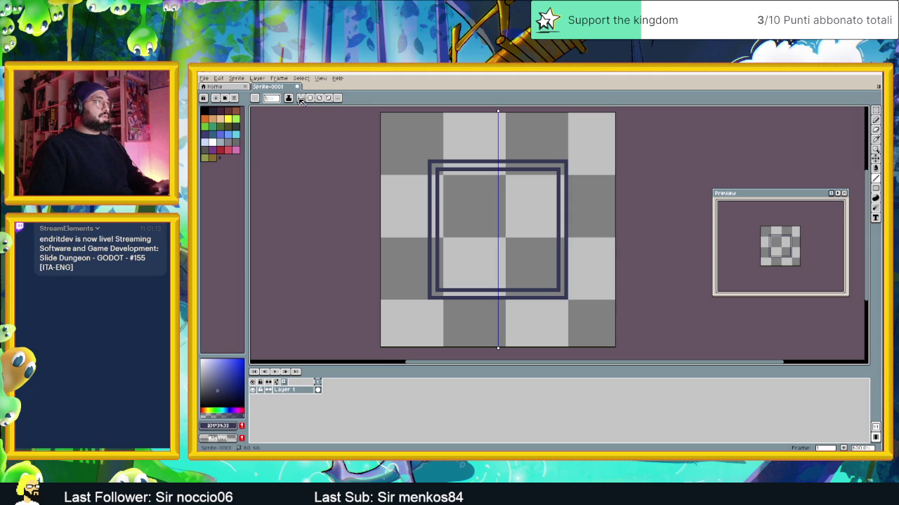
pyautogui.scroll(1, 495, 188)
pyautogui.scroll(2, 496, 172)
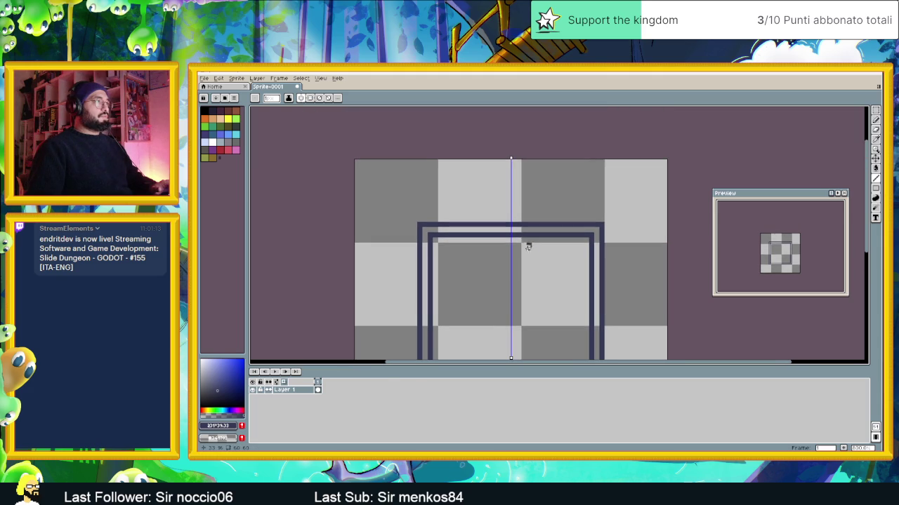
# Draw a mirrored triangle above the frame, closed with a base line.
pyautogui.click(507, 177)
pyautogui.click(503, 183)
pyautogui.click(492, 194)
pyautogui.click(486, 199)
pyautogui.click(481, 204)
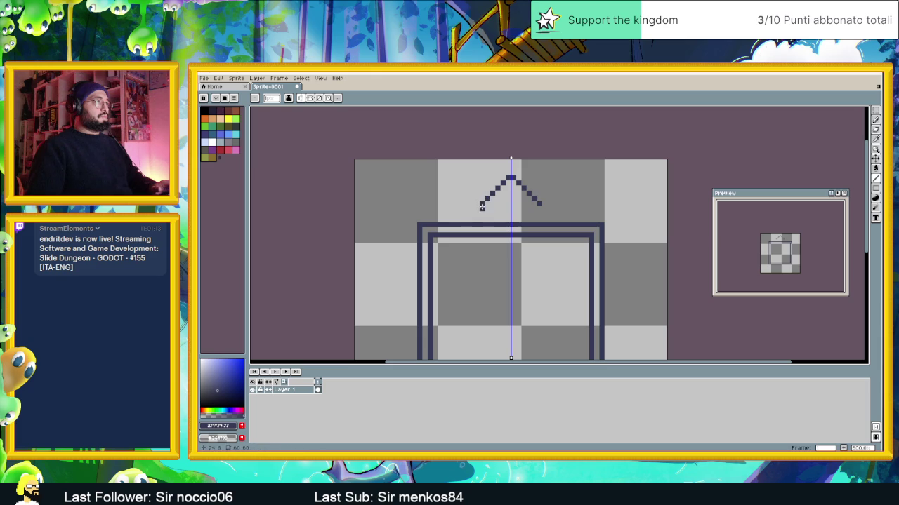
pyautogui.click(481, 207)
pyautogui.click(485, 209)
pyautogui.moveTo(492, 213); pyautogui.dragTo(510, 214)
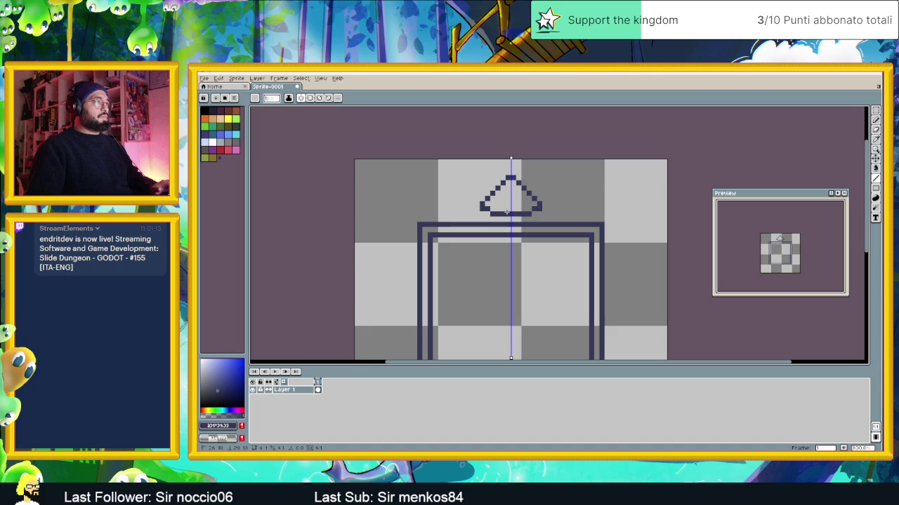
pyautogui.scroll(-2, 542, 229)
pyautogui.scroll(1, 543, 255)
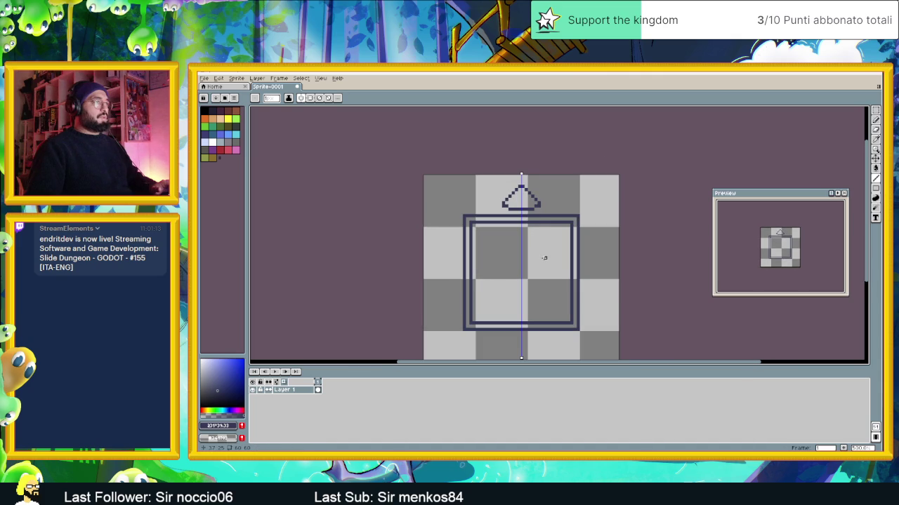
pyautogui.scroll(1, 535, 264)
pyautogui.scroll(1, 531, 264)
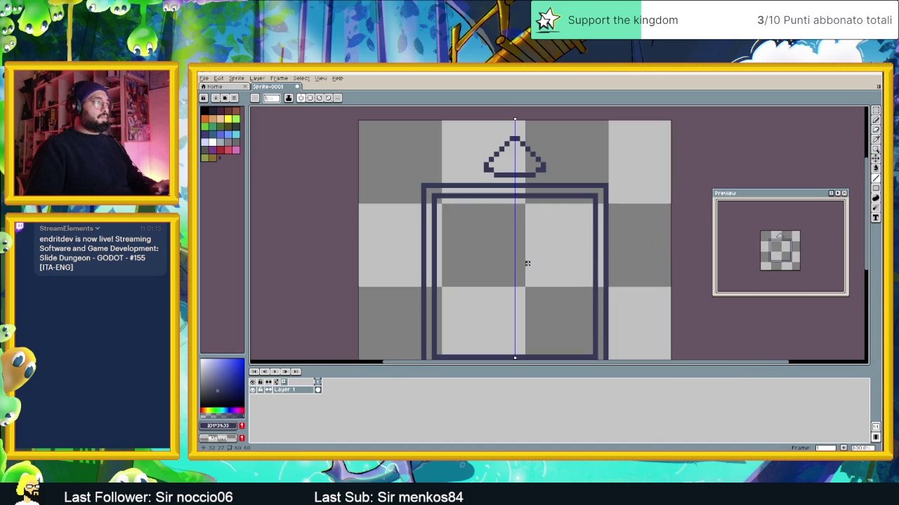
pyautogui.moveTo(526, 274); pyautogui.dragTo(524, 251)
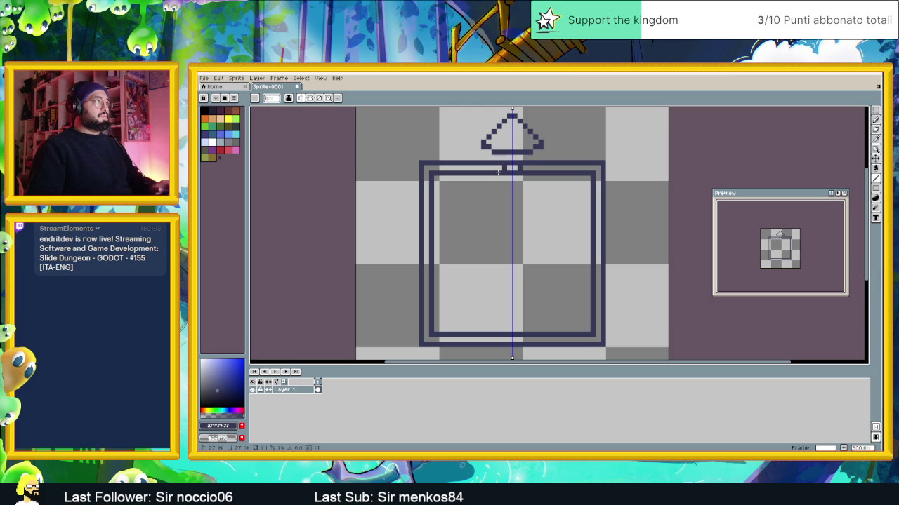
pyautogui.scroll(2, 564, 180)
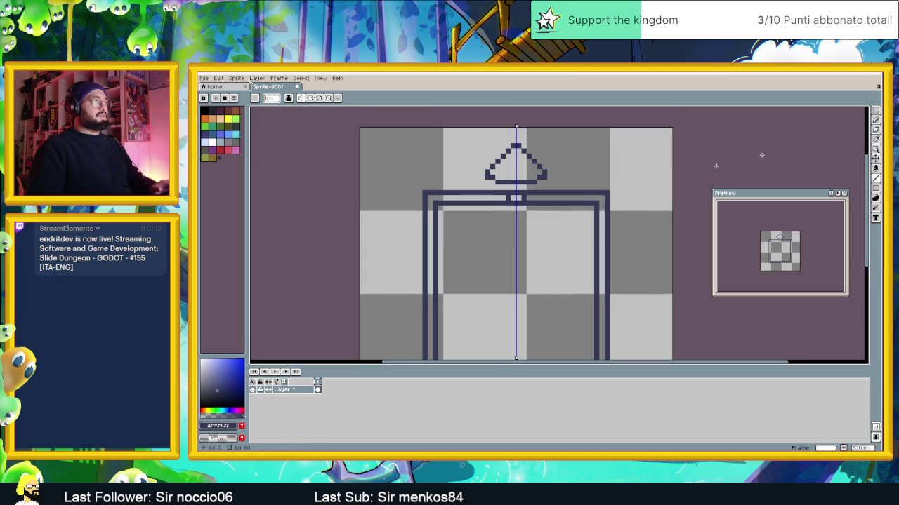
# Copy the top triangle with the Rectangular Marquee and place it inside the frame.
pyautogui.click(876, 110)
pyautogui.moveTo(462, 137)
pyautogui.mouseDown()
pyautogui.moveTo(569, 186)
pyautogui.moveTo(537, 211)
pyautogui.mouseUp()
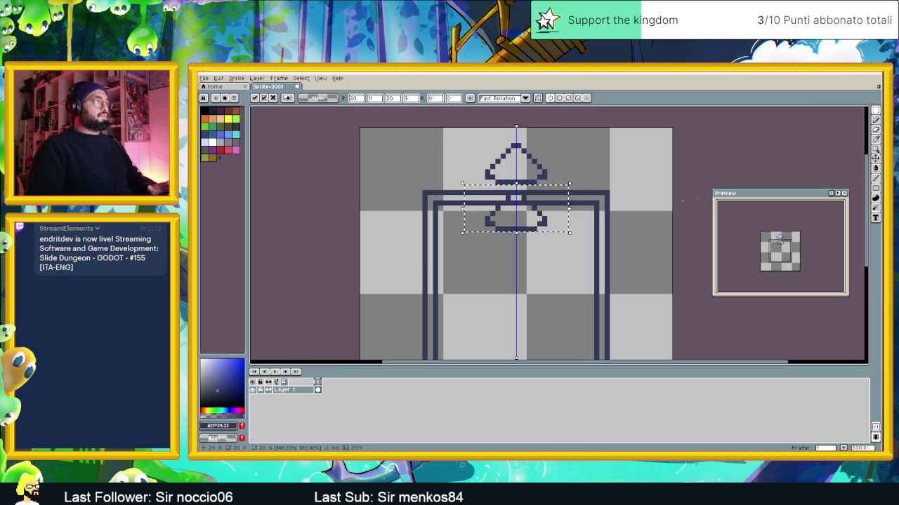
pyautogui.click(876, 119)
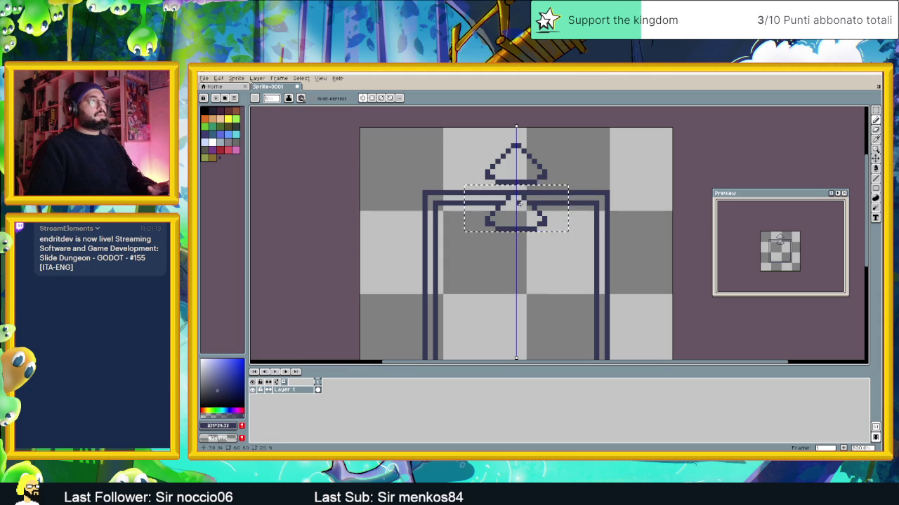
pyautogui.scroll(-1, 561, 231)
pyautogui.scroll(-1, 561, 231)
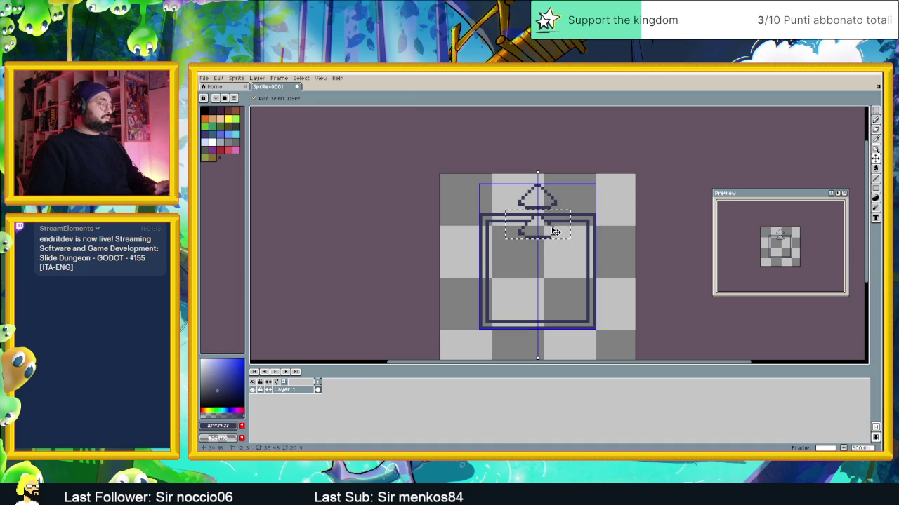
pyautogui.scroll(2, 537, 195)
pyautogui.scroll(1, 536, 189)
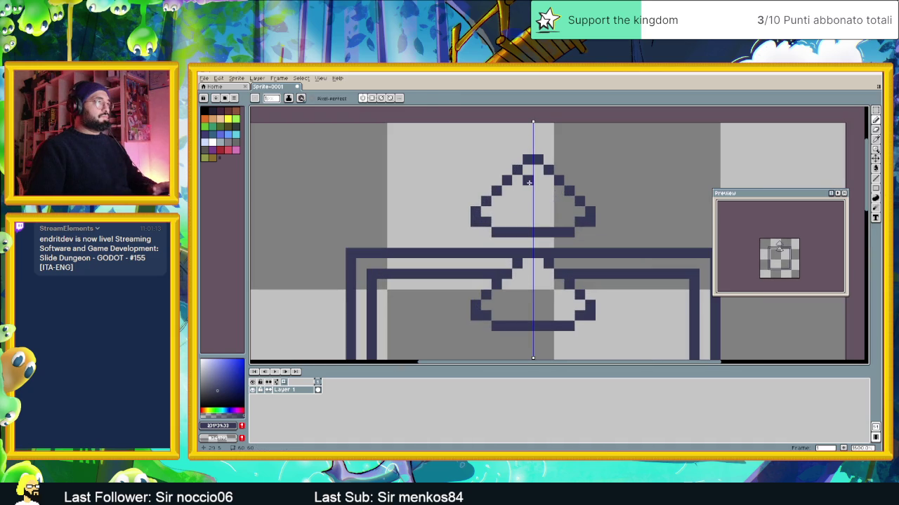
# Fill the upper triangle solid dark navy with the Pencil.
pyautogui.click(539, 191)
pyautogui.click(517, 201)
pyautogui.click(548, 201)
pyautogui.click(506, 210)
pyautogui.click(559, 210)
pyautogui.moveTo(512, 210); pyautogui.dragTo(554, 211)
pyautogui.click(528, 200)
pyautogui.click(538, 201)
# Fill the lower triangle solid dark and draw two mirrored stems beneath it.
pyautogui.click(539, 284)
pyautogui.click(528, 285)
pyautogui.moveTo(559, 305); pyautogui.dragTo(512, 305)
pyautogui.click(532, 304)
pyautogui.click(538, 295)
pyautogui.click(528, 295)
pyautogui.scroll(-3, 549, 293)
pyautogui.scroll(-1, 568, 311)
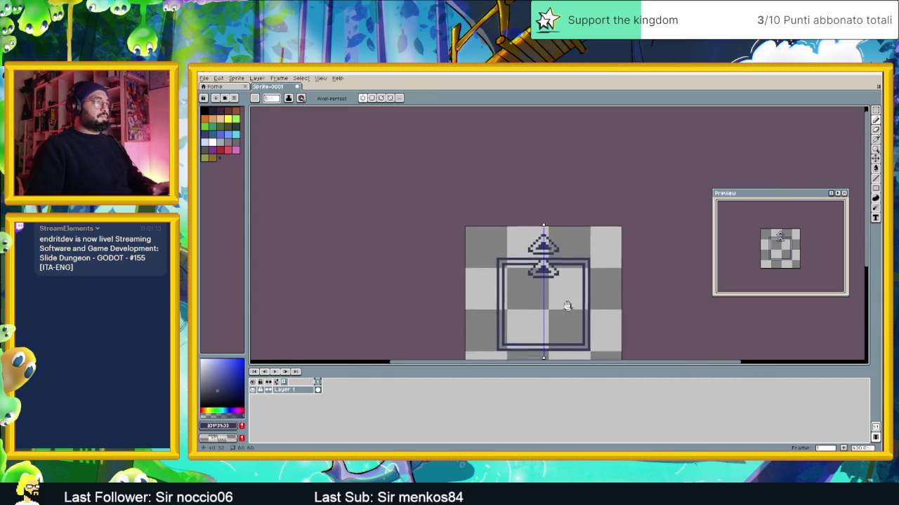
pyautogui.scroll(2, 534, 274)
pyautogui.scroll(-1, 530, 270)
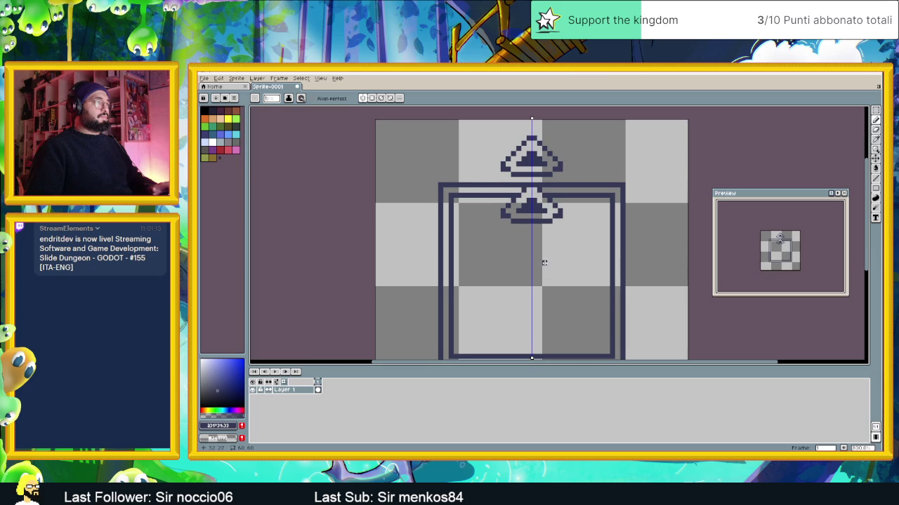
pyautogui.scroll(-1, 532, 252)
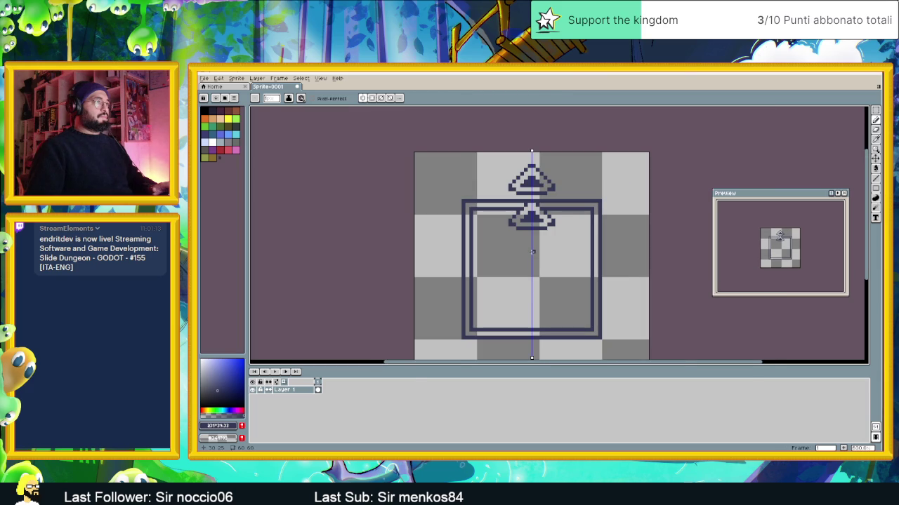
pyautogui.scroll(1, 532, 252)
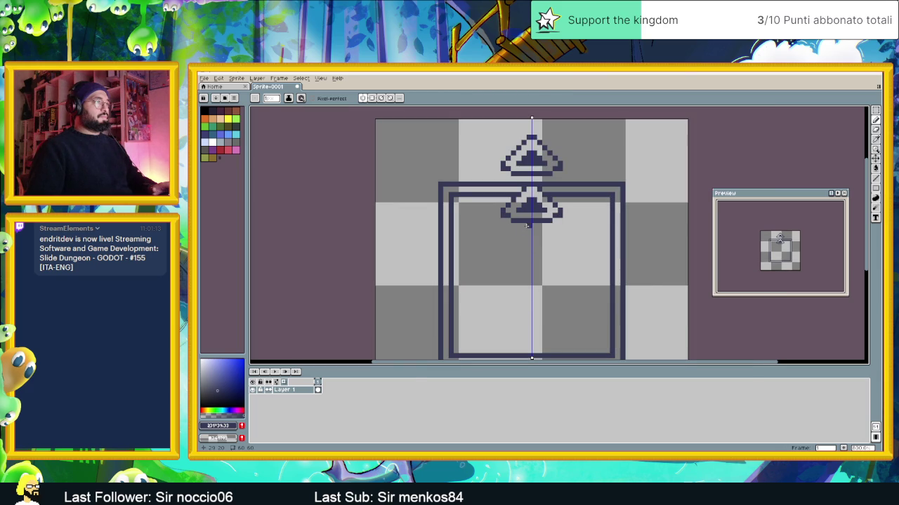
pyautogui.moveTo(522, 244)
pyautogui.mouseDown()
pyautogui.moveTo(526, 274)
pyautogui.moveTo(518, 261)
pyautogui.moveTo(513, 276)
pyautogui.moveTo(536, 282)
pyautogui.moveTo(513, 251)
pyautogui.moveTo(523, 228)
pyautogui.mouseUp()
# Extend the mirrored legs upward and close the bottom of the lantern body.
pyautogui.click(513, 240)
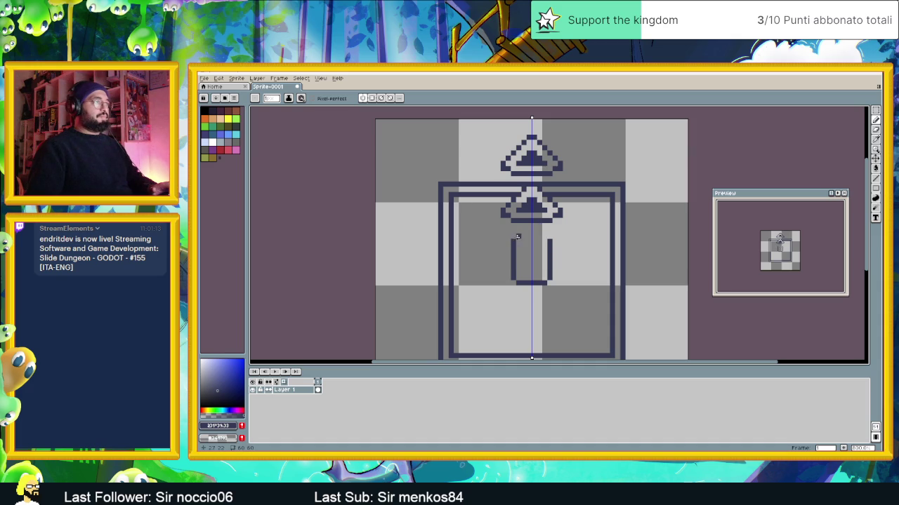
pyautogui.click(518, 237)
pyautogui.scroll(-4, 566, 266)
pyautogui.scroll(2, 566, 268)
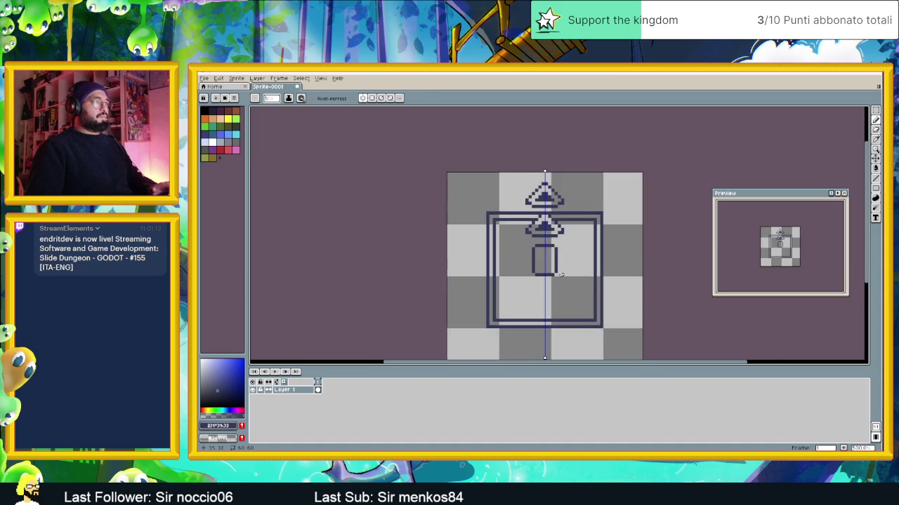
pyautogui.scroll(2, 561, 265)
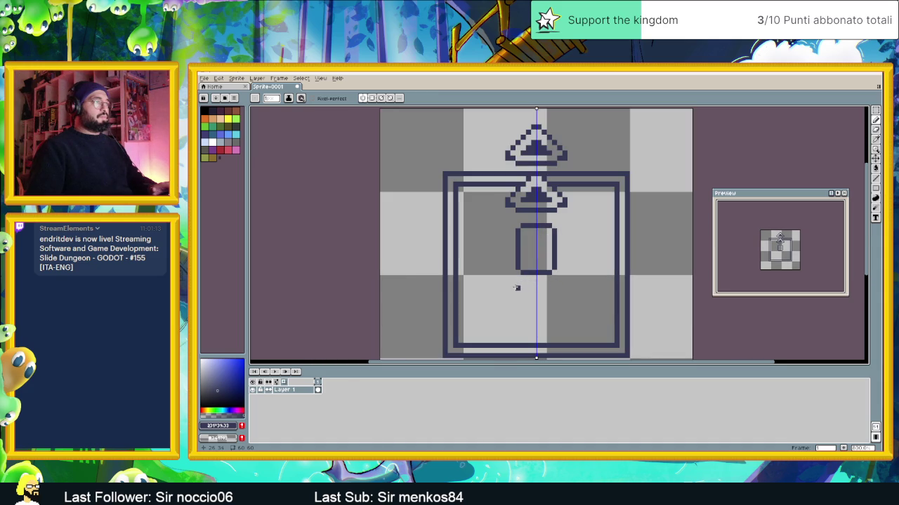
pyautogui.moveTo(513, 288)
pyautogui.mouseDown()
pyautogui.moveTo(534, 288)
pyautogui.moveTo(566, 267)
pyautogui.moveTo(565, 256)
pyautogui.mouseUp()
pyautogui.click(564, 251)
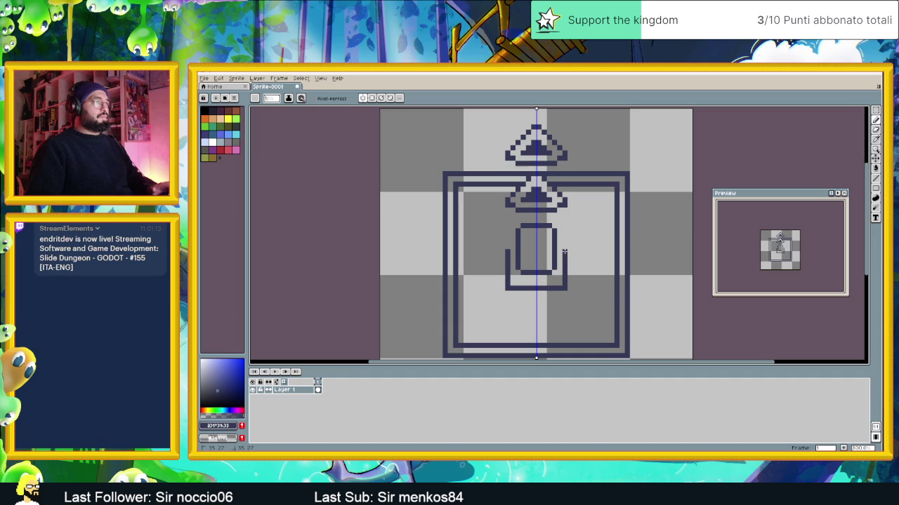
# Enable horizontal symmetry and erase the side nubs and bracket ends.
pyautogui.scroll(-2, 611, 261)
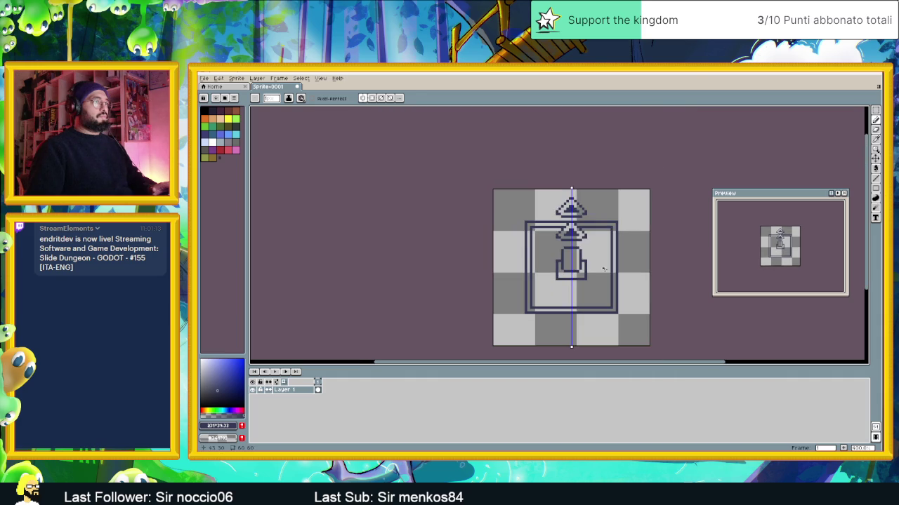
pyautogui.scroll(3, 598, 270)
pyautogui.scroll(1, 598, 270)
pyautogui.scroll(-1, 598, 270)
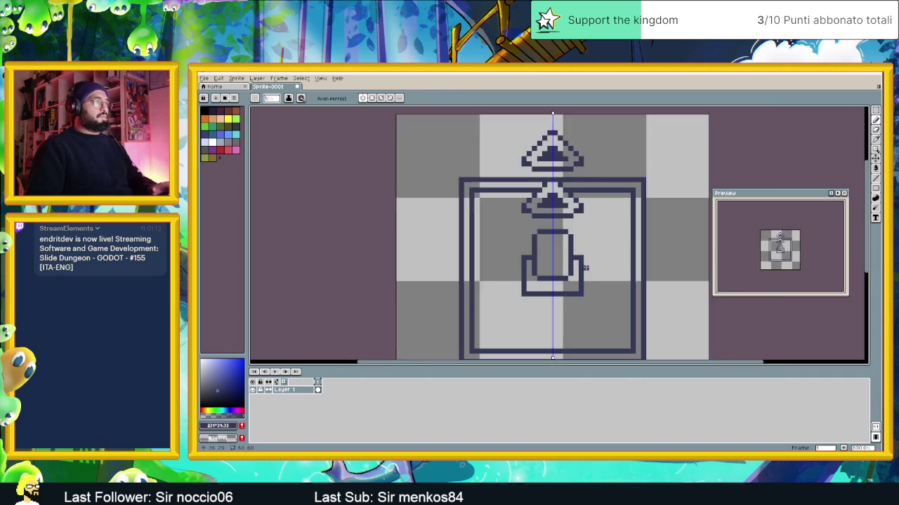
pyautogui.scroll(-2, 598, 270)
pyautogui.click(372, 97)
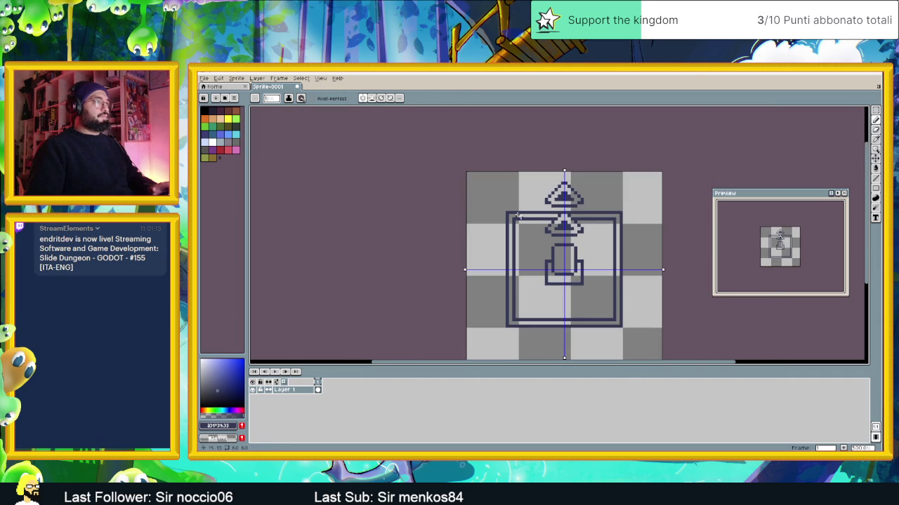
pyautogui.scroll(1, 581, 268)
pyautogui.scroll(3, 581, 269)
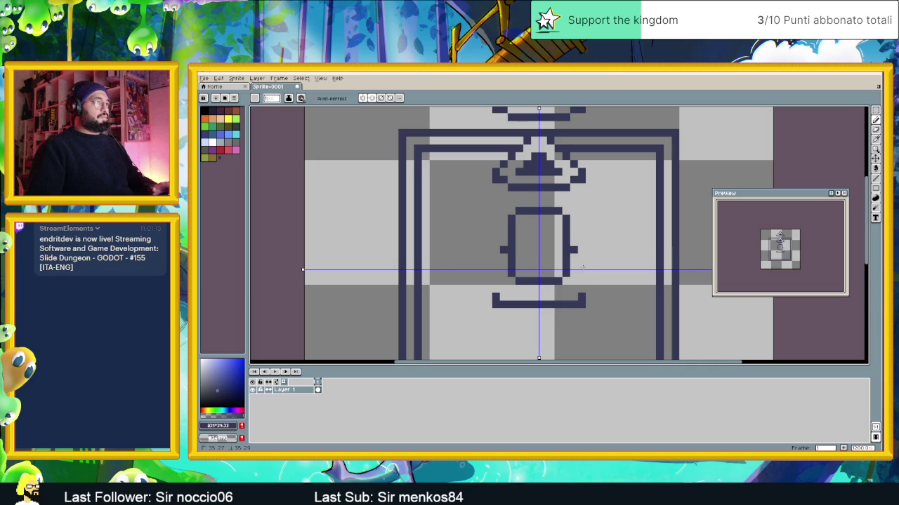
pyautogui.click(573, 250)
pyautogui.moveTo(582, 295)
pyautogui.mouseDown()
pyautogui.moveTo(582, 304)
pyautogui.moveTo(551, 305)
pyautogui.mouseUp()
# Draw short mirrored bars below the lantern and side walls boxing it in.
pyautogui.rightClick(546, 304)
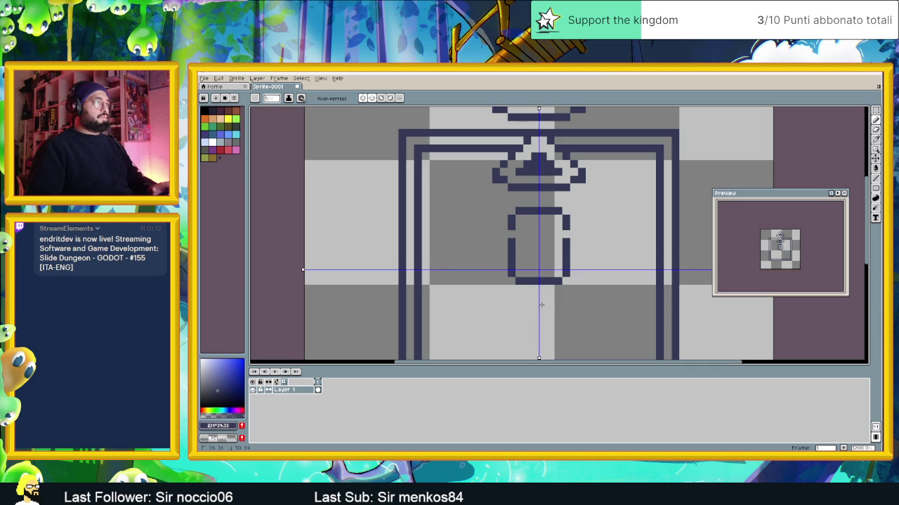
pyautogui.click(566, 304)
pyautogui.moveTo(518, 305); pyautogui.dragTo(580, 305)
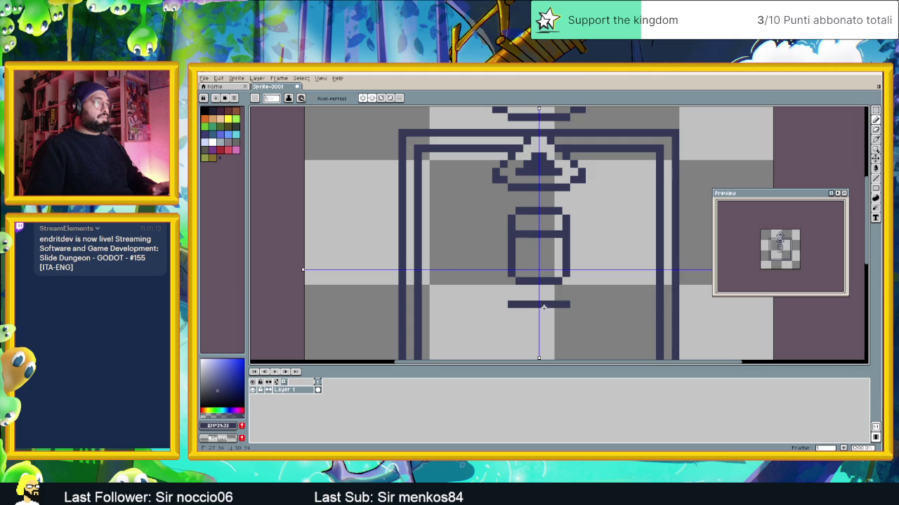
pyautogui.moveTo(581, 235); pyautogui.dragTo(582, 276)
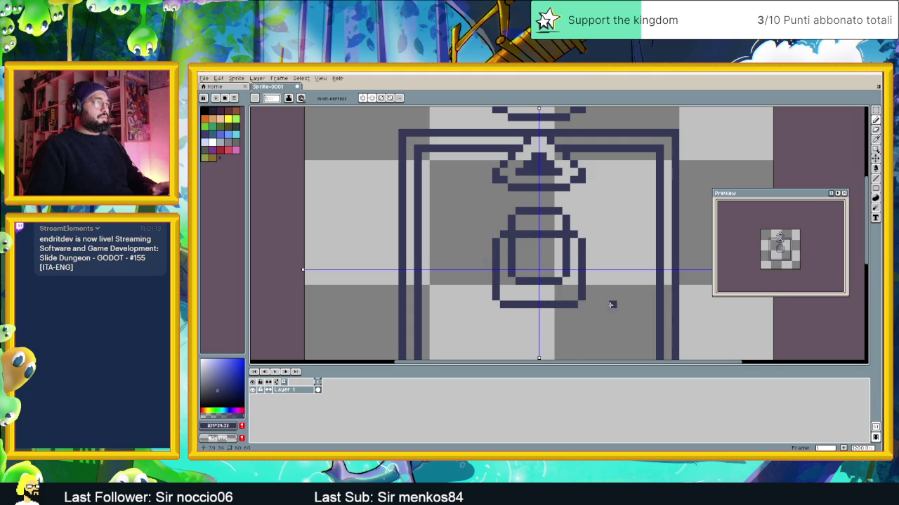
pyautogui.scroll(-2, 614, 304)
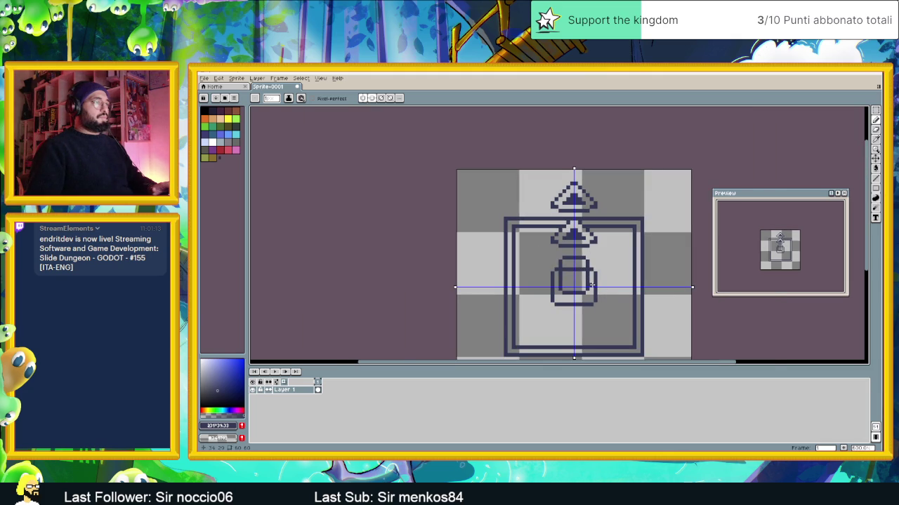
pyautogui.scroll(3, 600, 297)
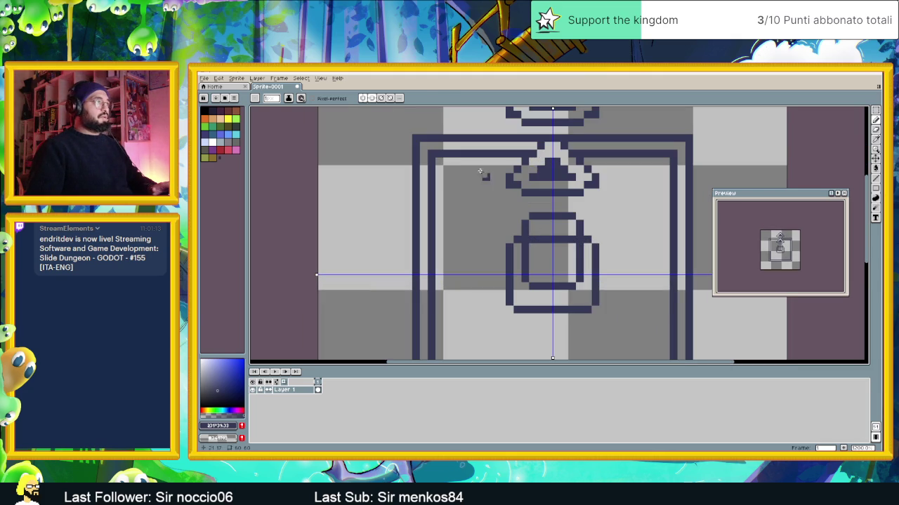
# Round the outer frame's top corners and add mirrored strips on its sides.
pyautogui.click(416, 138)
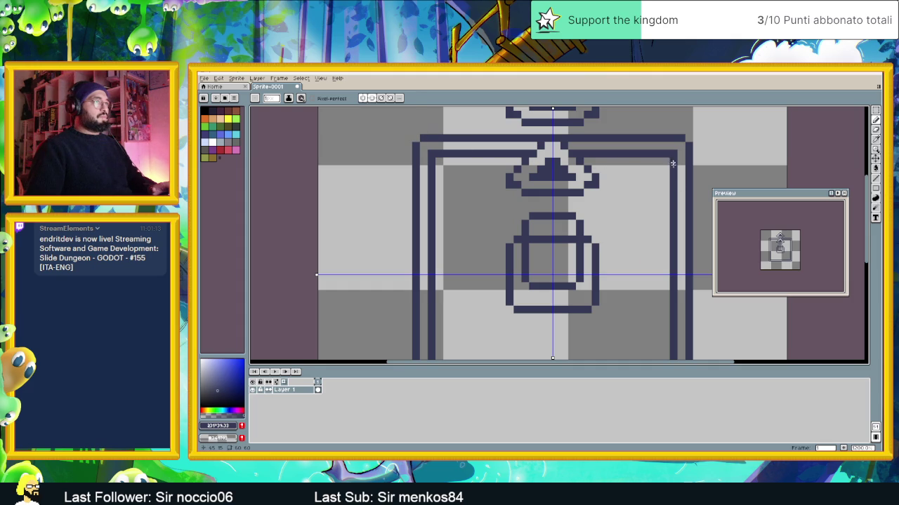
pyautogui.scroll(-2, 657, 260)
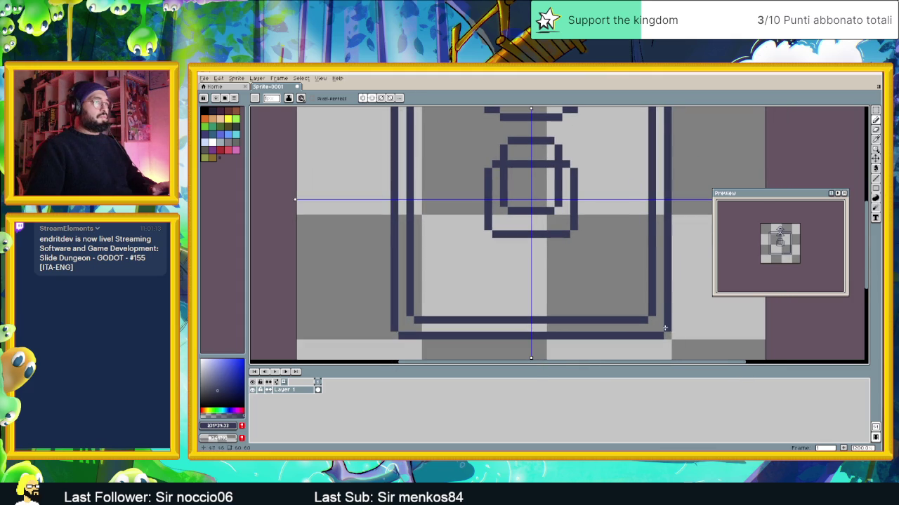
pyautogui.scroll(-1, 660, 281)
pyautogui.scroll(-1, 656, 260)
pyautogui.scroll(1, 656, 260)
pyautogui.scroll(1, 655, 257)
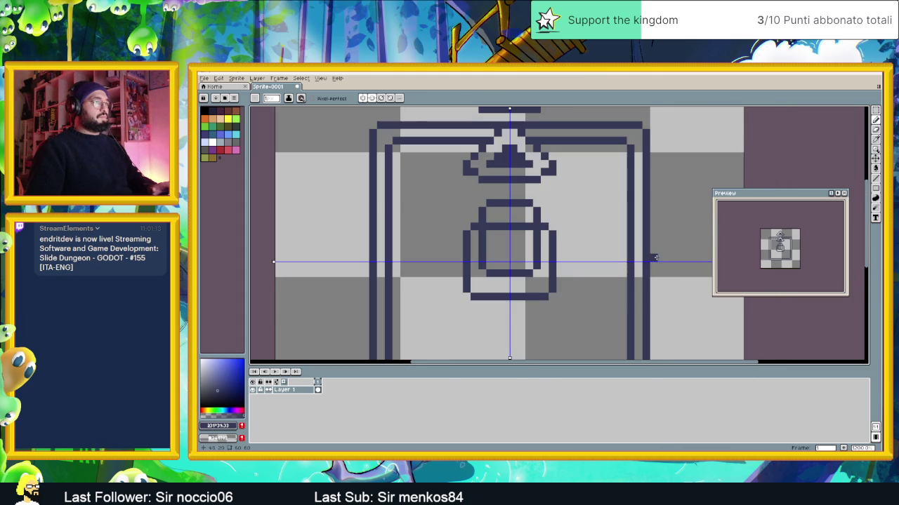
pyautogui.moveTo(653, 250); pyautogui.dragTo(653, 274)
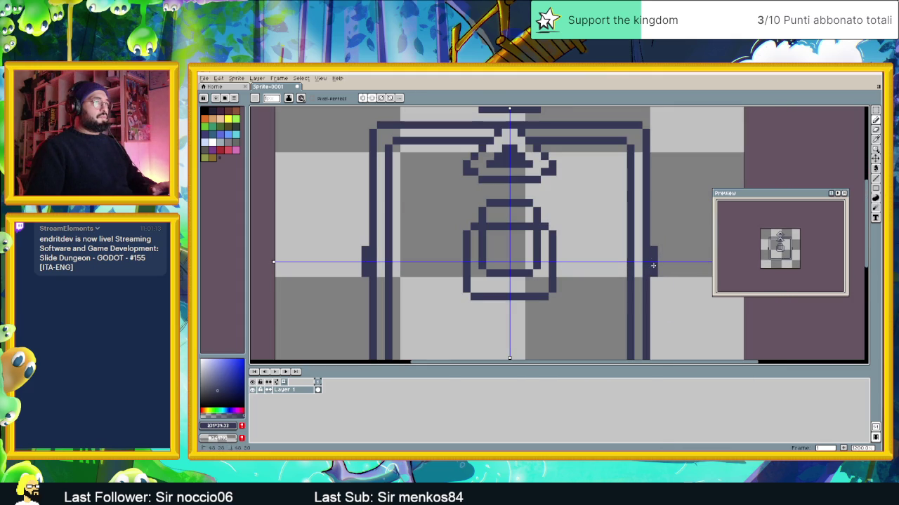
pyautogui.scroll(-2, 538, 289)
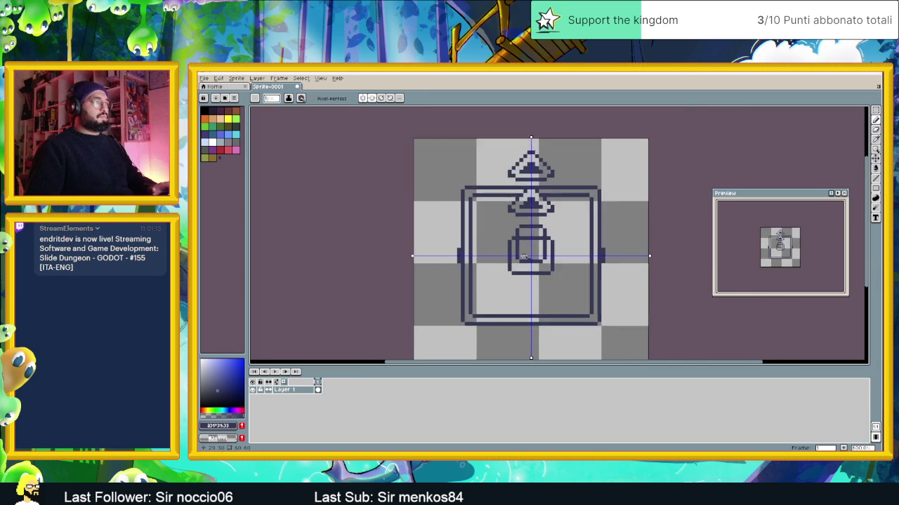
pyautogui.scroll(2, 527, 301)
pyautogui.moveTo(402, 244); pyautogui.dragTo(444, 261)
pyautogui.click(453, 247)
pyautogui.scroll(-1, 538, 193)
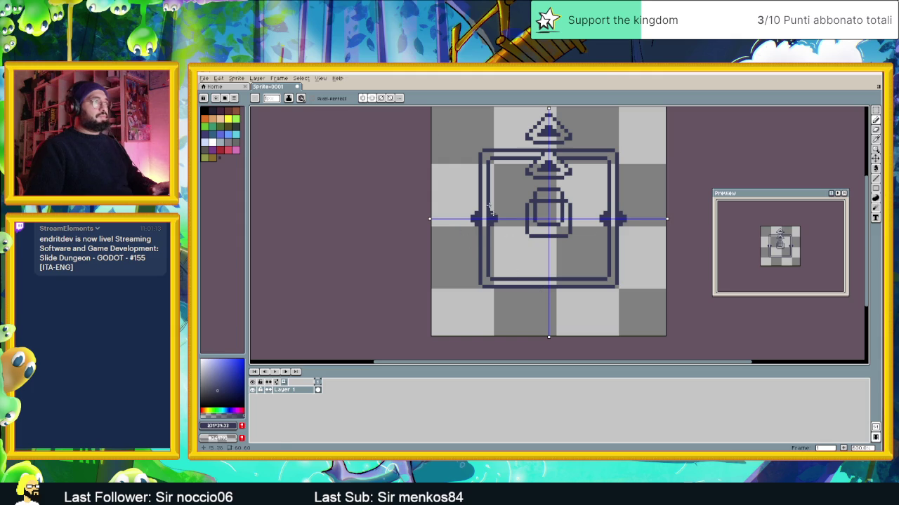
pyautogui.click(373, 99)
pyautogui.scroll(1, 548, 300)
pyautogui.scroll(1, 548, 300)
pyautogui.click(550, 292)
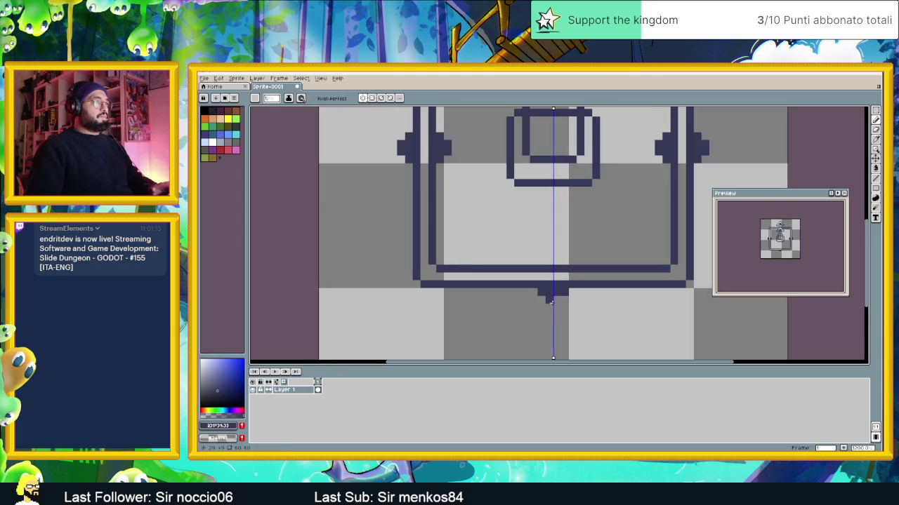
pyautogui.scroll(-2, 595, 293)
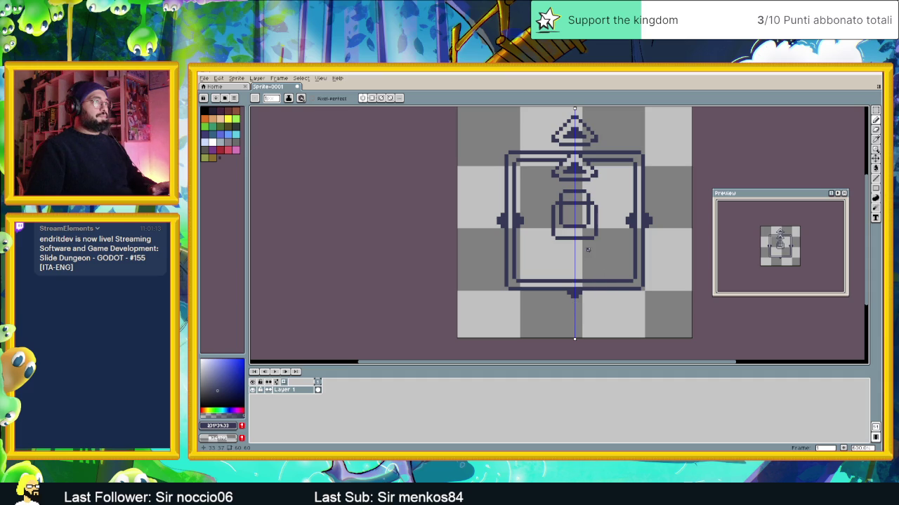
pyautogui.scroll(1, 629, 242)
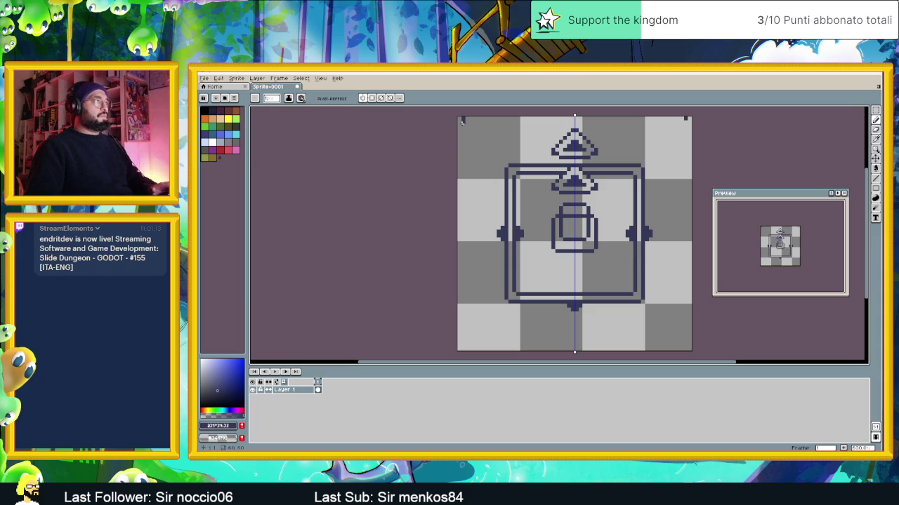
pyautogui.click(380, 97)
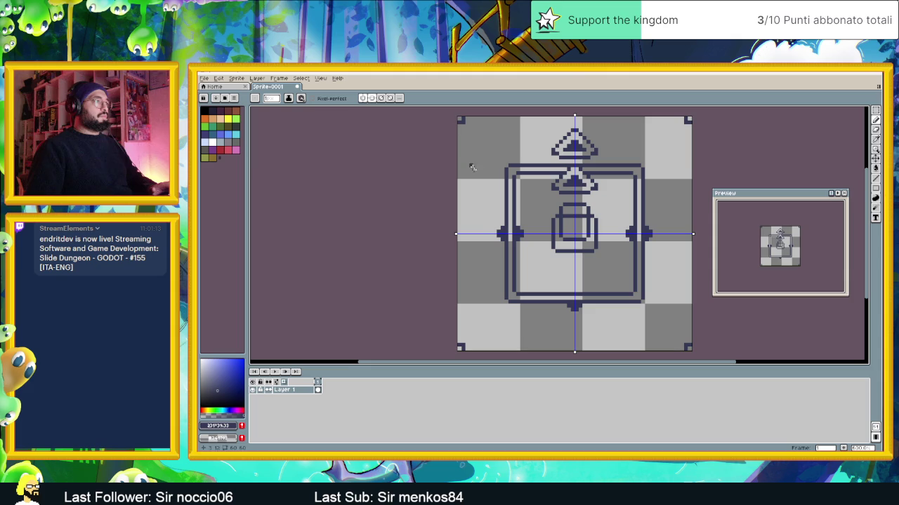
# Draw a corner bracket that mirrors into all four corners of the tile.
pyautogui.scroll(1, 469, 126)
pyautogui.scroll(2, 469, 127)
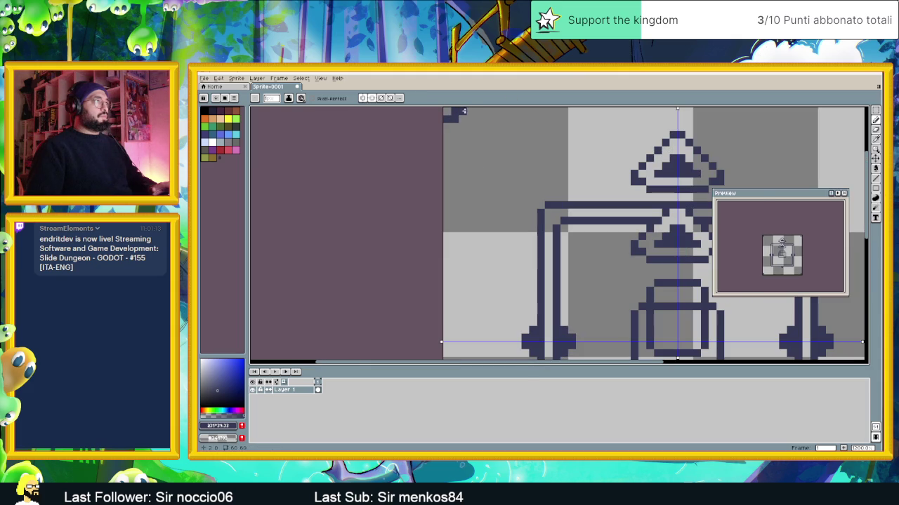
pyautogui.click(462, 128)
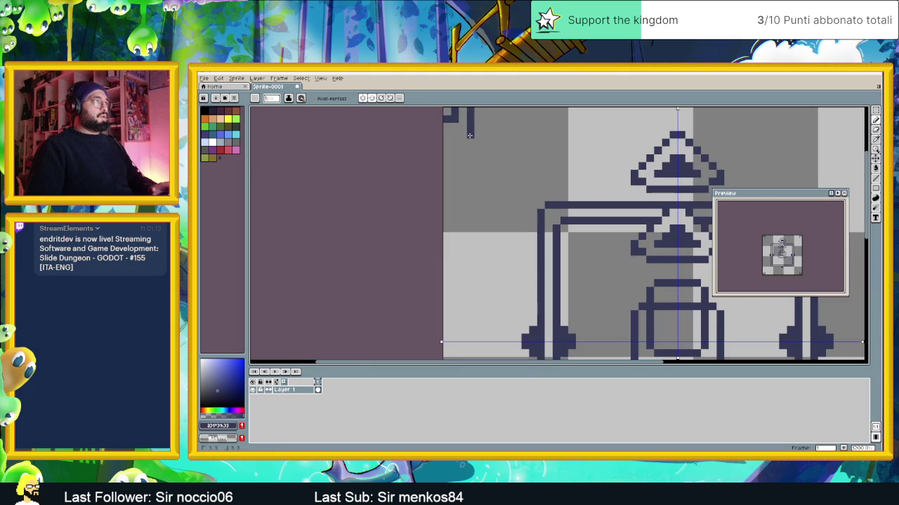
pyautogui.scroll(-1, 516, 150)
pyautogui.scroll(-1, 517, 150)
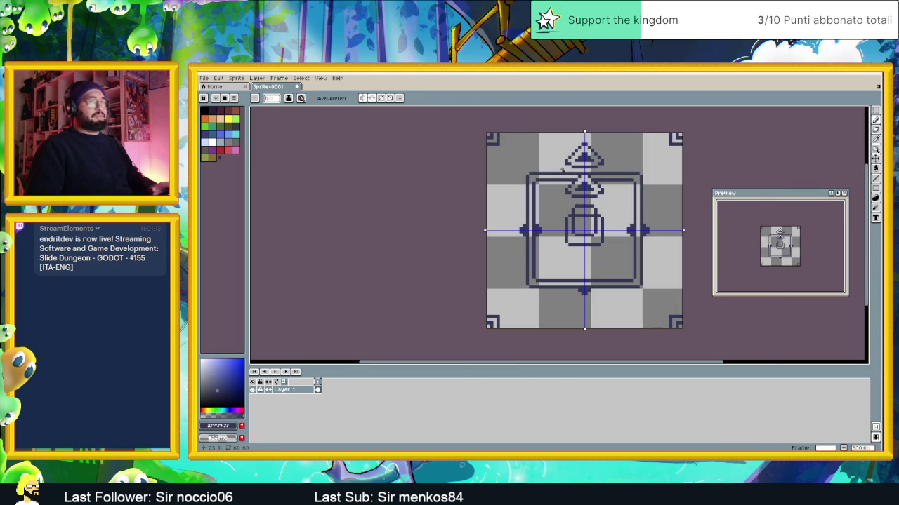
pyautogui.scroll(1, 559, 171)
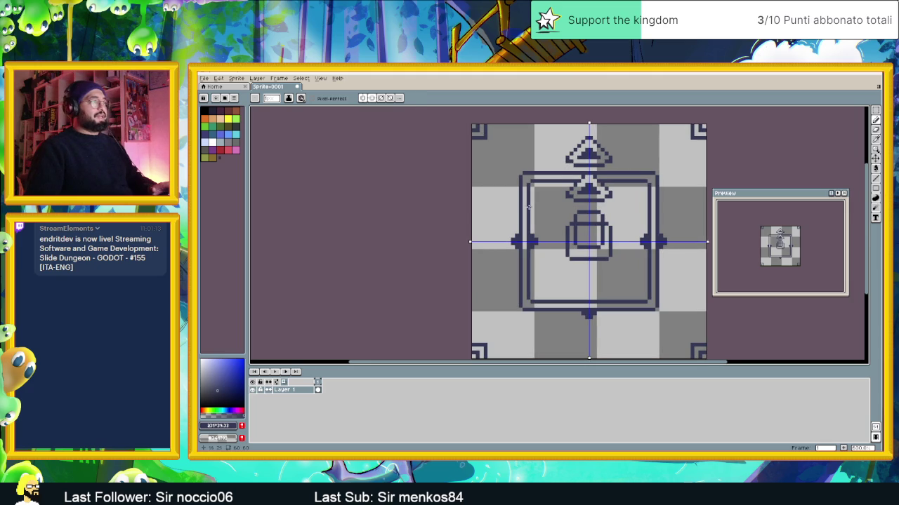
pyautogui.scroll(1, 692, 242)
pyautogui.scroll(-1, 691, 242)
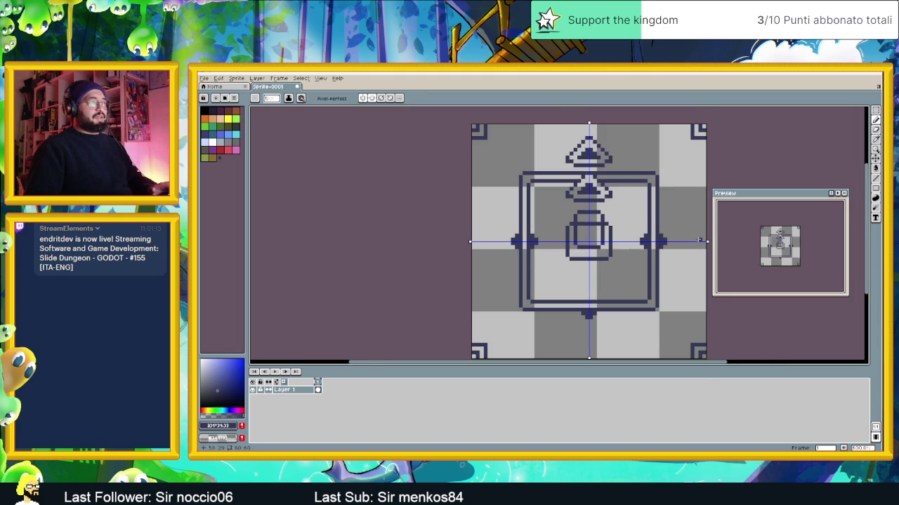
pyautogui.scroll(1, 699, 240)
# Pencil a ring ornament onto the tile's side edge.
pyautogui.hscroll(2, 660, 235)
pyautogui.click(639, 255)
pyautogui.click(639, 233)
pyautogui.click(630, 241)
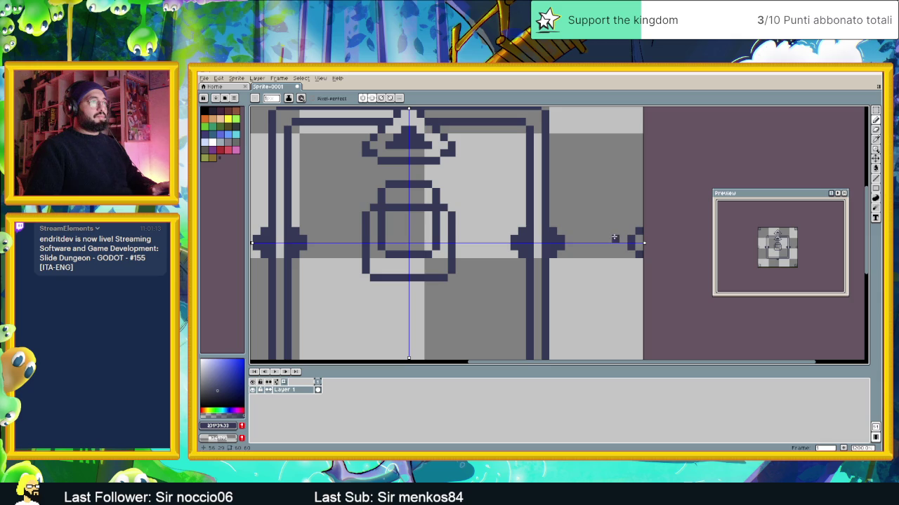
pyautogui.click(639, 223)
pyautogui.click(639, 215)
pyautogui.click(630, 215)
pyautogui.click(639, 269)
pyautogui.click(630, 269)
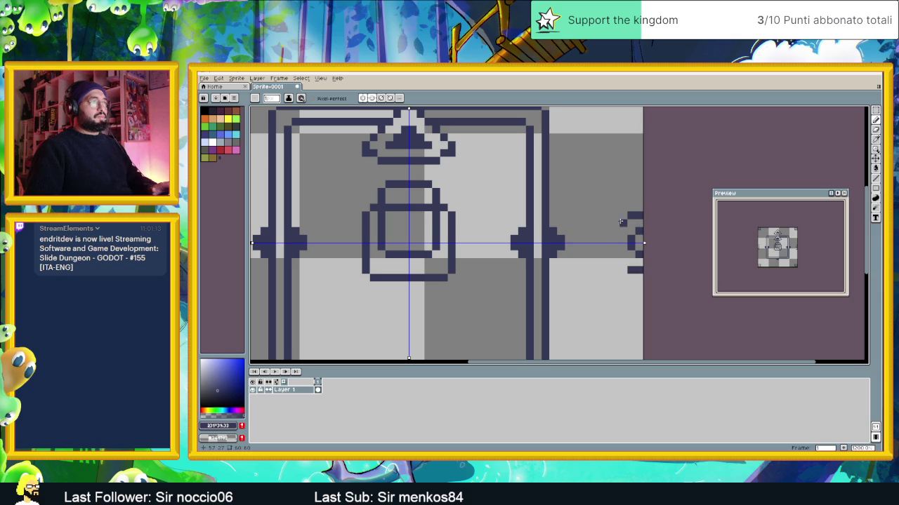
# Zoom in one step and thicken the left side of the inner frame.
pyautogui.scroll(-1, 584, 262)
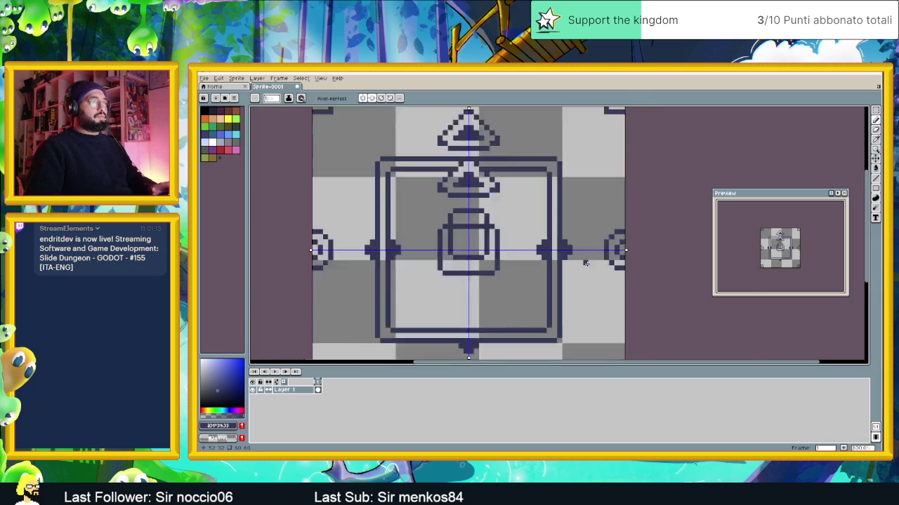
pyautogui.scroll(-2, 585, 262)
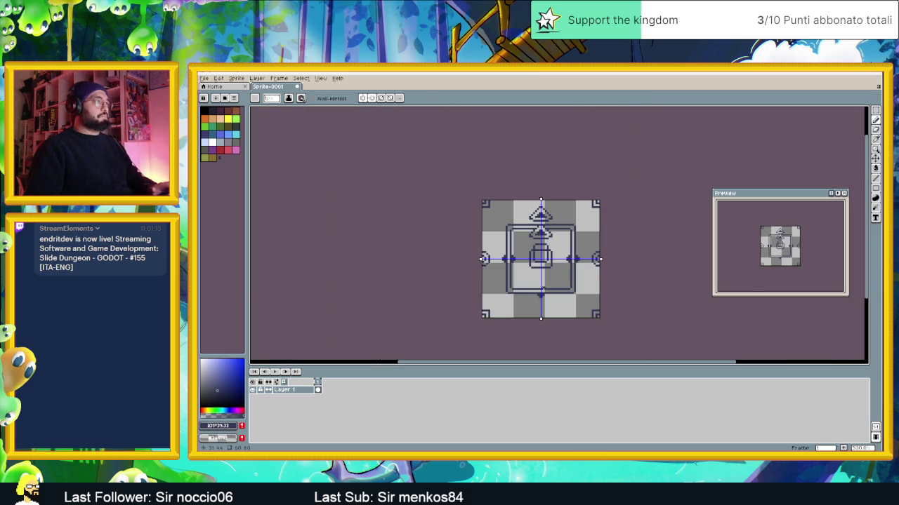
pyautogui.scroll(1, 580, 211)
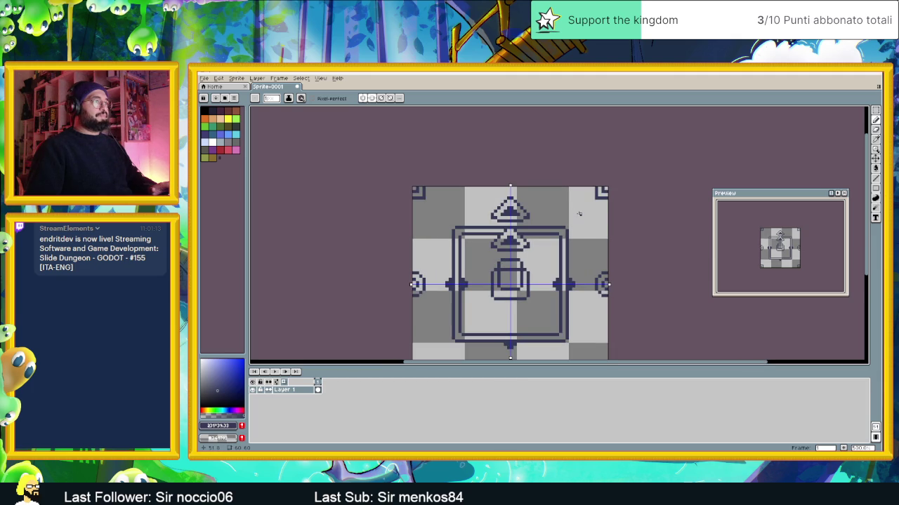
pyautogui.scroll(1, 581, 212)
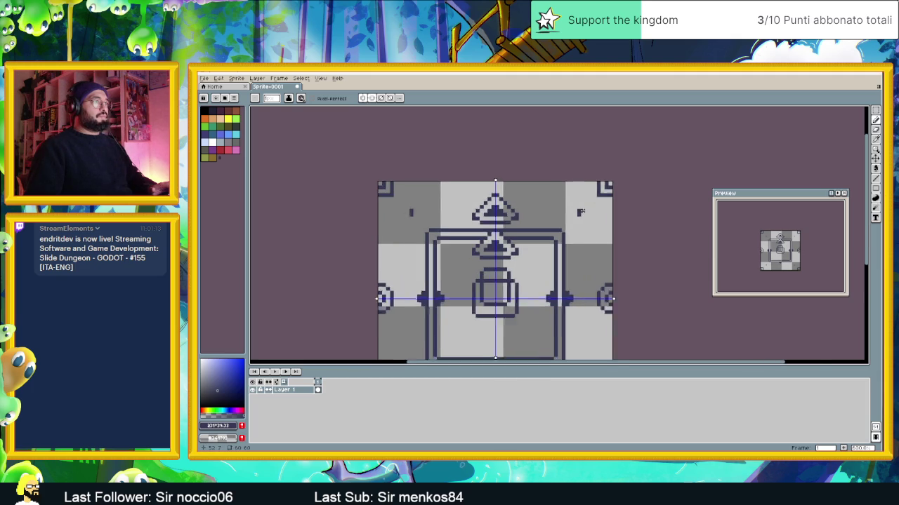
pyautogui.scroll(1, 581, 212)
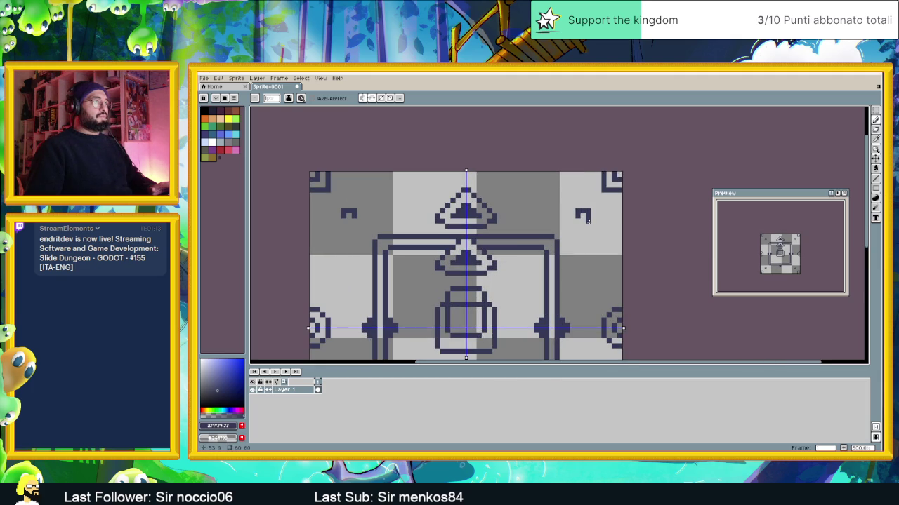
pyautogui.scroll(-3, 588, 220)
pyautogui.scroll(-1, 590, 251)
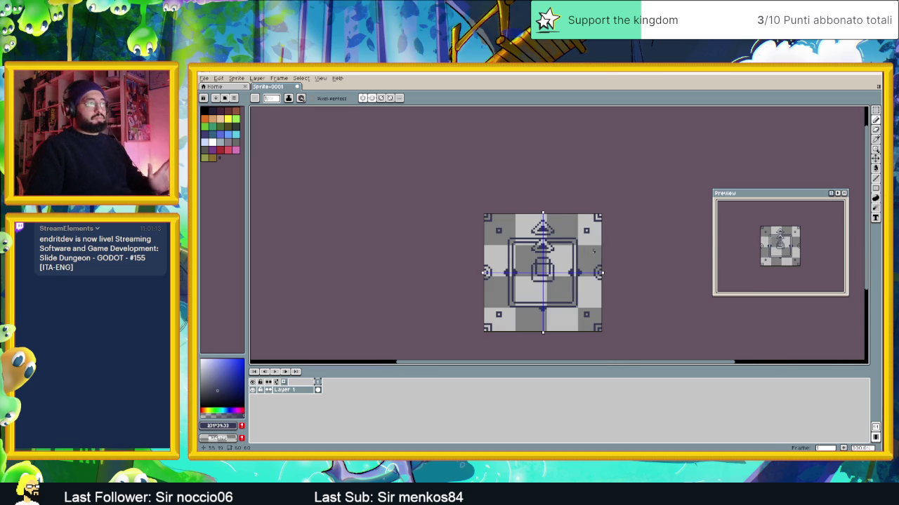
pyautogui.press('+')
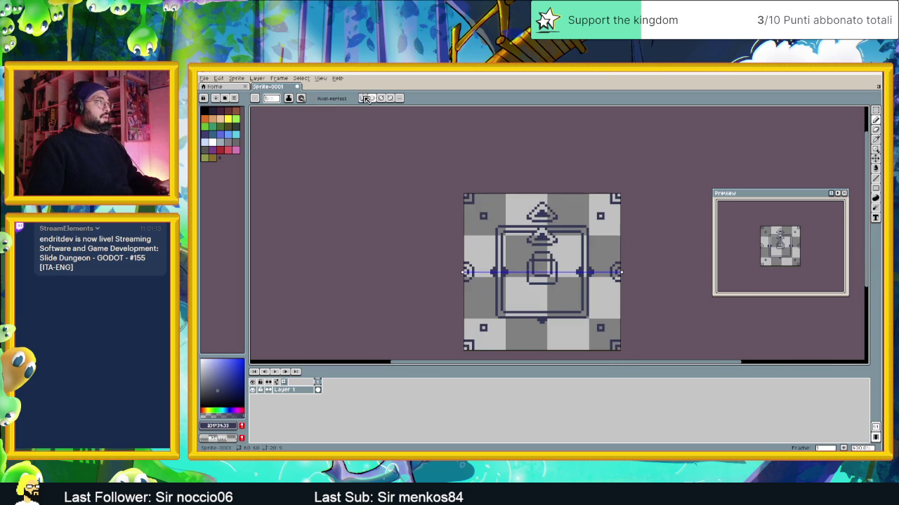
pyautogui.scroll(1, 549, 257)
pyautogui.scroll(4, 549, 257)
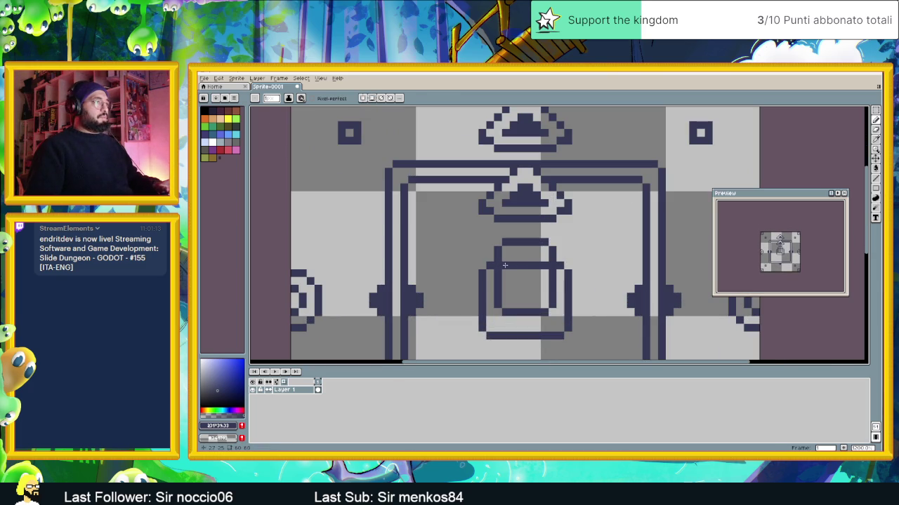
pyautogui.scroll(-5, 540, 266)
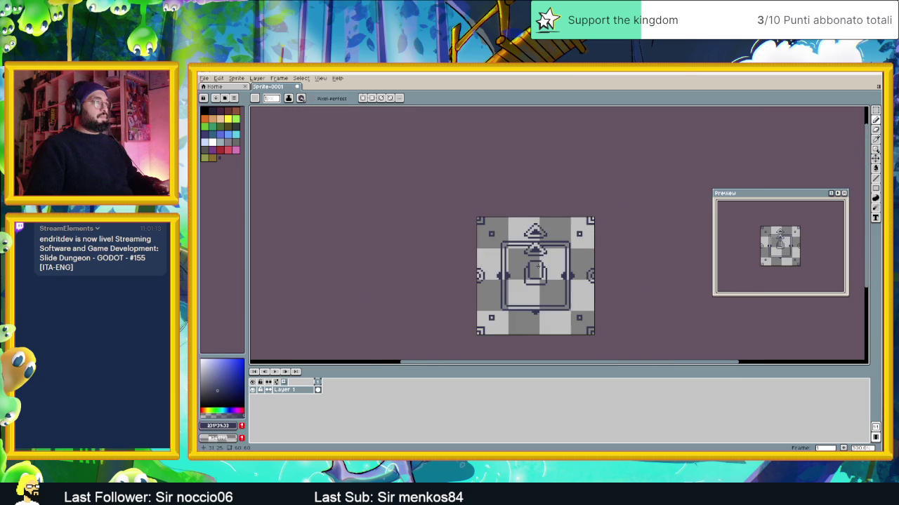
pyautogui.scroll(-2, 555, 269)
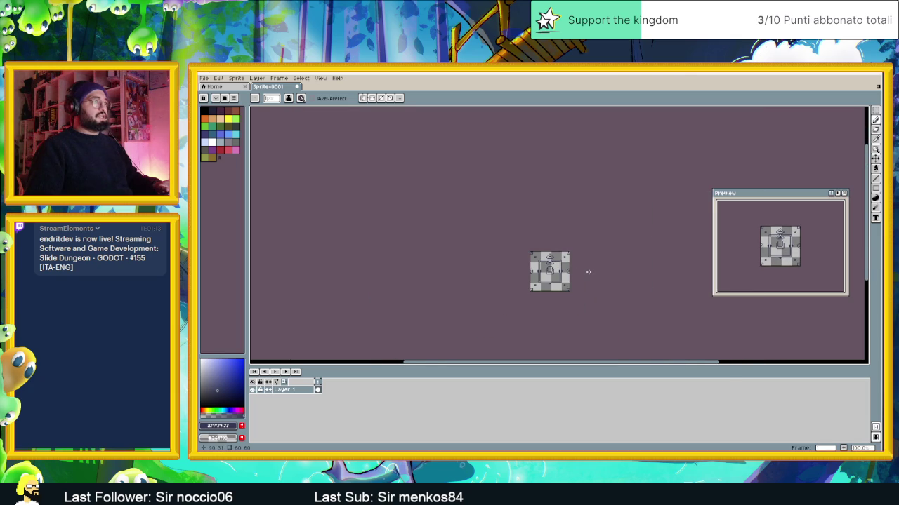
pyautogui.hscroll(1, 552, 270)
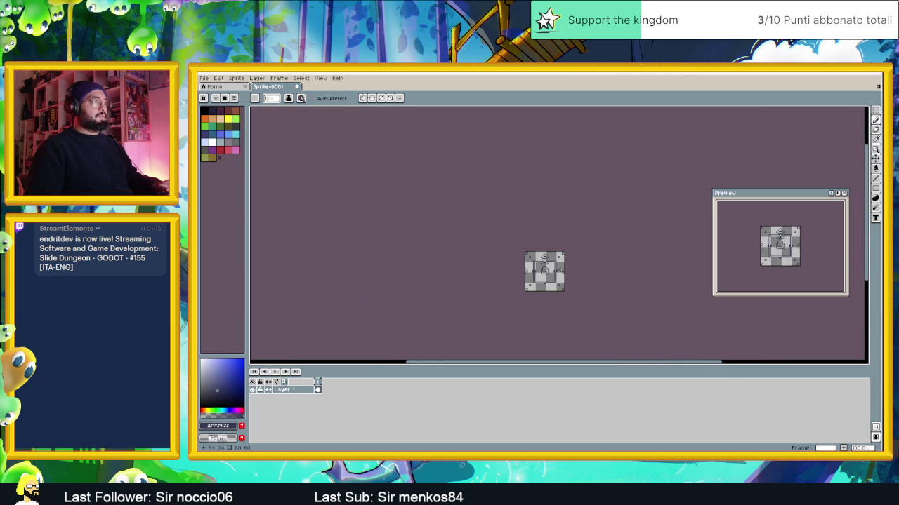
pyautogui.scroll(1, 545, 273)
pyautogui.scroll(1, 544, 273)
pyautogui.scroll(1, 545, 274)
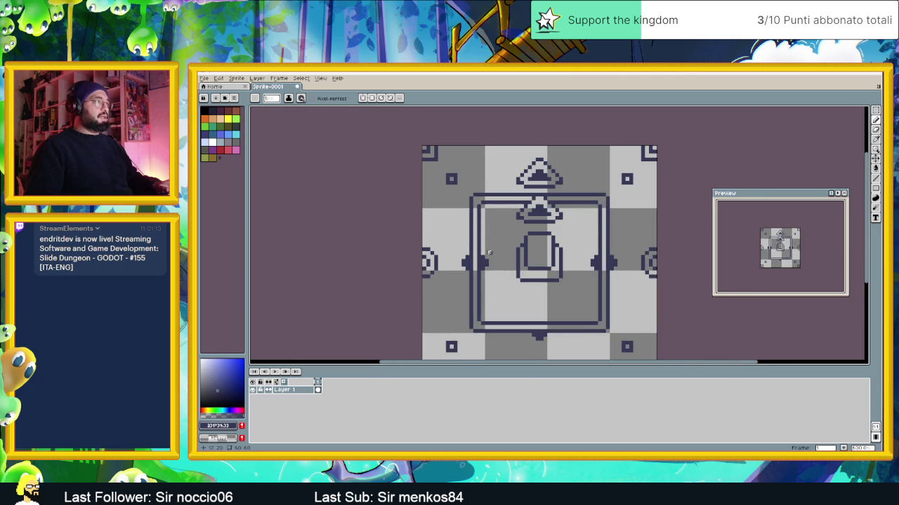
pyautogui.moveTo(483, 208); pyautogui.dragTo(483, 250)
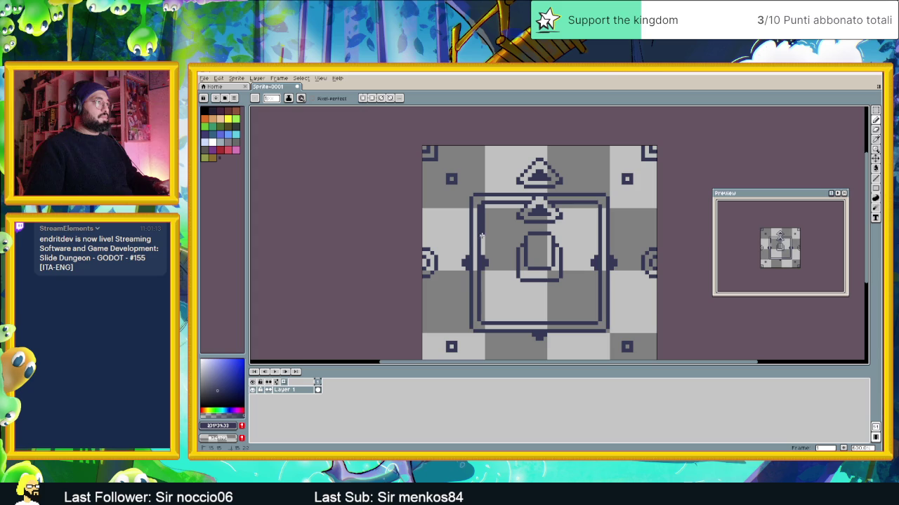
# Thicken the inner frame with lines along its left, bottom, right and top sides.
pyautogui.moveTo(486, 207)
pyautogui.mouseDown()
pyautogui.moveTo(581, 206)
pyautogui.moveTo(596, 225)
pyautogui.moveTo(597, 316)
pyautogui.moveTo(495, 319)
pyautogui.moveTo(483, 302)
pyautogui.moveTo(486, 269)
pyautogui.mouseUp()
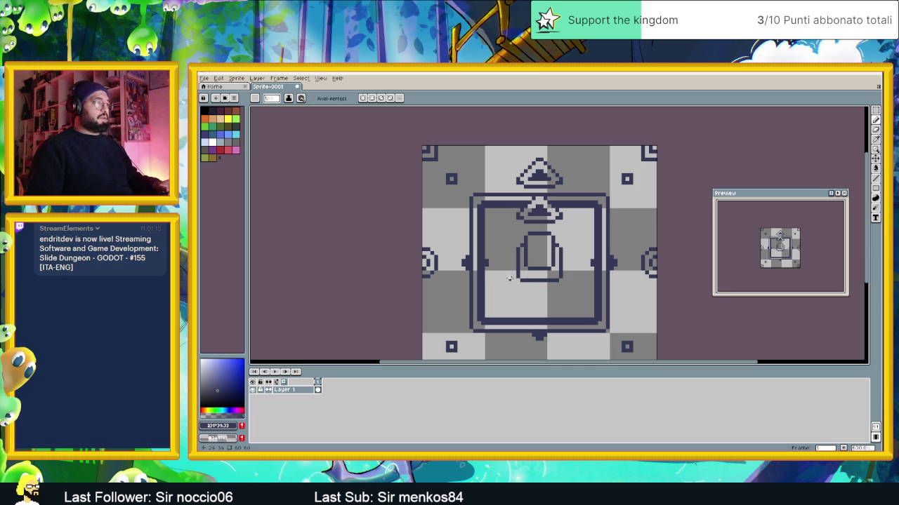
pyautogui.moveTo(467, 200); pyautogui.dragTo(468, 329)
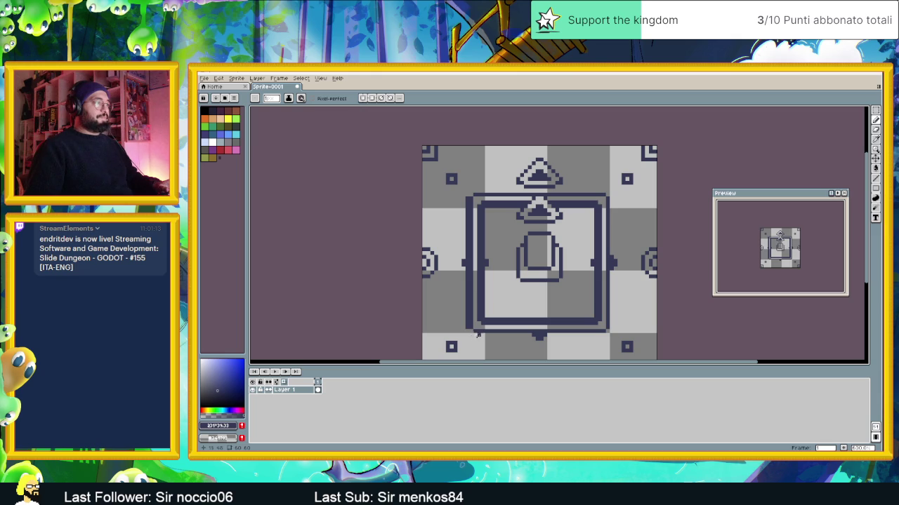
pyautogui.moveTo(469, 335); pyautogui.dragTo(603, 336)
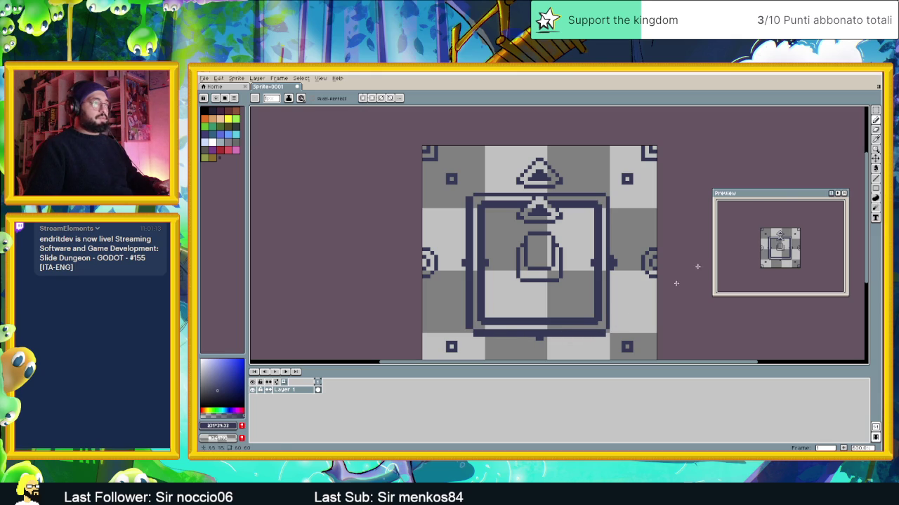
pyautogui.click(875, 178)
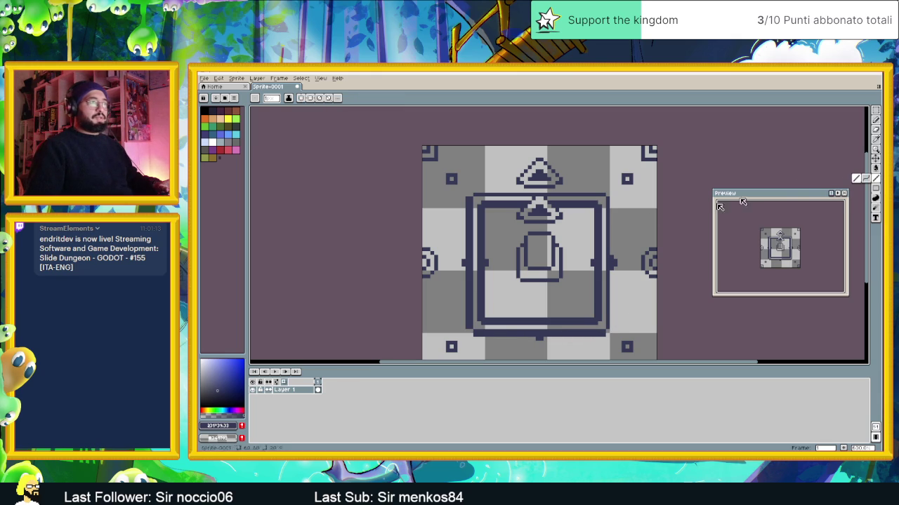
pyautogui.moveTo(611, 198); pyautogui.dragTo(611, 329)
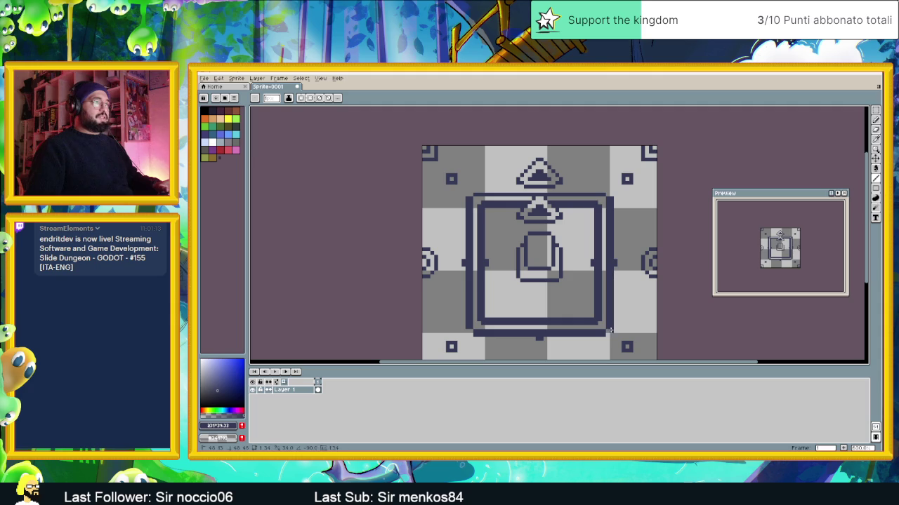
pyautogui.moveTo(600, 191); pyautogui.dragTo(478, 191)
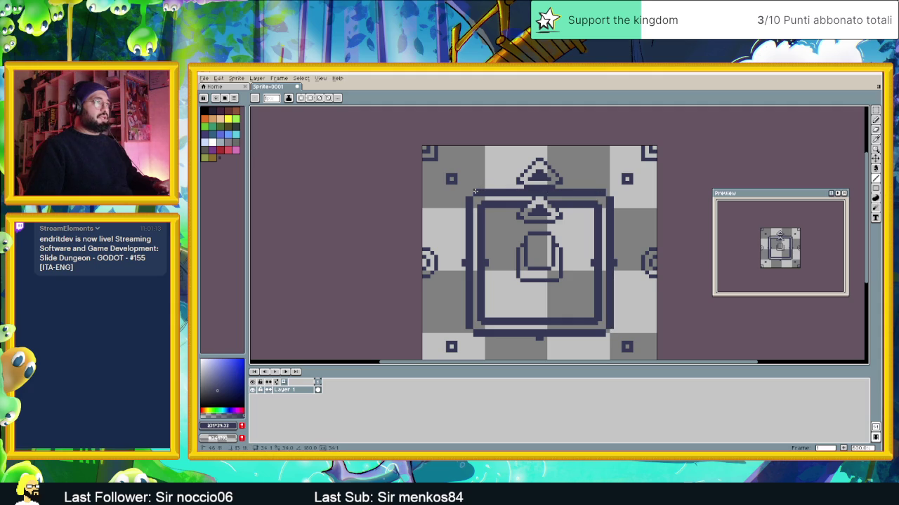
# Touch up the bottle with a dark inner row and a thicker left outline.
pyautogui.scroll(-2, 614, 227)
pyautogui.scroll(-1, 614, 227)
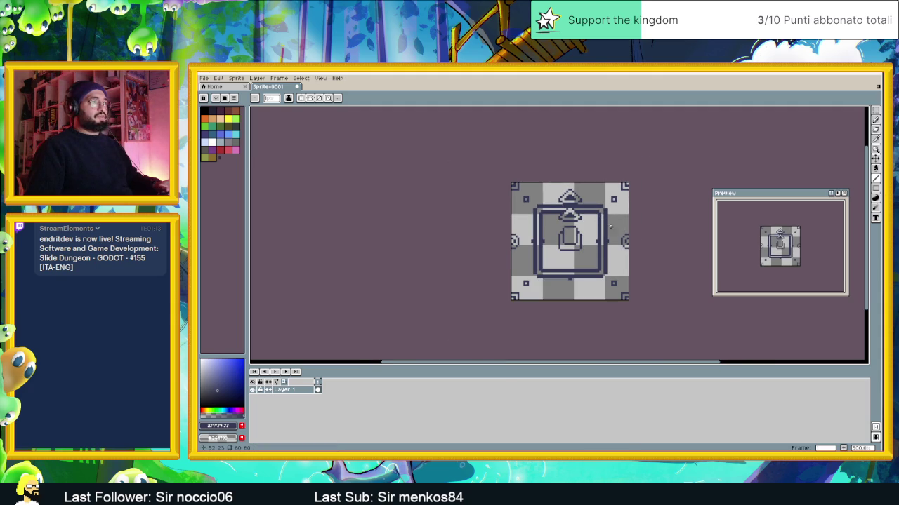
pyautogui.scroll(1, 576, 223)
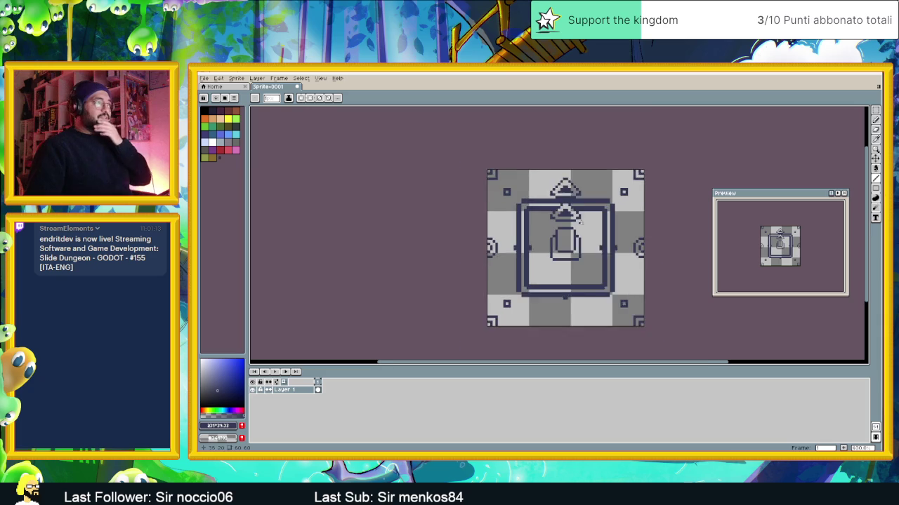
pyautogui.scroll(1, 558, 222)
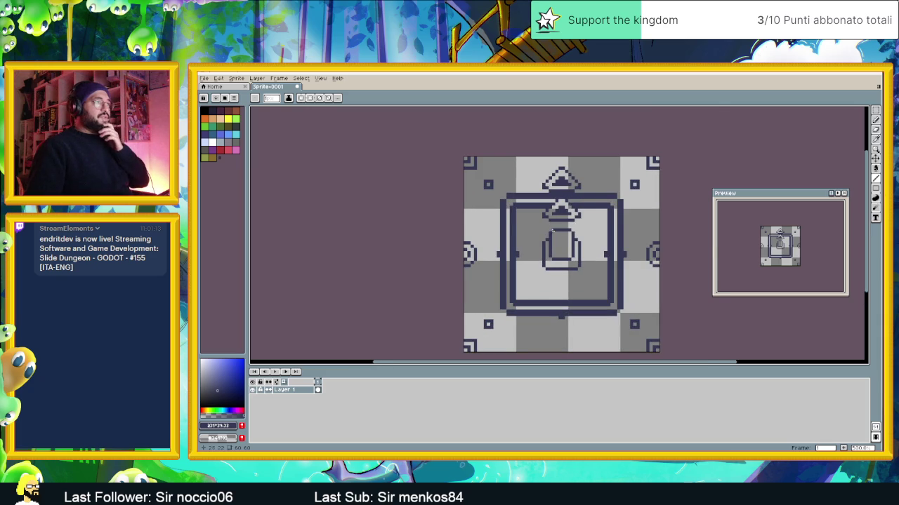
pyautogui.scroll(2, 551, 228)
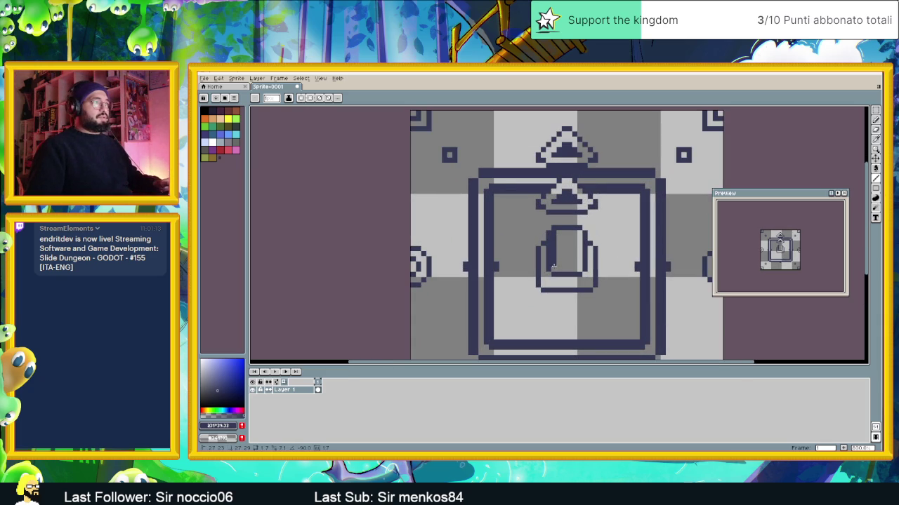
pyautogui.moveTo(553, 270)
pyautogui.mouseDown()
pyautogui.moveTo(577, 270)
pyautogui.moveTo(558, 232)
pyautogui.mouseUp()
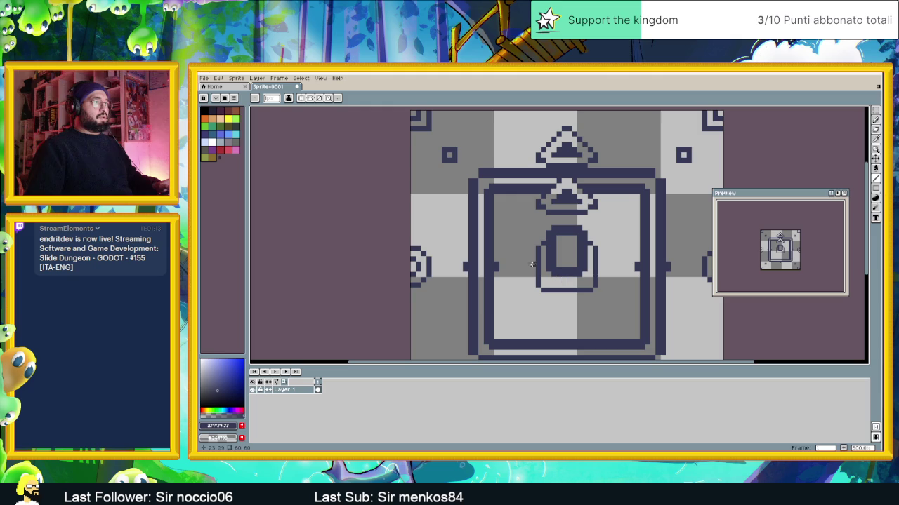
pyautogui.moveTo(533, 250)
pyautogui.mouseDown()
pyautogui.moveTo(535, 284)
pyautogui.moveTo(548, 296)
pyautogui.moveTo(584, 296)
pyautogui.moveTo(600, 283)
pyautogui.moveTo(599, 258)
pyautogui.mouseUp()
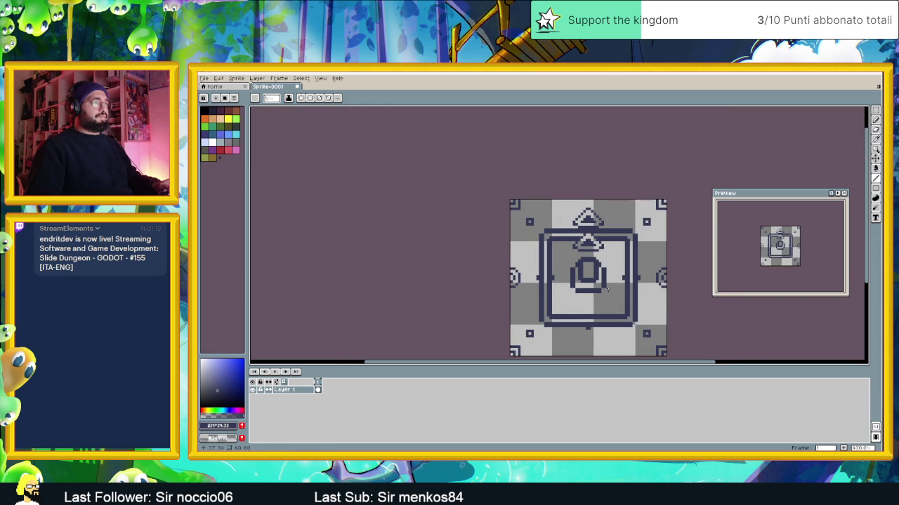
# Darken the tile's bottom-left and bottom-right edges, then enable vertical and horizontal symmetry.
pyautogui.scroll(2, 608, 288)
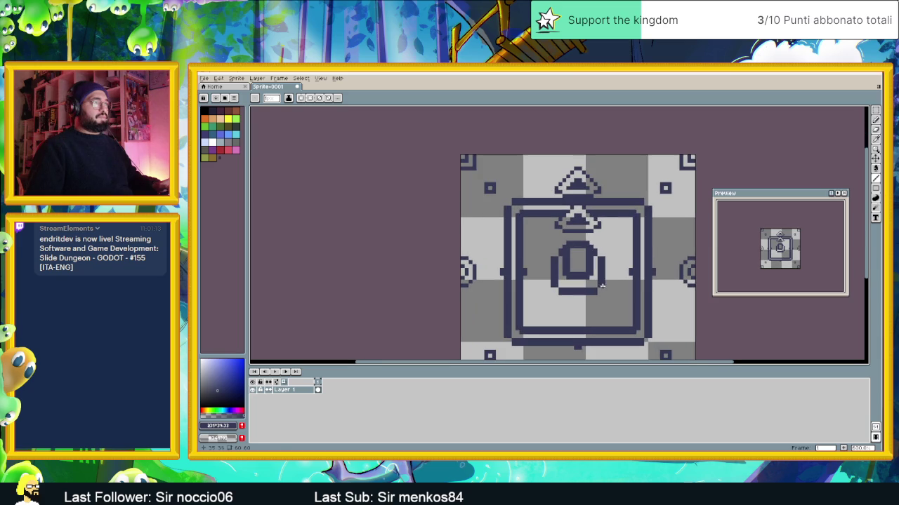
pyautogui.press('b')
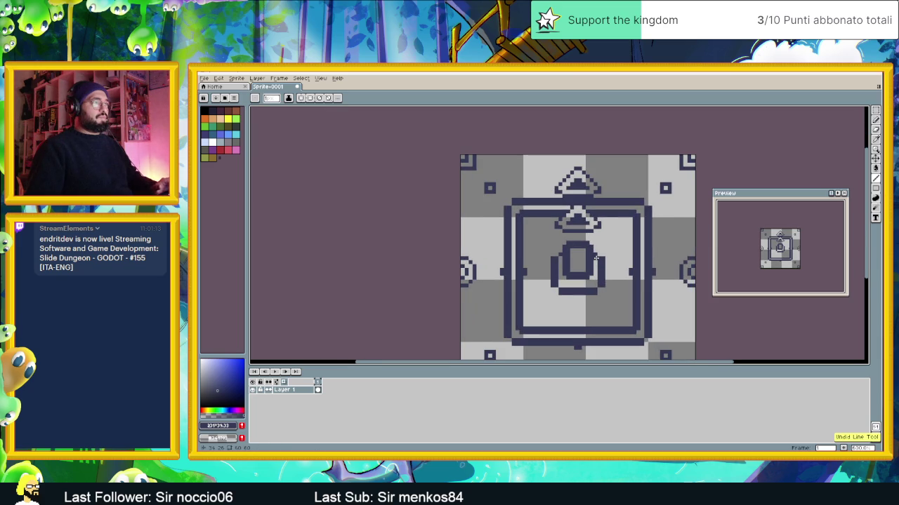
pyautogui.scroll(-1, 626, 293)
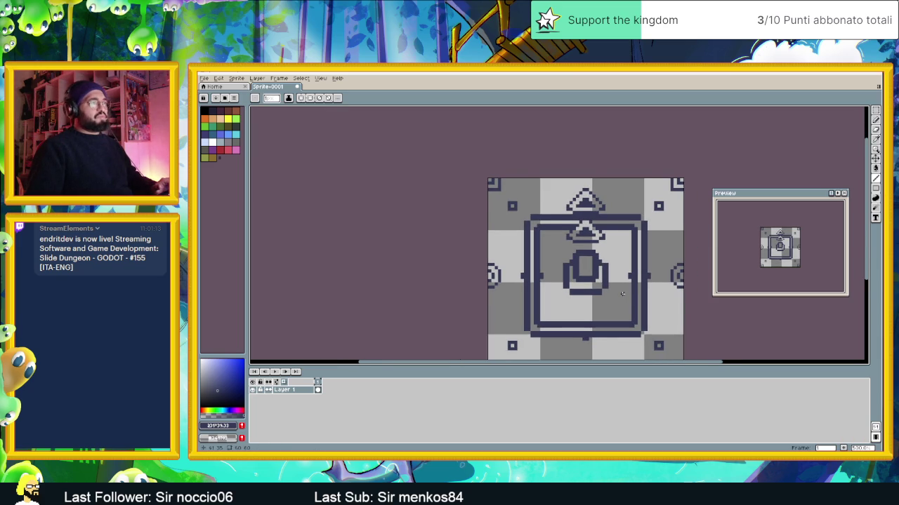
pyautogui.scroll(-1, 574, 284)
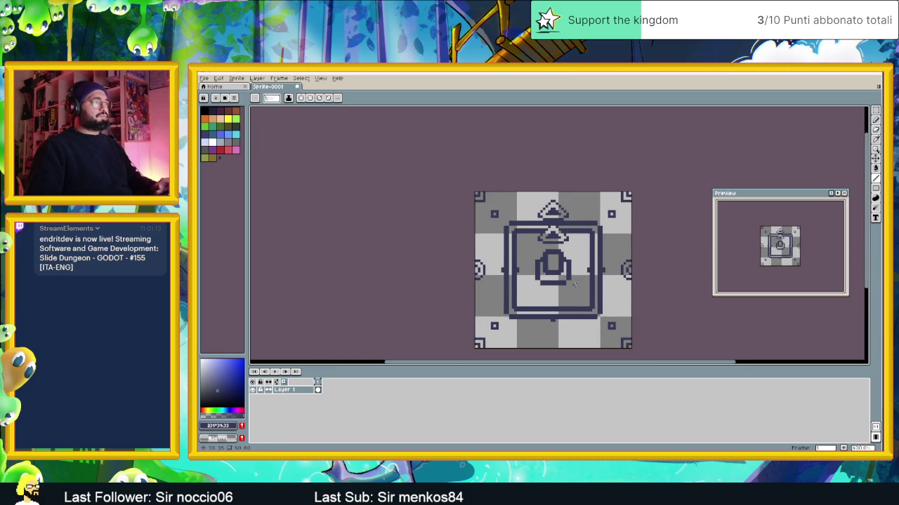
pyautogui.scroll(-1, 575, 284)
pyautogui.scroll(2, 576, 282)
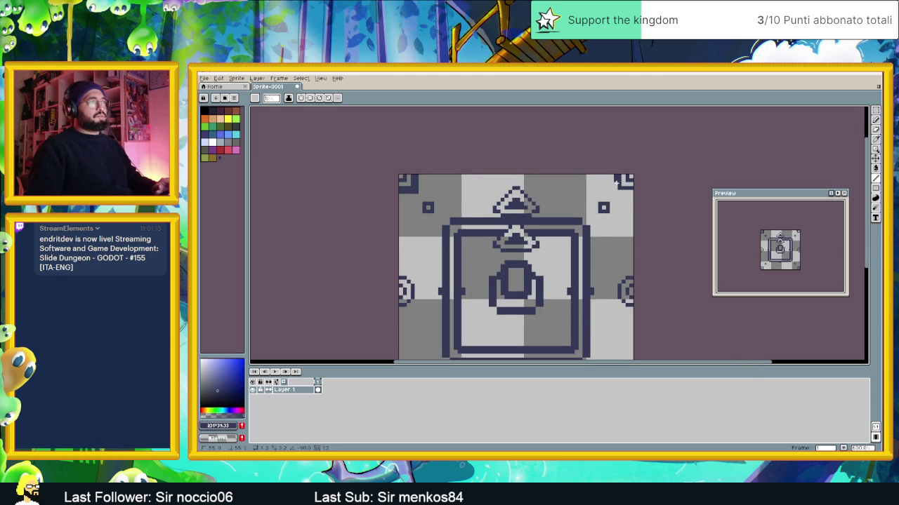
pyautogui.scroll(-3, 615, 203)
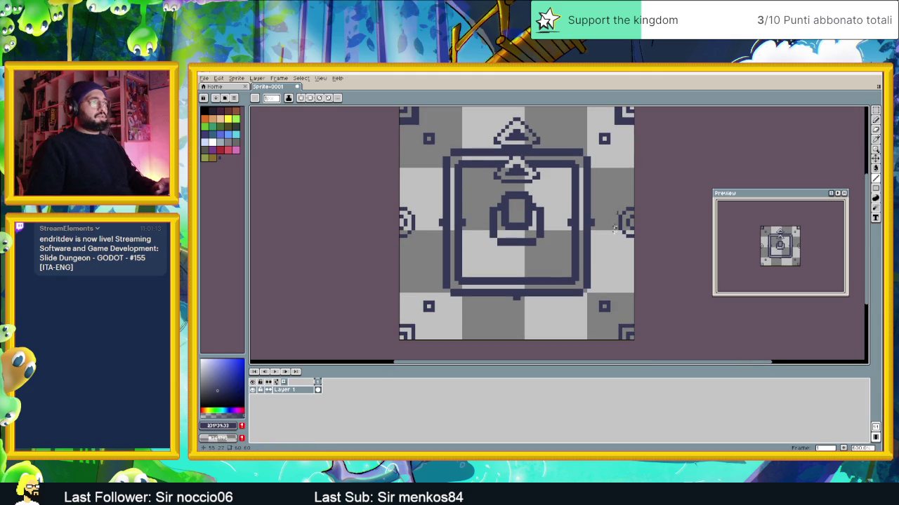
pyautogui.moveTo(615, 322); pyautogui.dragTo(615, 340)
pyautogui.moveTo(402, 322); pyautogui.dragTo(408, 322)
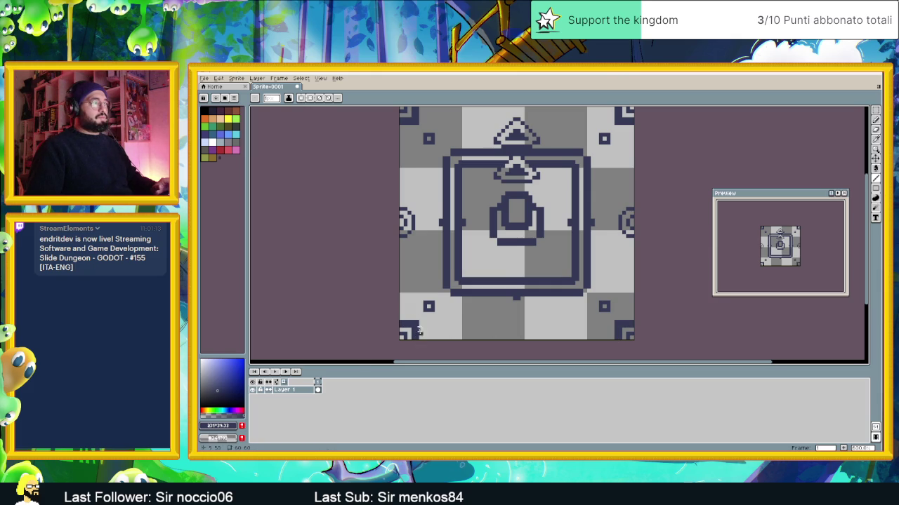
pyautogui.scroll(1, 417, 305)
pyautogui.click(301, 98)
pyautogui.click(311, 99)
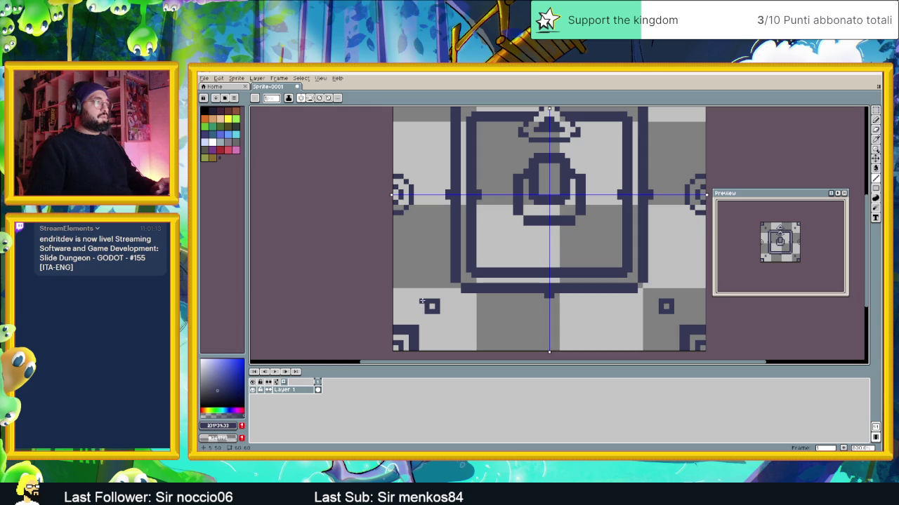
# Add mirrored dark pixels and a dark row beside the small squares.
pyautogui.moveTo(421, 296)
pyautogui.mouseDown()
pyautogui.moveTo(422, 312)
pyautogui.moveTo(442, 316)
pyautogui.moveTo(441, 299)
pyautogui.moveTo(424, 296)
pyautogui.mouseUp()
pyautogui.scroll(-2, 447, 275)
pyautogui.moveTo(470, 225); pyautogui.dragTo(470, 262)
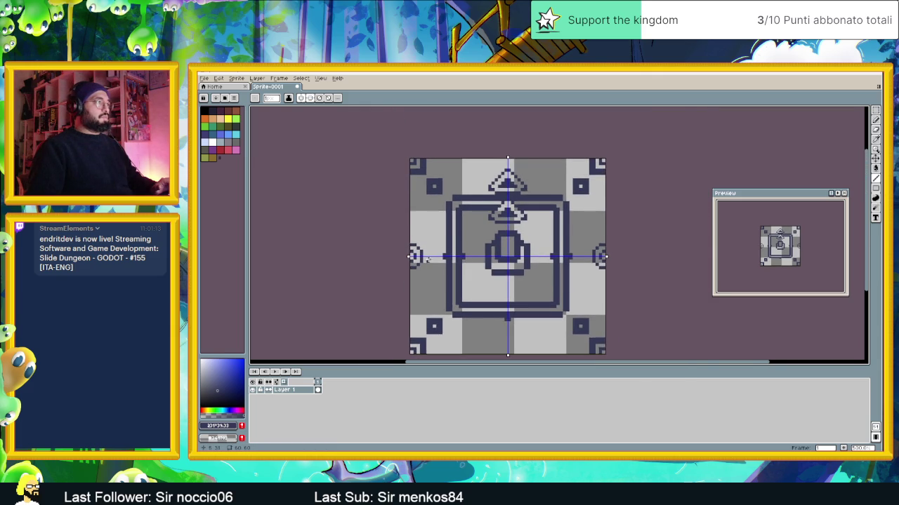
pyautogui.scroll(1, 431, 260)
# Fill out the left edge ring shape with extra pixels, mirrored to the right edge.
pyautogui.click(401, 230)
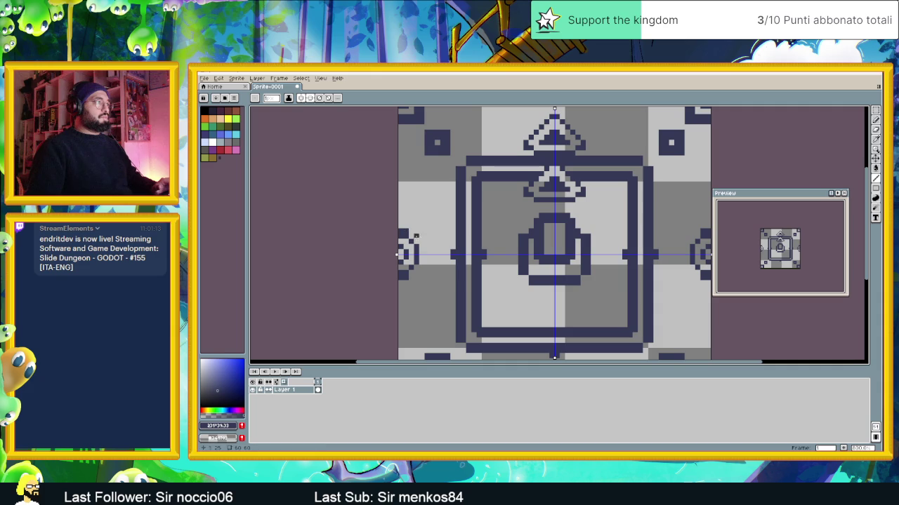
pyautogui.click(415, 237)
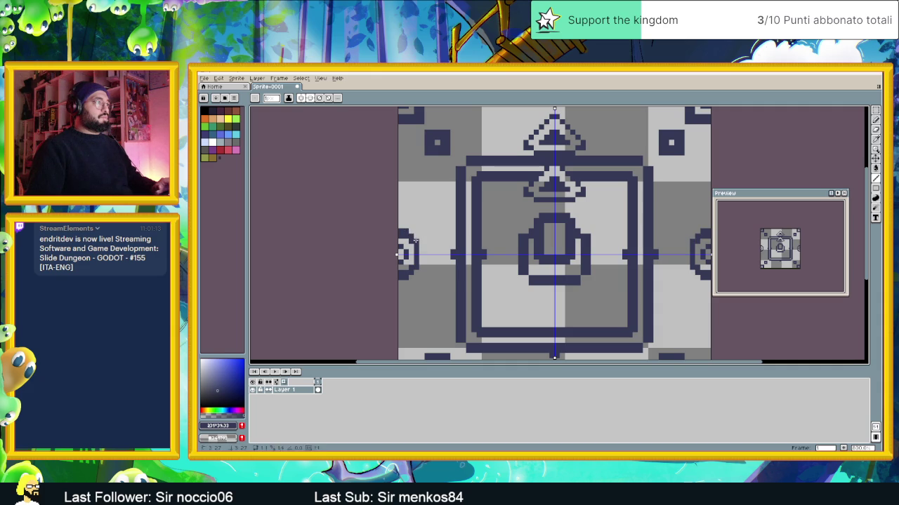
pyautogui.click(417, 238)
pyautogui.moveTo(422, 257); pyautogui.dragTo(422, 250)
pyautogui.scroll(-2, 421, 243)
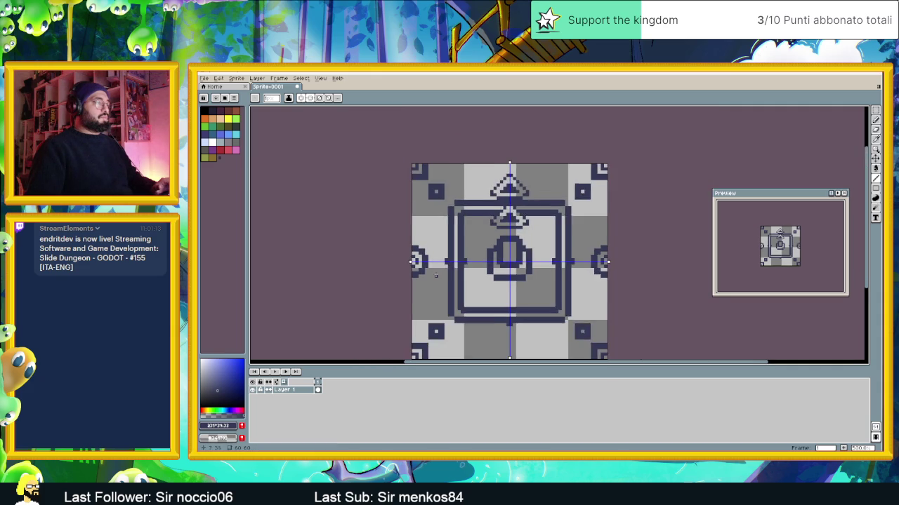
pyautogui.scroll(-1, 419, 253)
pyautogui.scroll(1, 417, 264)
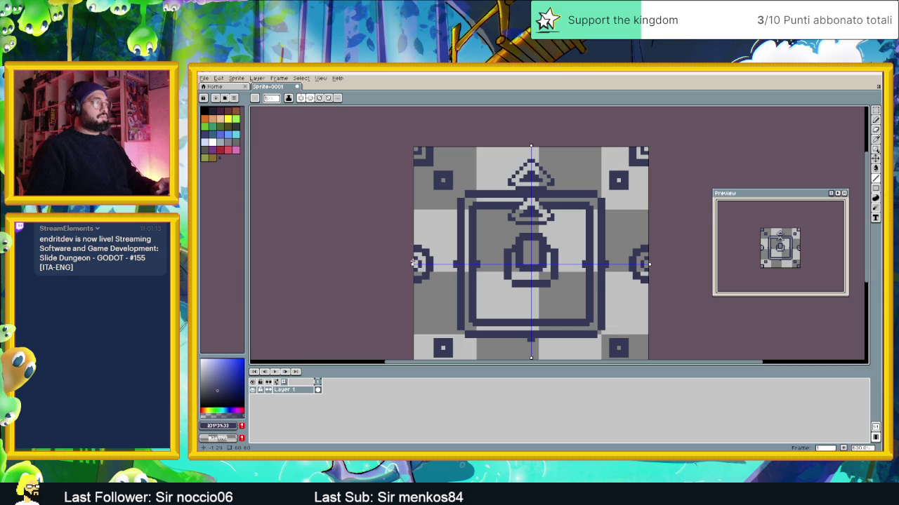
pyautogui.scroll(-1, 468, 282)
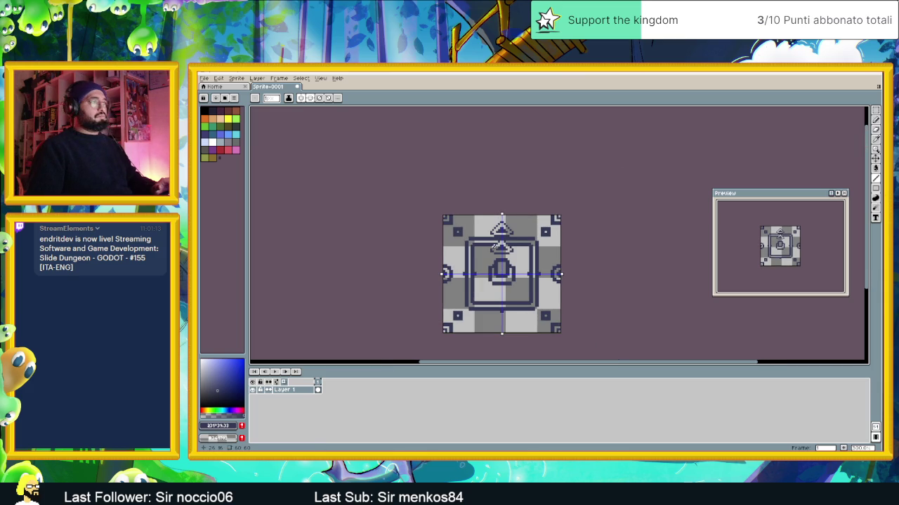
pyautogui.scroll(1, 494, 219)
pyautogui.scroll(2, 505, 246)
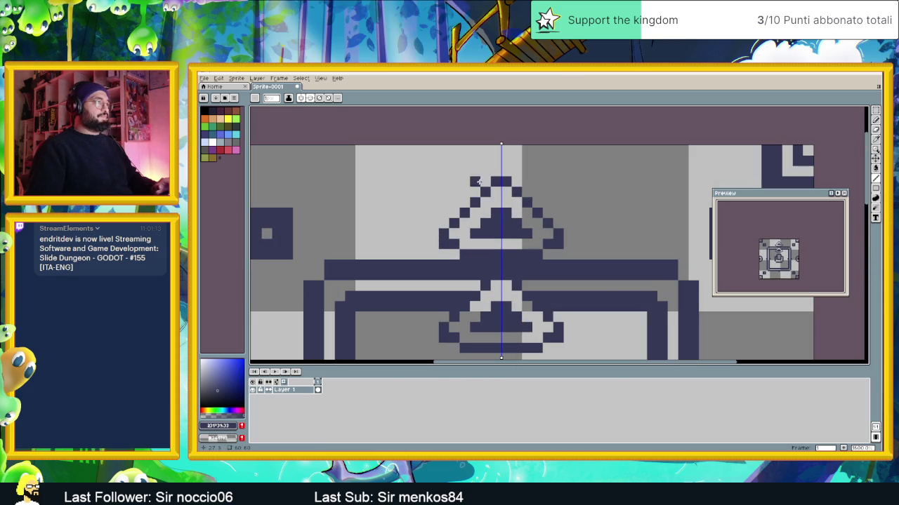
# Pencil a stepped diagonal from the top triangle's tip downward, mirrored on both sides.
pyautogui.click(496, 171)
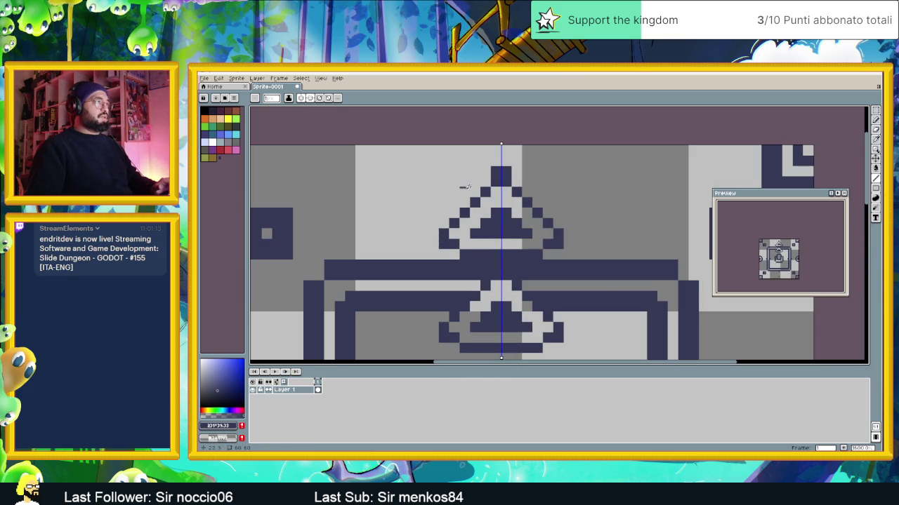
pyautogui.click(475, 191)
pyautogui.click(465, 202)
pyautogui.click(454, 212)
pyautogui.click(443, 222)
pyautogui.click(433, 233)
pyautogui.click(433, 245)
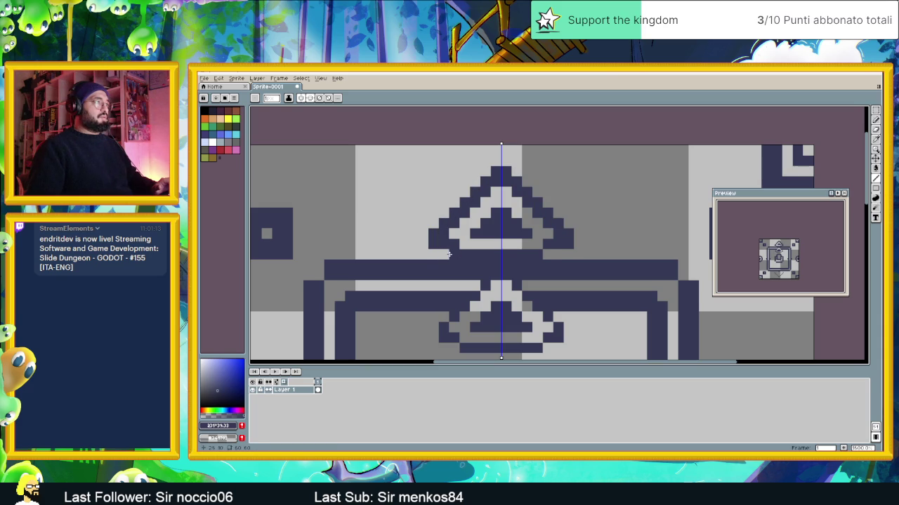
pyautogui.scroll(-3, 542, 260)
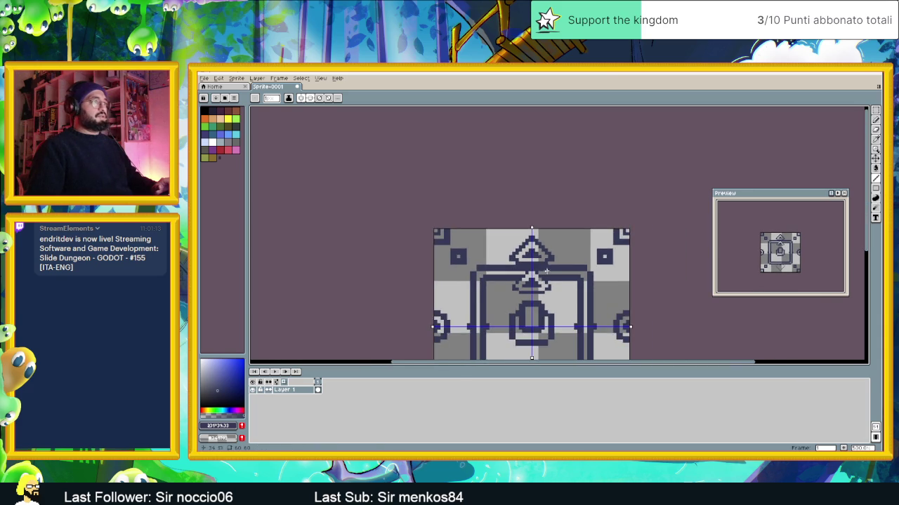
pyautogui.scroll(-1, 548, 259)
pyautogui.scroll(-1, 552, 259)
pyautogui.scroll(1, 553, 257)
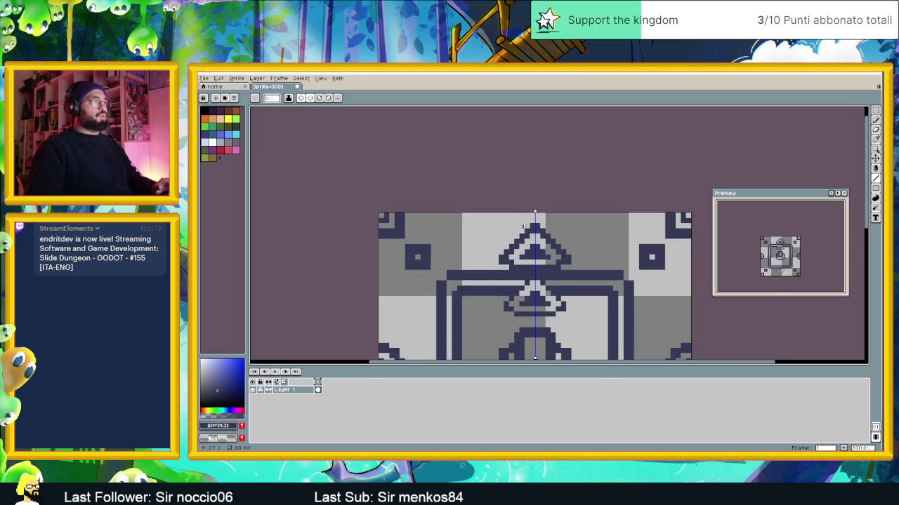
pyautogui.scroll(1, 539, 223)
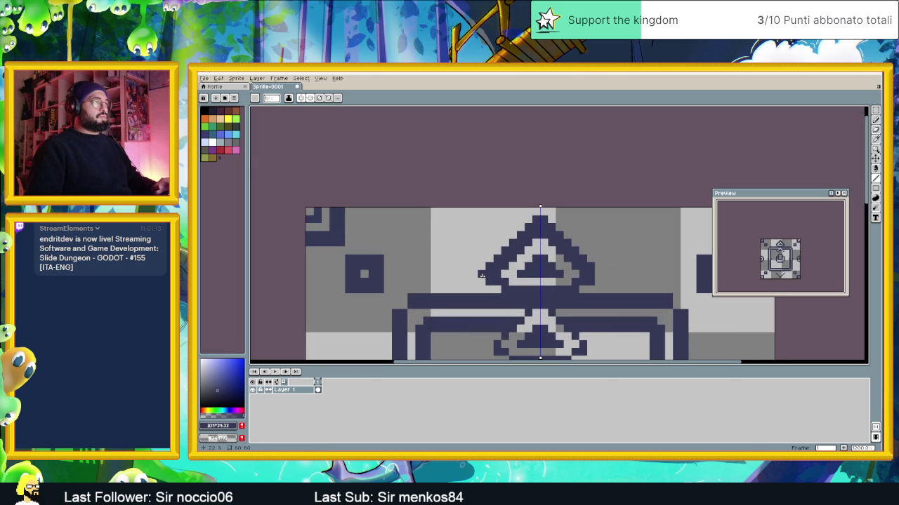
pyautogui.scroll(-4, 550, 299)
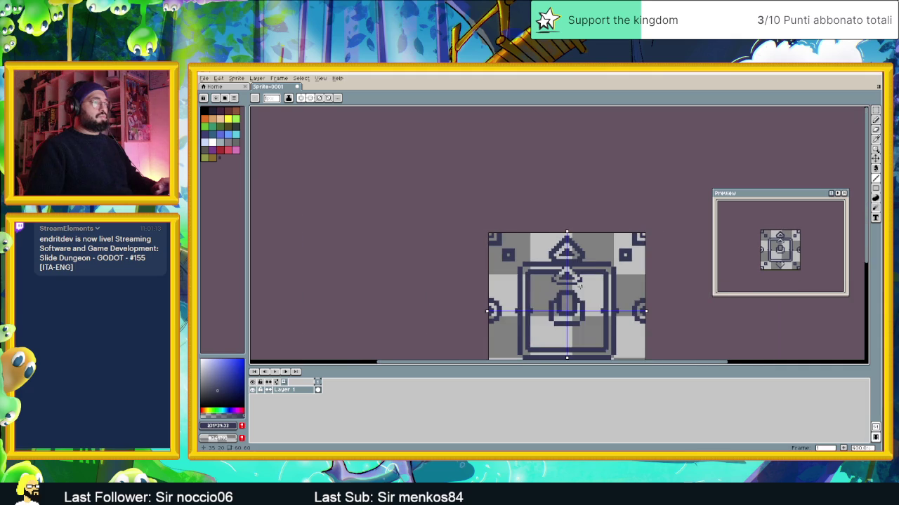
pyautogui.scroll(-1, 582, 295)
pyautogui.moveTo(604, 306); pyautogui.dragTo(570, 281)
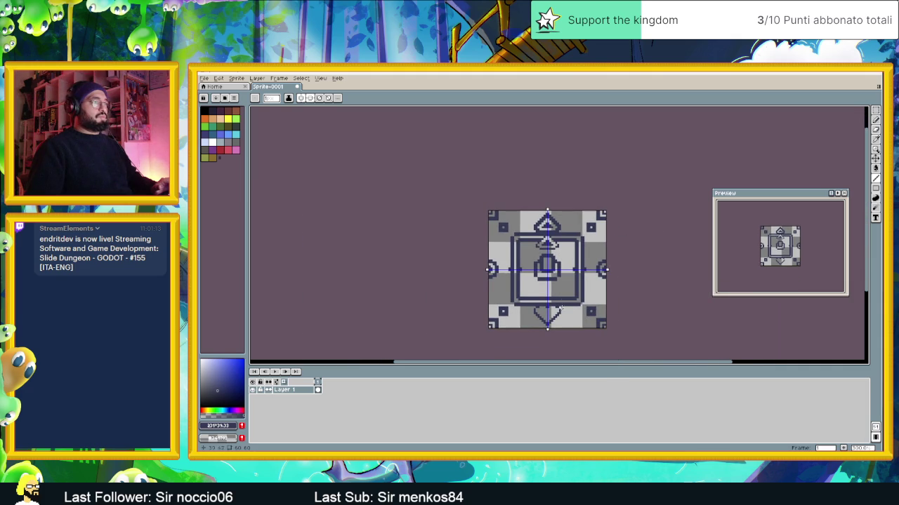
pyautogui.scroll(2, 563, 301)
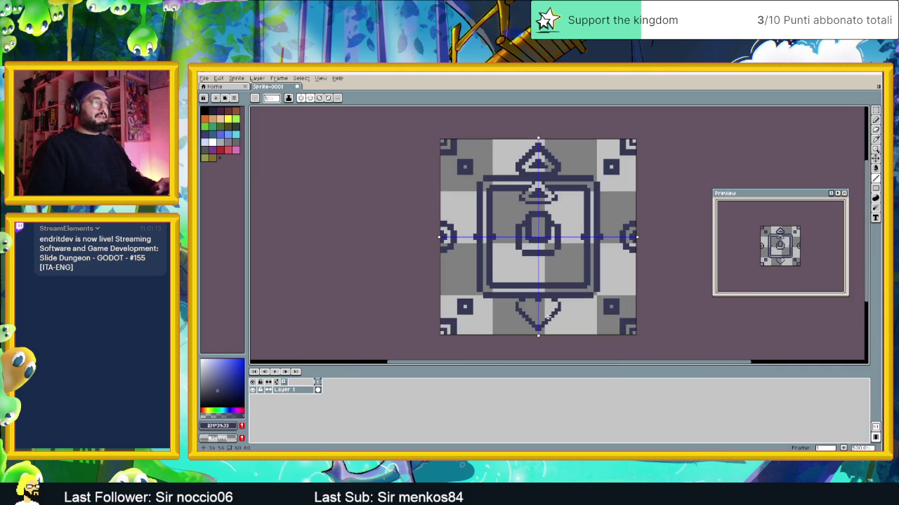
pyautogui.click(304, 100)
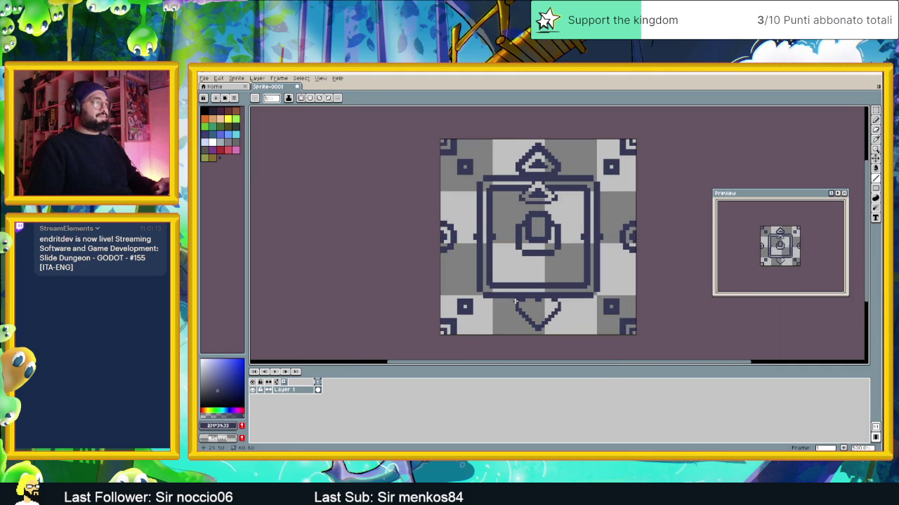
pyautogui.moveTo(518, 301); pyautogui.dragTo(558, 309)
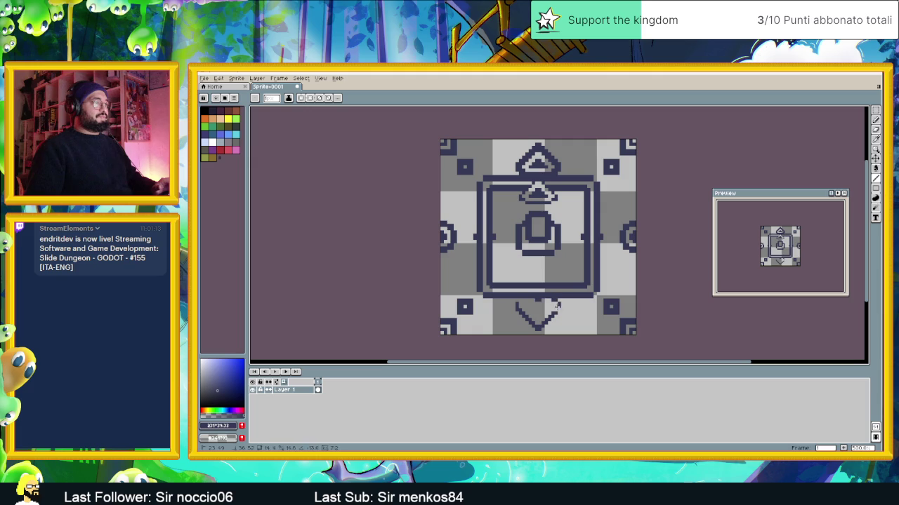
pyautogui.moveTo(559, 303); pyautogui.dragTo(558, 309)
pyautogui.press('b')
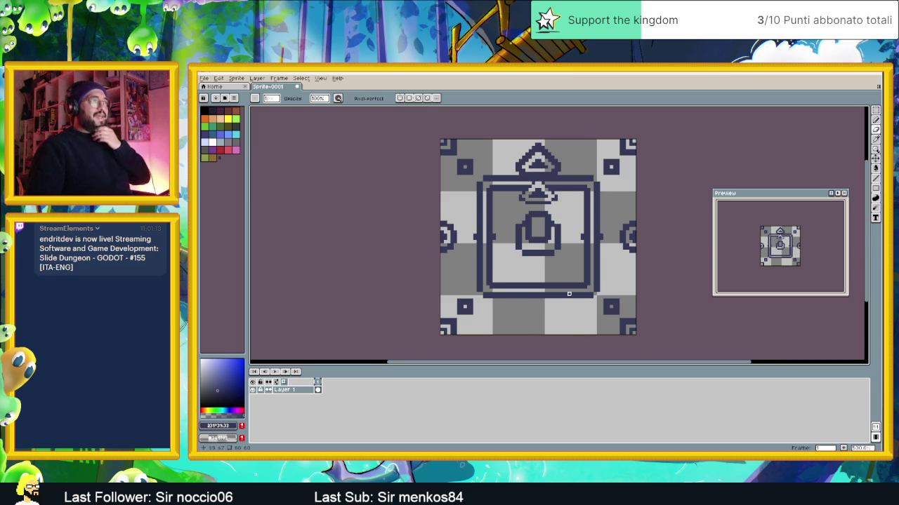
pyautogui.scroll(1, 582, 248)
pyautogui.scroll(1, 582, 249)
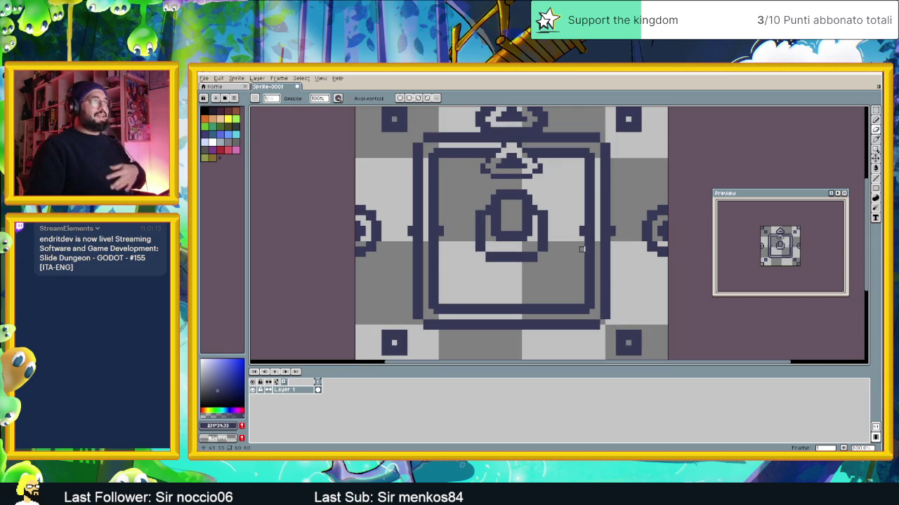
# Add a notch on the tile's right edge matching the left one.
pyautogui.click(876, 120)
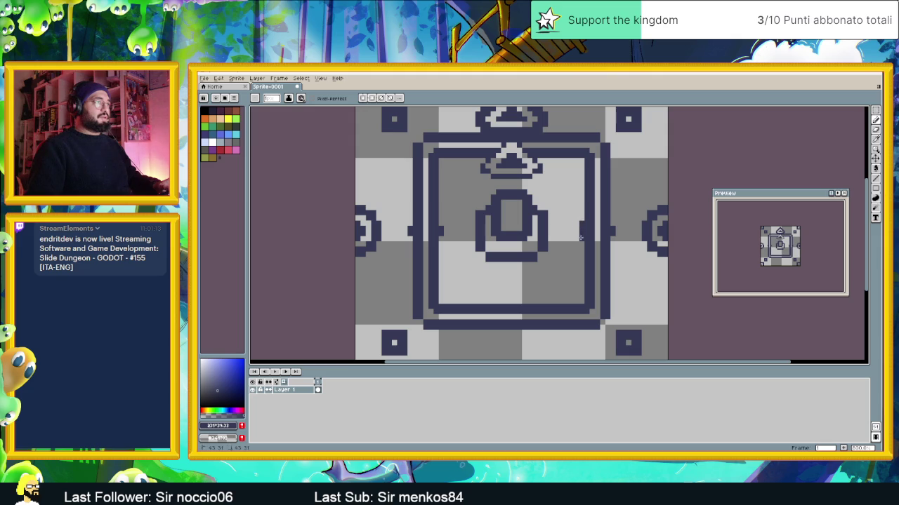
pyautogui.click(615, 233)
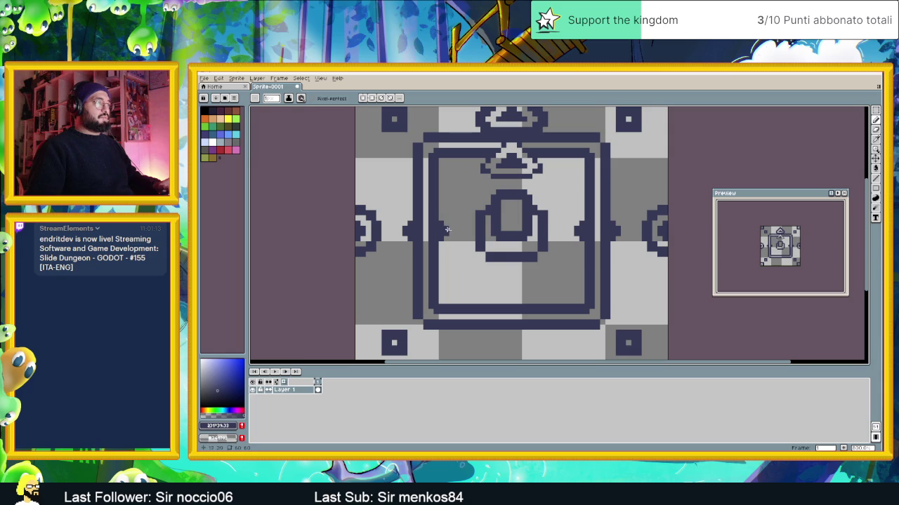
pyautogui.scroll(-3, 446, 229)
pyautogui.scroll(-1, 544, 280)
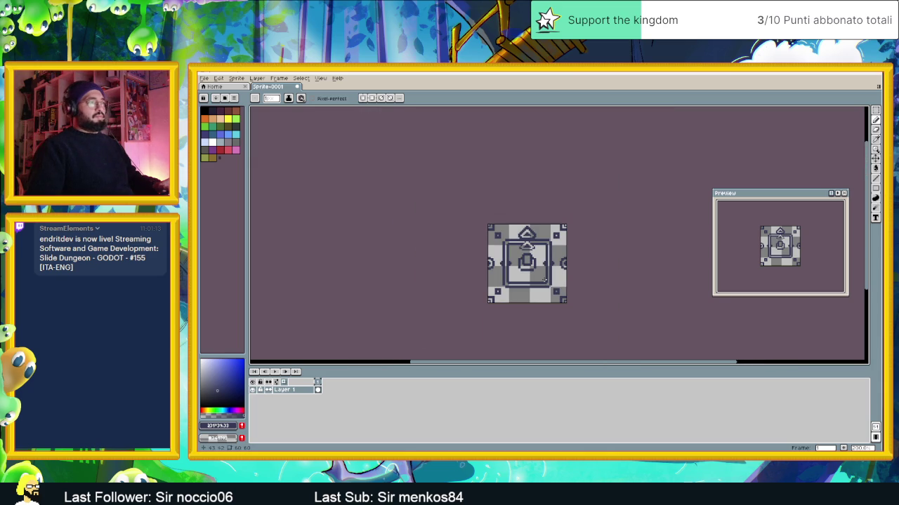
pyautogui.scroll(1, 545, 280)
pyautogui.scroll(1, 539, 267)
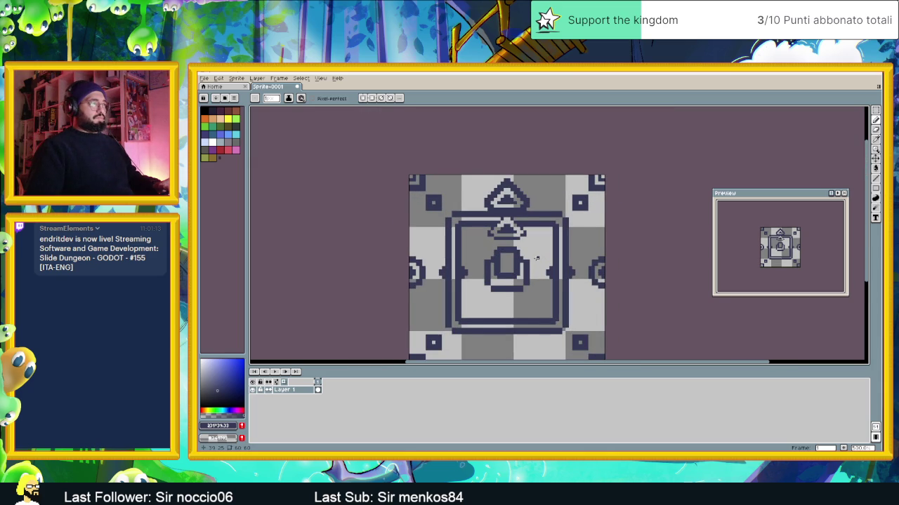
pyautogui.scroll(-1, 536, 259)
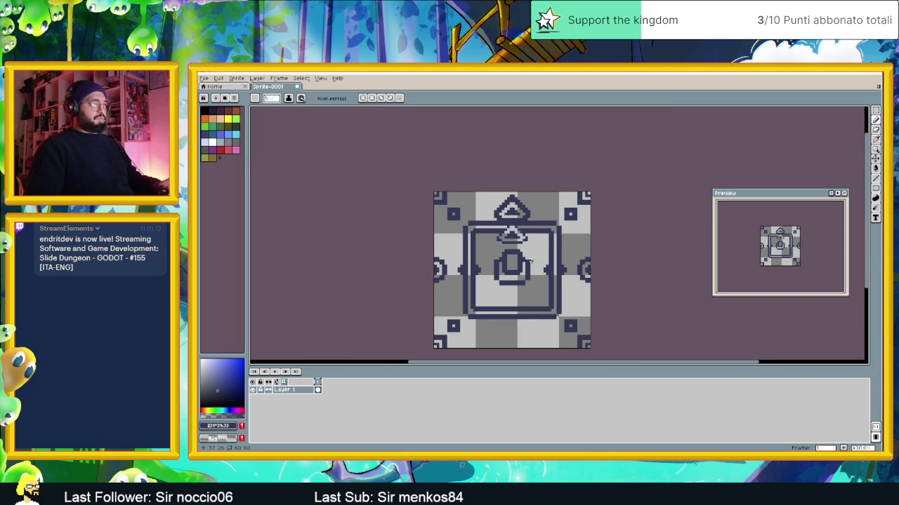
pyautogui.scroll(-1, 532, 260)
pyautogui.scroll(1, 526, 251)
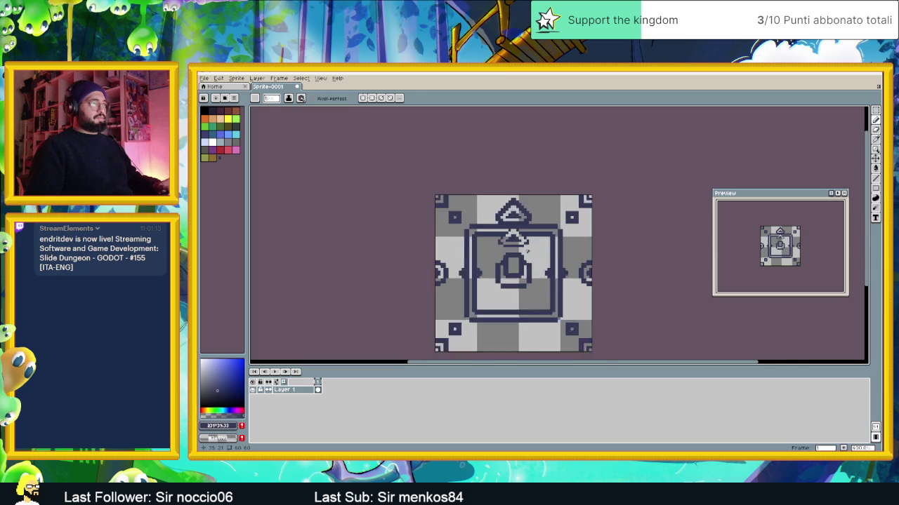
pyautogui.scroll(1, 527, 251)
pyautogui.scroll(1, 516, 250)
# Draw a dark pixel line under the small triangle and select the whole sprite.
pyautogui.moveTo(481, 243); pyautogui.dragTo(516, 245)
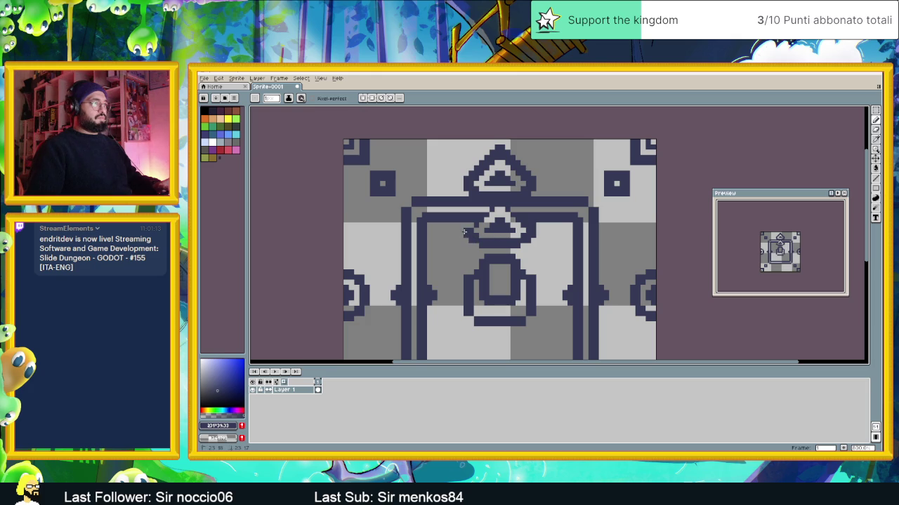
pyautogui.scroll(-2, 497, 271)
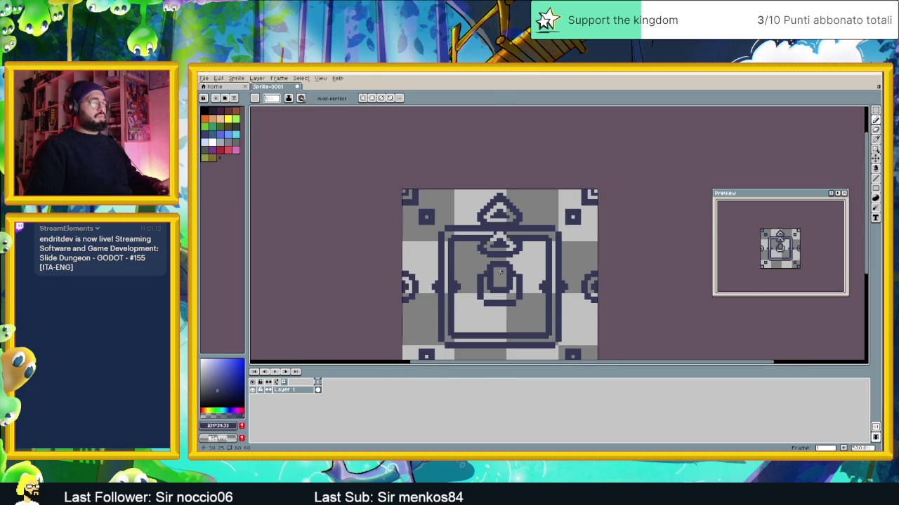
pyautogui.scroll(2, 499, 257)
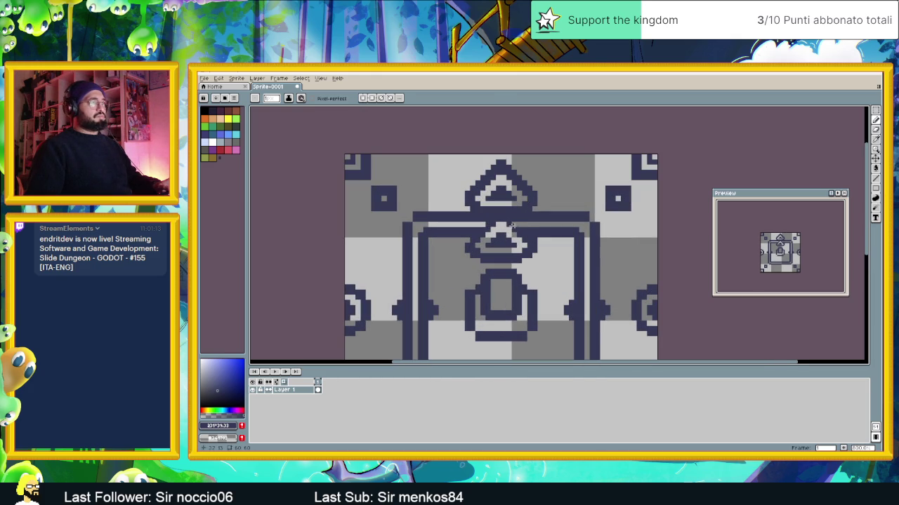
pyautogui.scroll(-2, 548, 271)
pyautogui.scroll(-1, 538, 282)
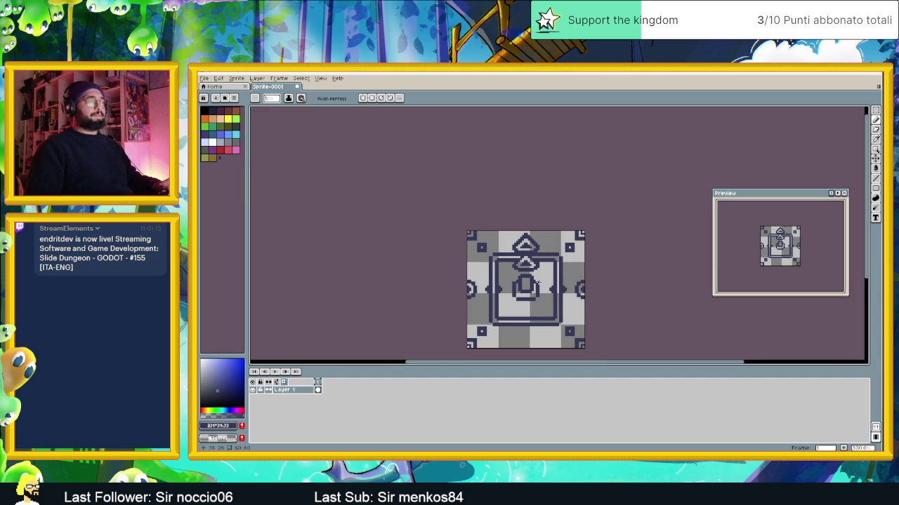
pyautogui.hotkey('ctrl', 'a')
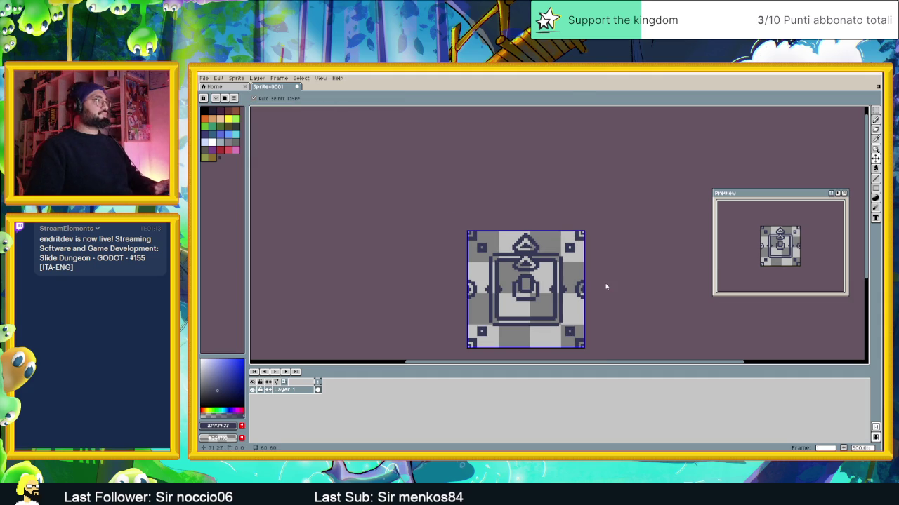
# Create a 'Collisioni terreni' folder inside Slide Dungeon SHIT > tile jd from the Save dialog.
pyautogui.hotkey('ctrl', 's')
pyautogui.scroll(-1, 229, 232)
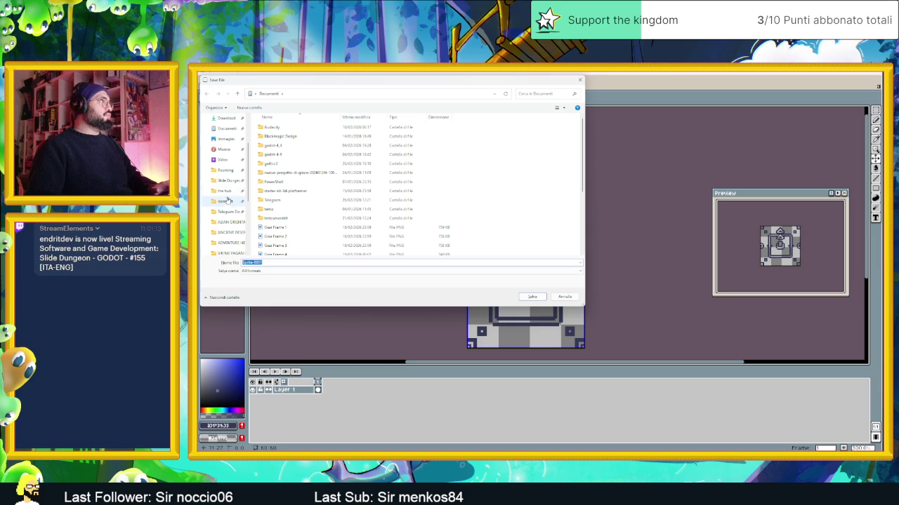
pyautogui.click(228, 181)
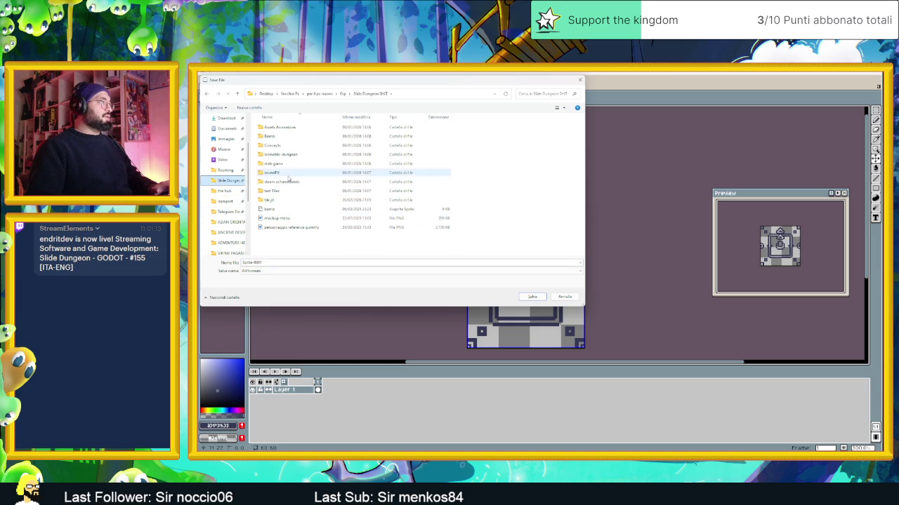
pyautogui.doubleClick(280, 200)
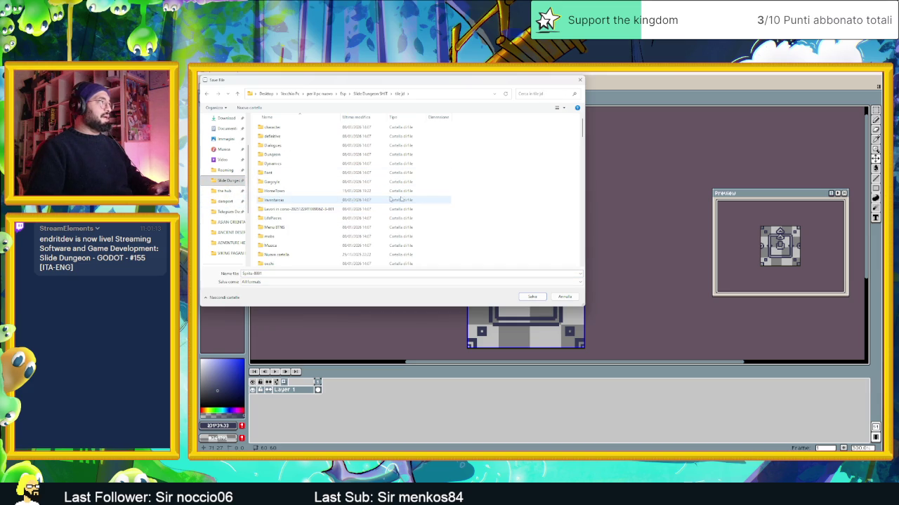
pyautogui.rightClick(510, 185)
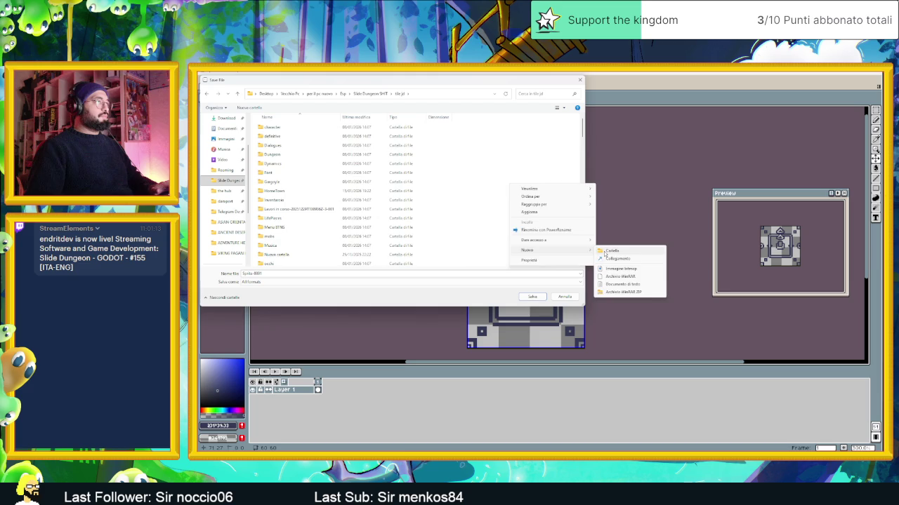
pyautogui.click(604, 251)
pyautogui.write('Colli')
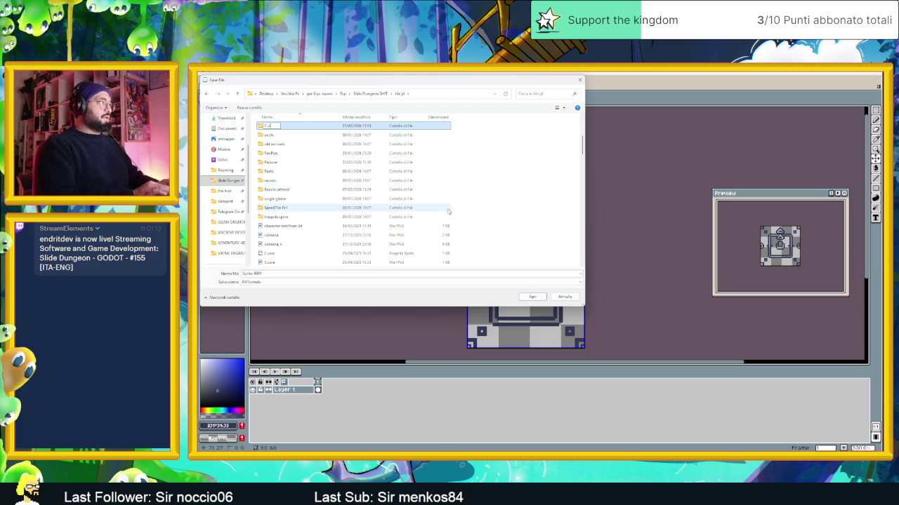
pyautogui.write('sioni terreni')
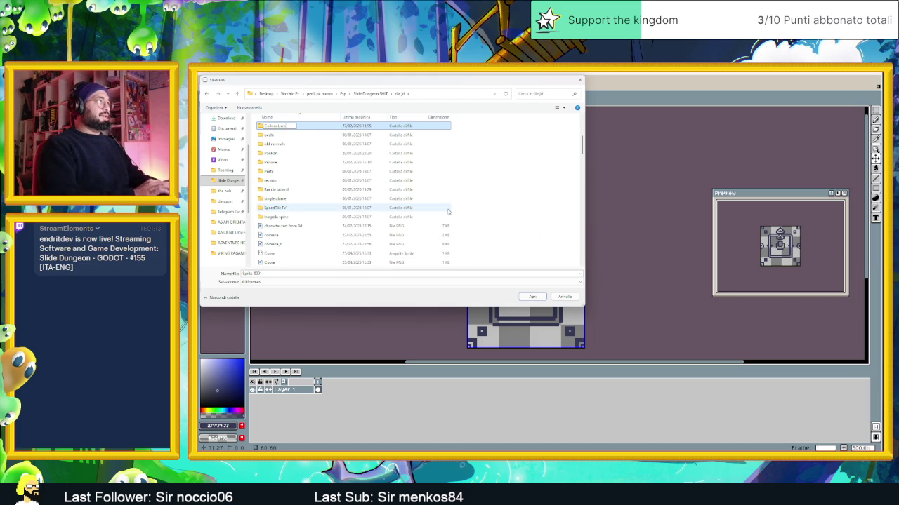
pyautogui.press('Return')
pyautogui.press('Return')
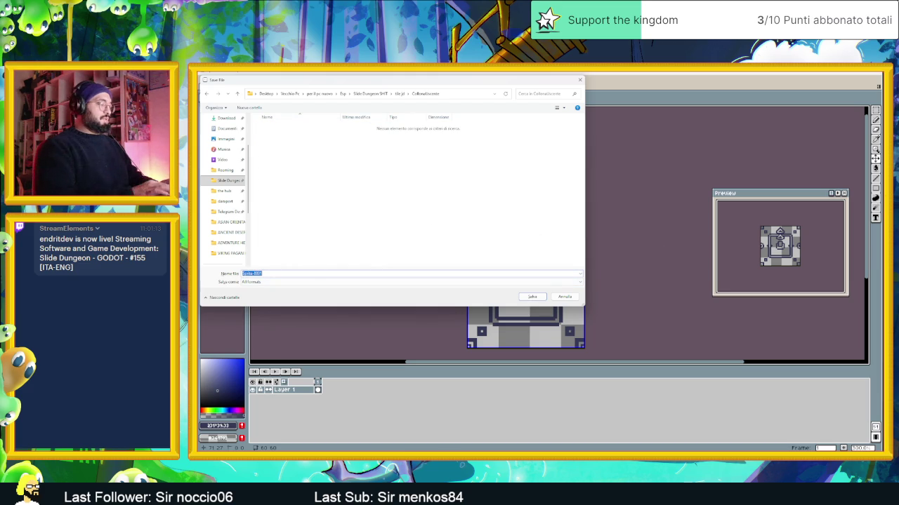
# Save the sprite as 'IconaCollionaUscente' in the new folder.
pyautogui.write('IconaColli')
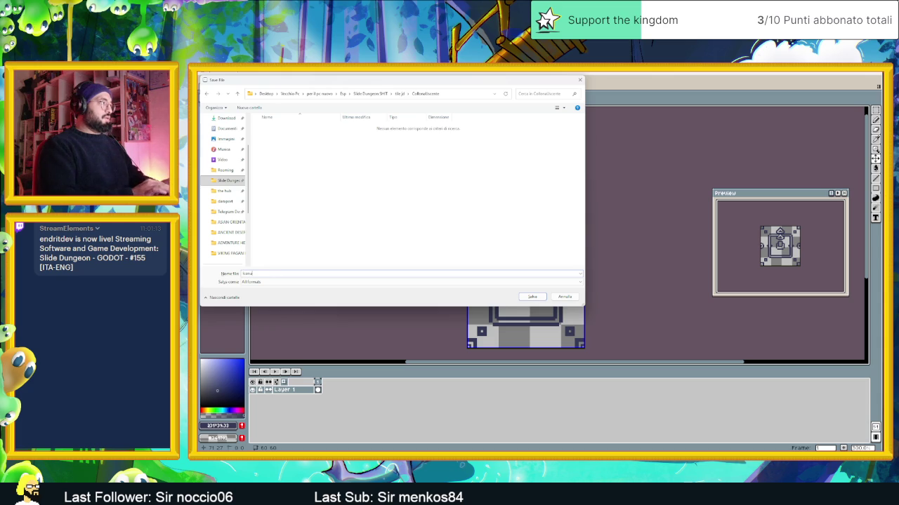
pyautogui.write('onaUscente')
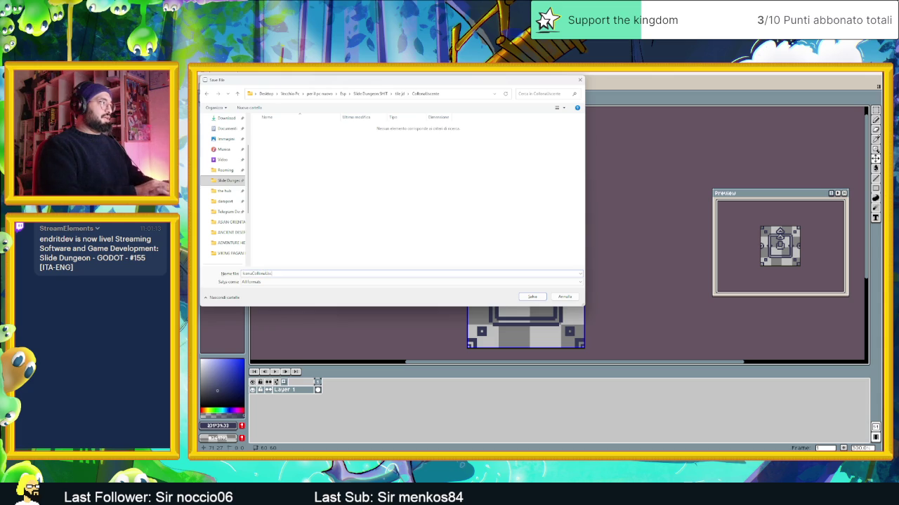
pyautogui.click(533, 297)
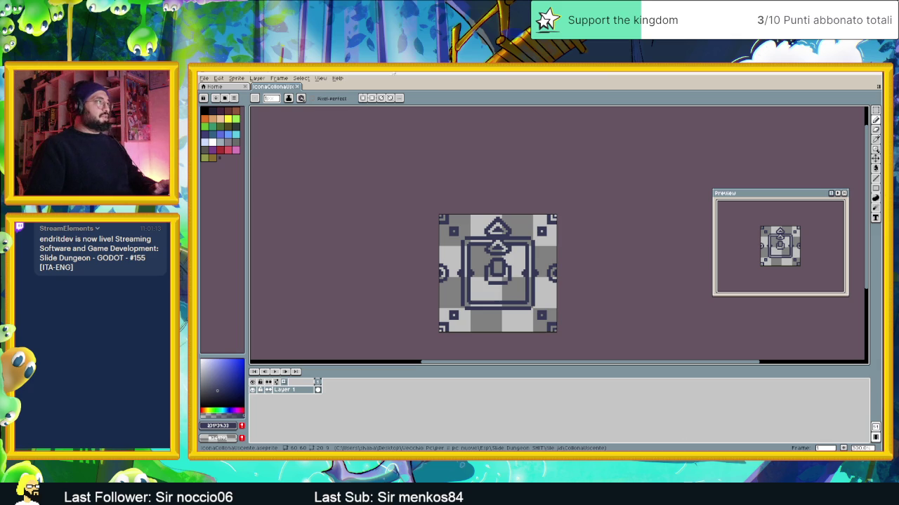
pyautogui.click(203, 78)
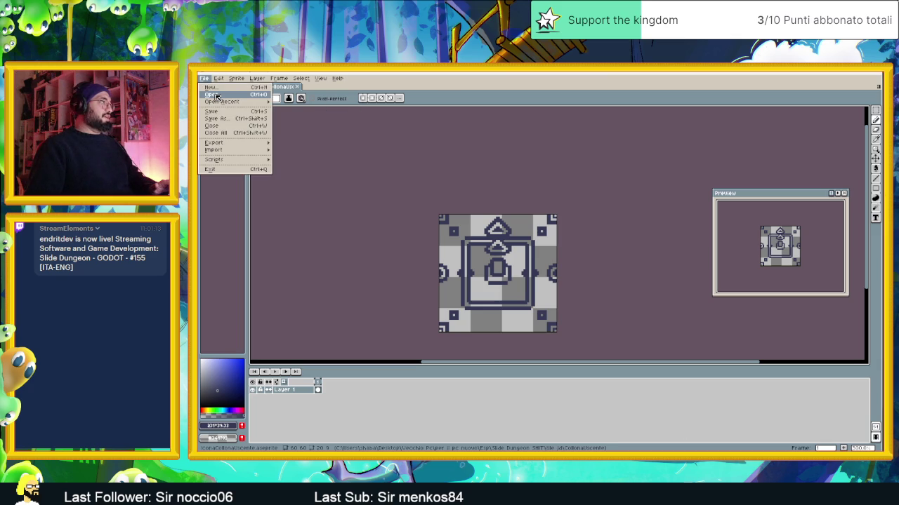
# Browse the Open dialog from tile jd into SpeedTile Fx1 > Fx freccia.
pyautogui.click(218, 95)
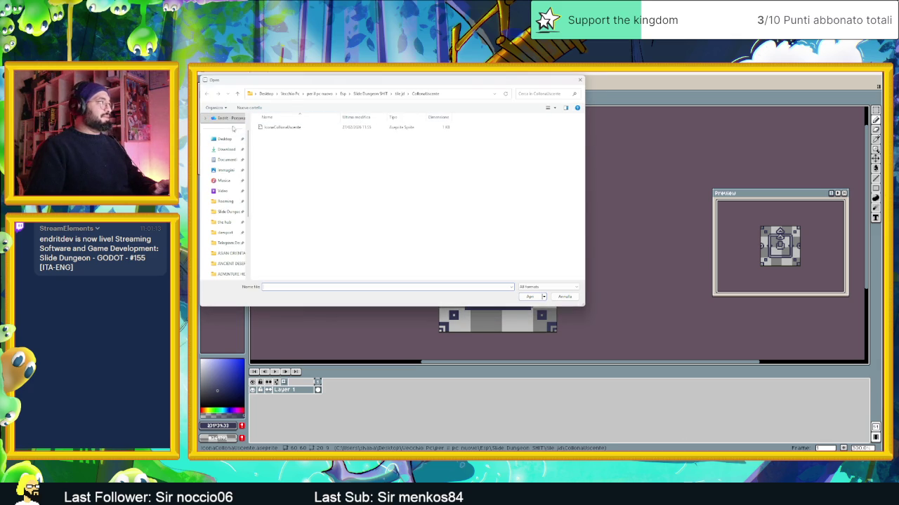
pyautogui.click(401, 94)
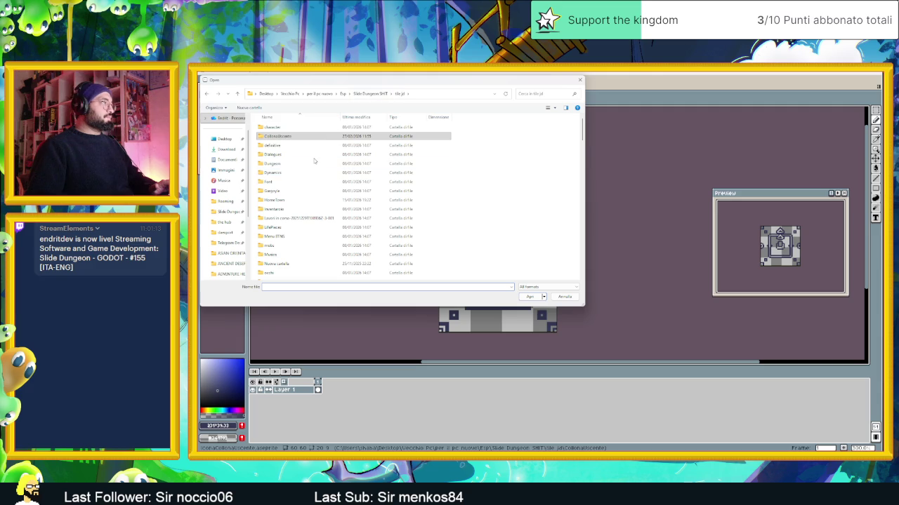
pyautogui.scroll(-6, 314, 161)
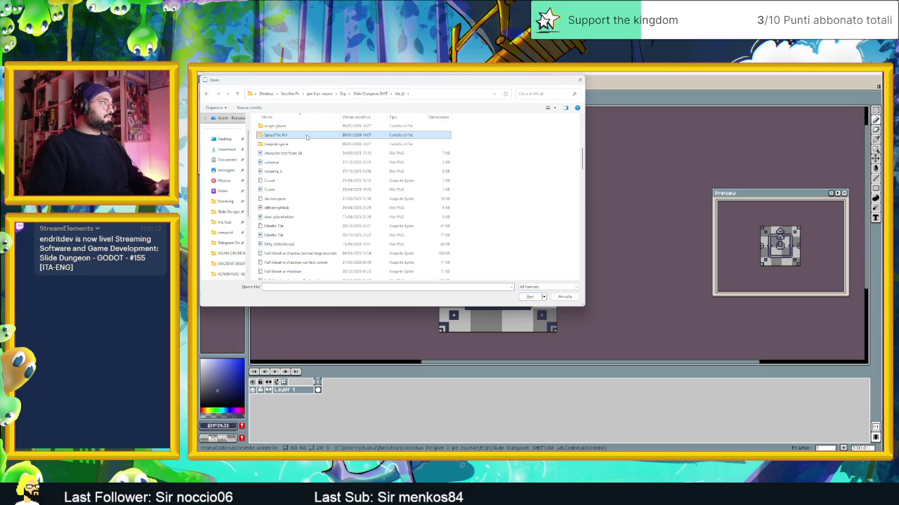
pyautogui.doubleClick(306, 135)
pyautogui.doubleClick(287, 130)
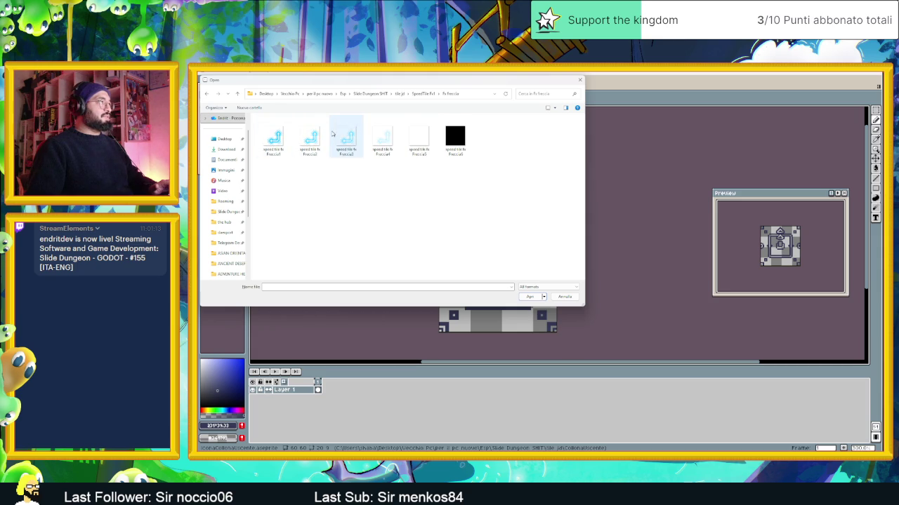
# Check the Striscie subfolder, return to Fx freccia and select the first arrow tile.
pyautogui.hotkey('alt', 'Left')
pyautogui.doubleClick(290, 136)
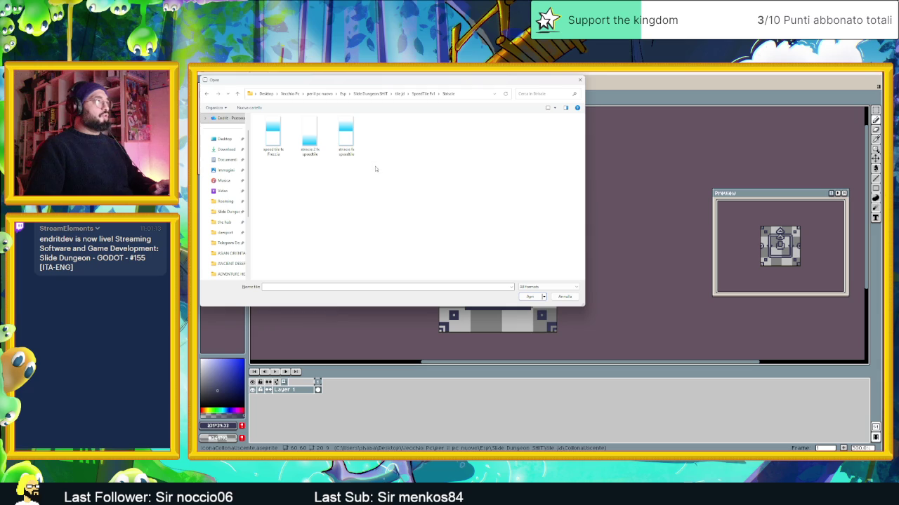
pyautogui.hotkey('alt', 'Left')
pyautogui.doubleClick(287, 127)
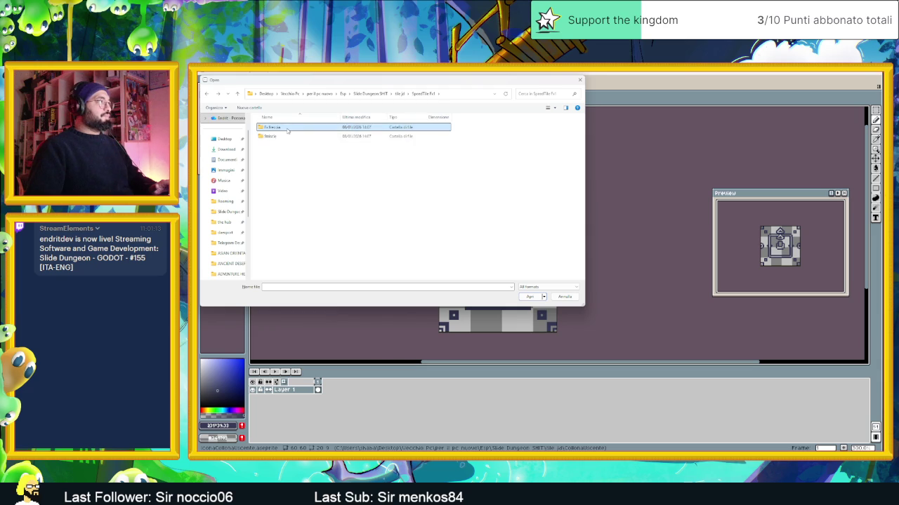
pyautogui.click(285, 139)
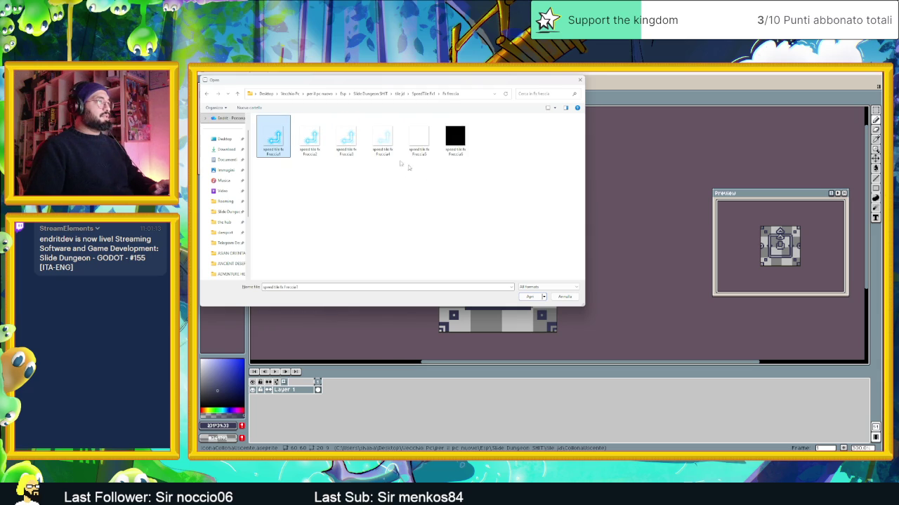
# Filter the Open dialog to 'ase files (*.ase)' and go up to tile jd.
pyautogui.click(547, 287)
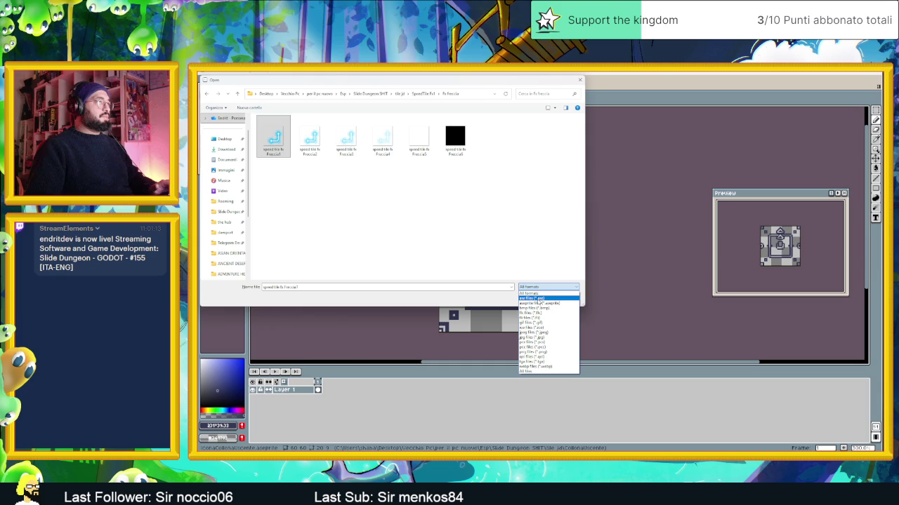
pyautogui.click(537, 298)
pyautogui.click(423, 93)
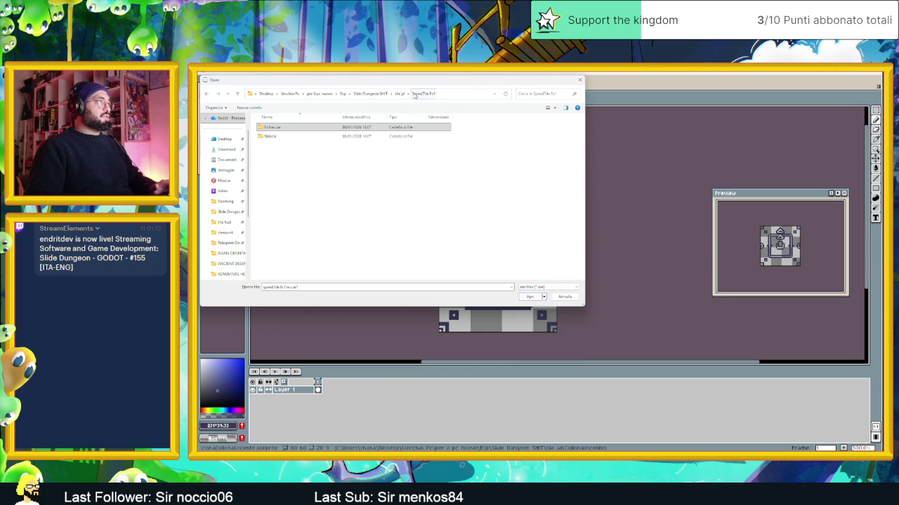
pyautogui.click(398, 94)
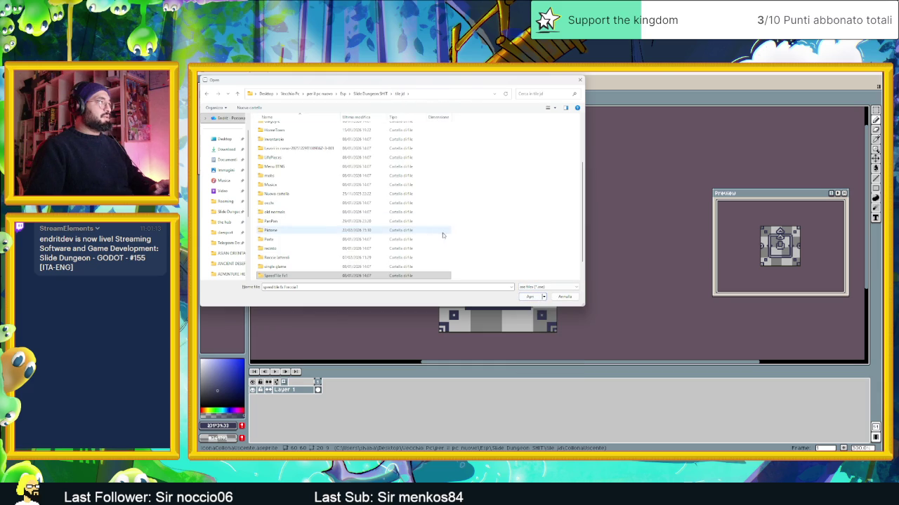
pyautogui.scroll(3, 449, 239)
pyautogui.scroll(-3, 462, 242)
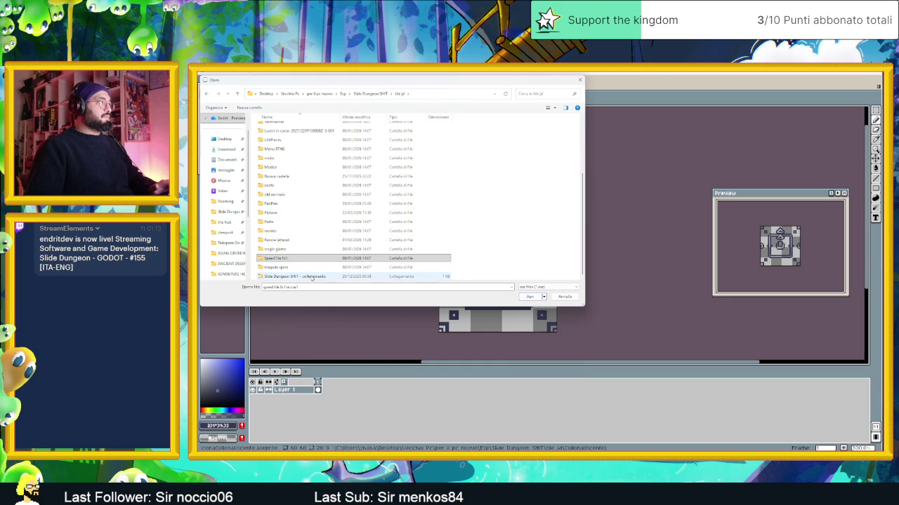
# Navigate up to the Slide Dungeon SHIT project folder.
pyautogui.click(313, 276)
pyautogui.scroll(3, 316, 260)
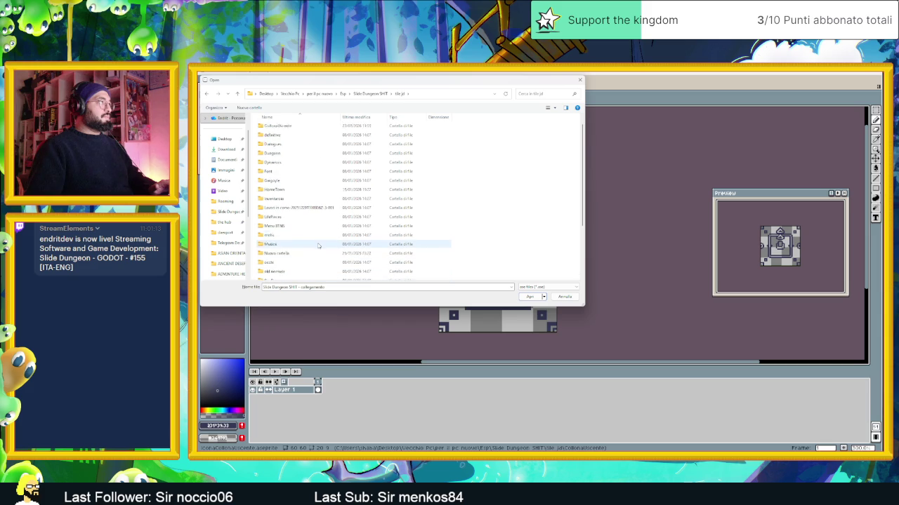
pyautogui.scroll(-3, 320, 252)
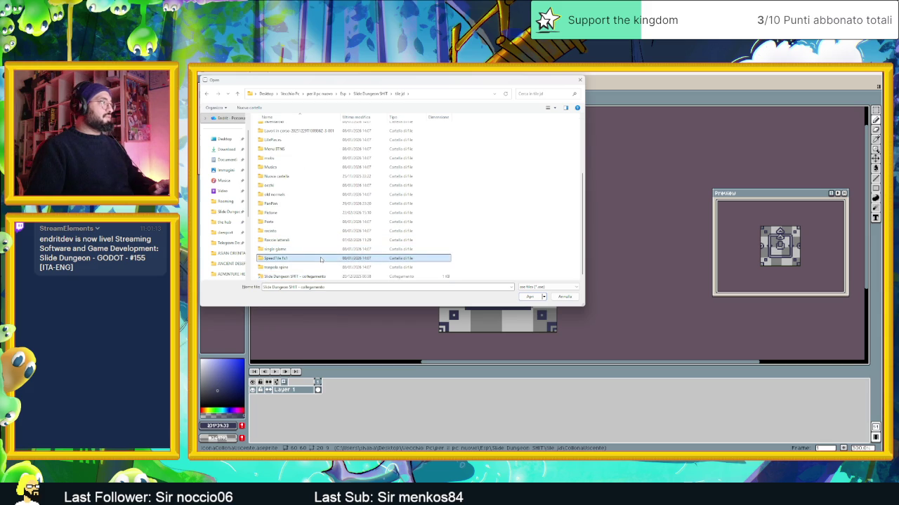
pyautogui.click(326, 249)
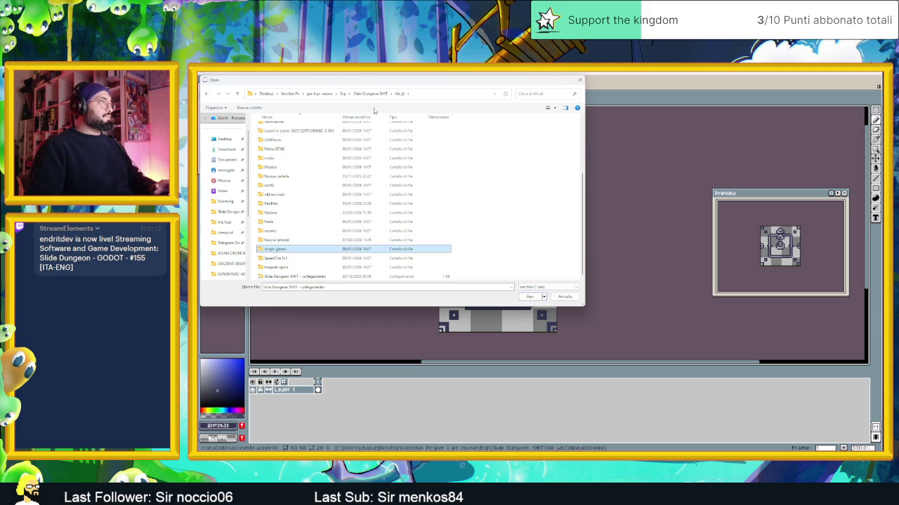
pyautogui.click(370, 93)
pyautogui.click(311, 172)
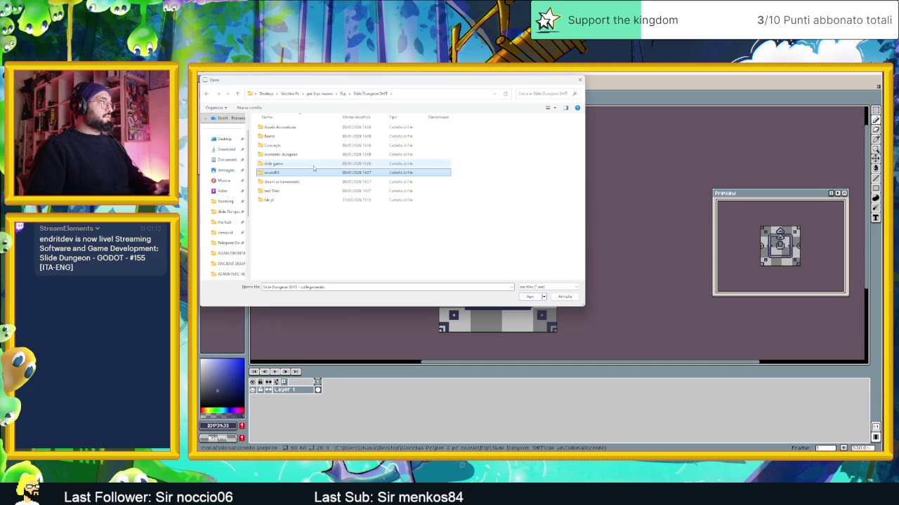
pyautogui.click(314, 166)
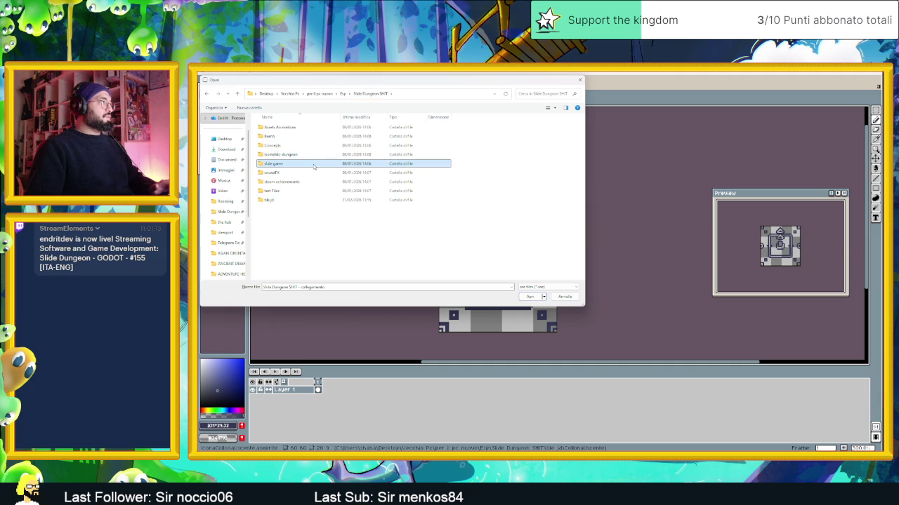
pyautogui.doubleClick(313, 166)
pyautogui.doubleClick(273, 132)
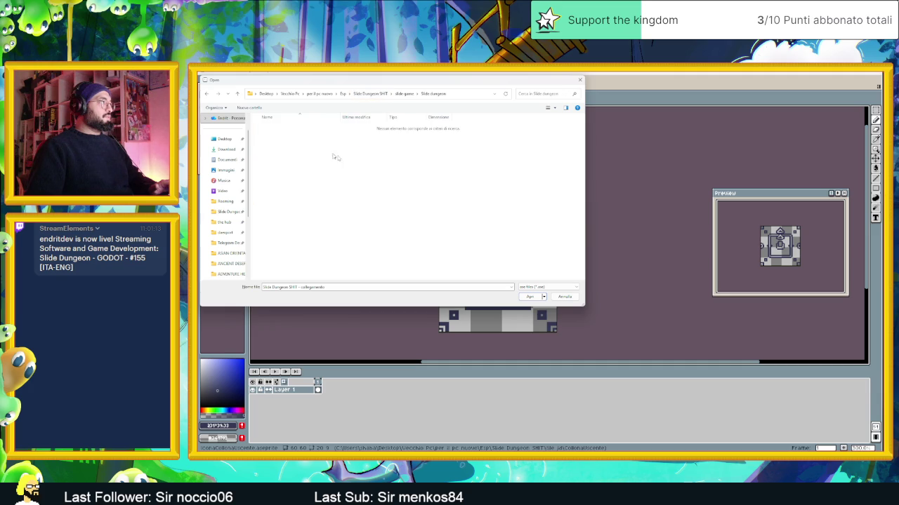
pyautogui.press('BackSpace')
pyautogui.doubleClick(318, 150)
pyautogui.press('BackSpace')
pyautogui.doubleClick(348, 134)
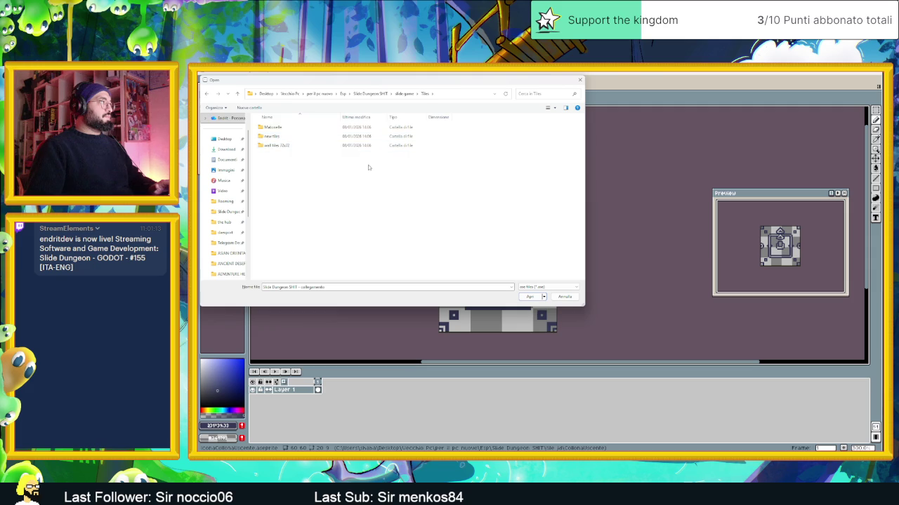
pyautogui.doubleClick(306, 129)
pyautogui.doubleClick(309, 136)
pyautogui.press('BackSpace')
pyautogui.doubleClick(286, 138)
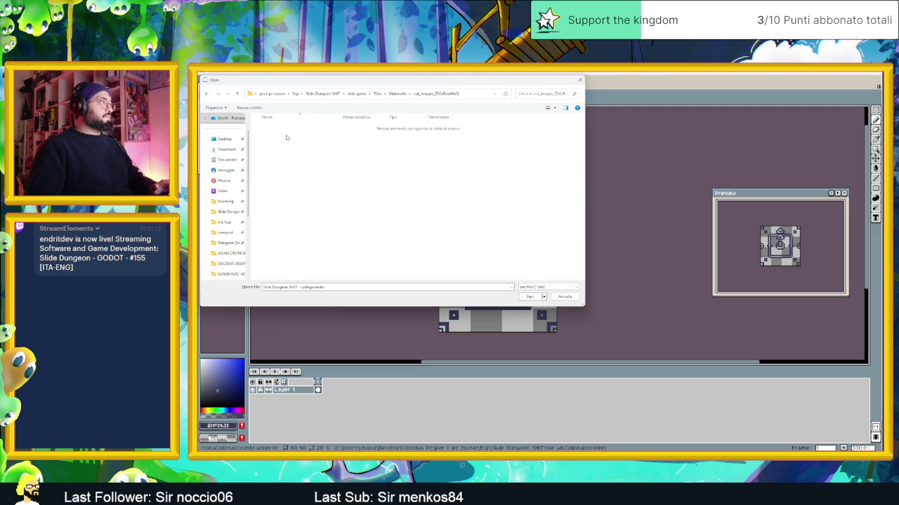
pyautogui.press('BackSpace')
pyautogui.doubleClick(304, 148)
pyautogui.press('BackSpace')
pyautogui.doubleClick(306, 155)
pyautogui.press('BackSpace')
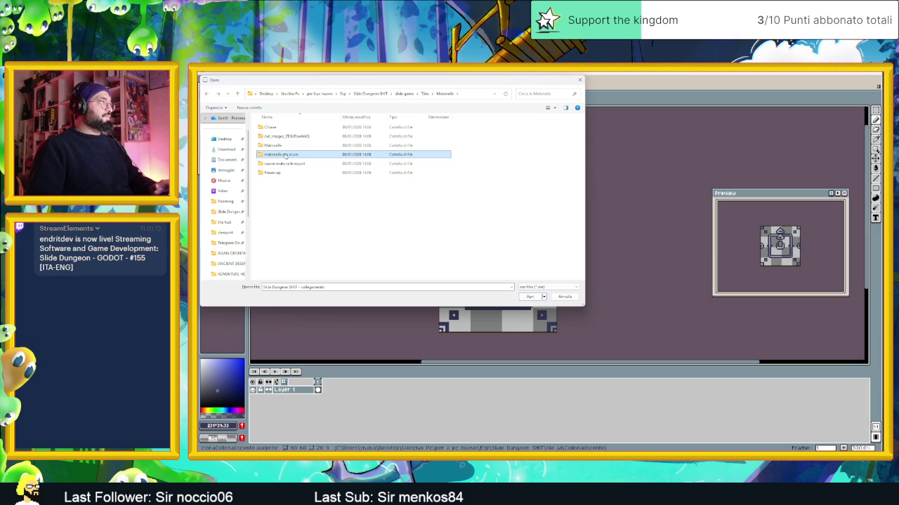
pyautogui.doubleClick(285, 155)
pyautogui.doubleClick(275, 128)
pyautogui.press('BackSpace')
pyautogui.click(279, 136)
pyautogui.doubleClick(278, 136)
pyautogui.press('BackSpace')
pyautogui.press('BackSpace')
pyautogui.doubleClick(308, 164)
pyautogui.press('BackSpace')
pyautogui.click(286, 173)
pyautogui.doubleClick(305, 174)
pyautogui.press('BackSpace')
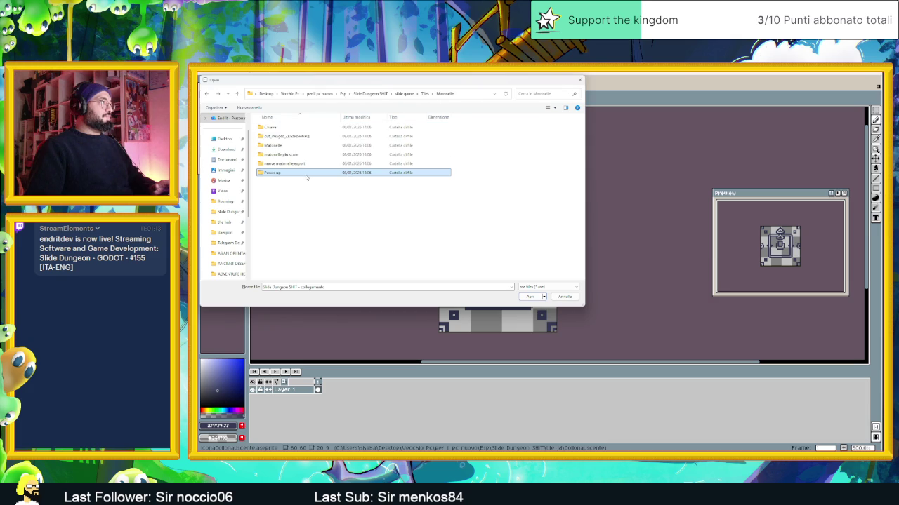
pyautogui.press('BackSpace')
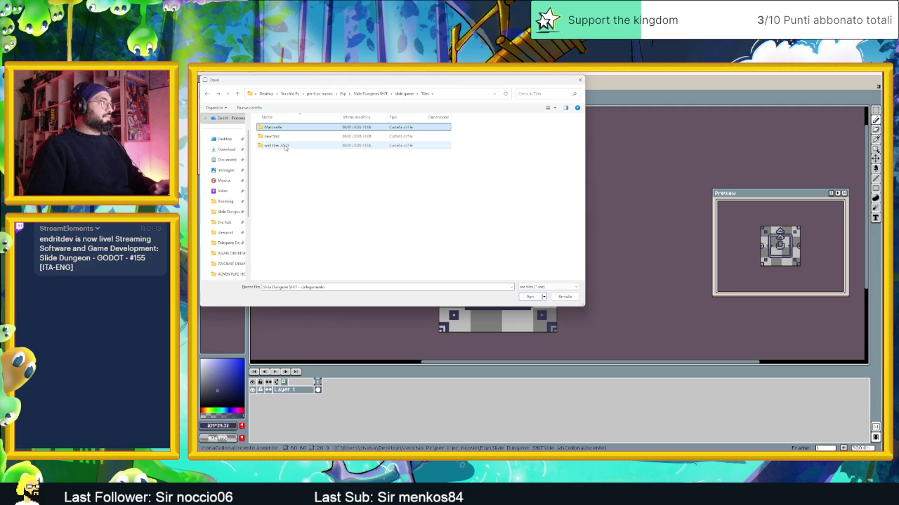
pyautogui.doubleClick(285, 146)
pyautogui.press('BackSpace')
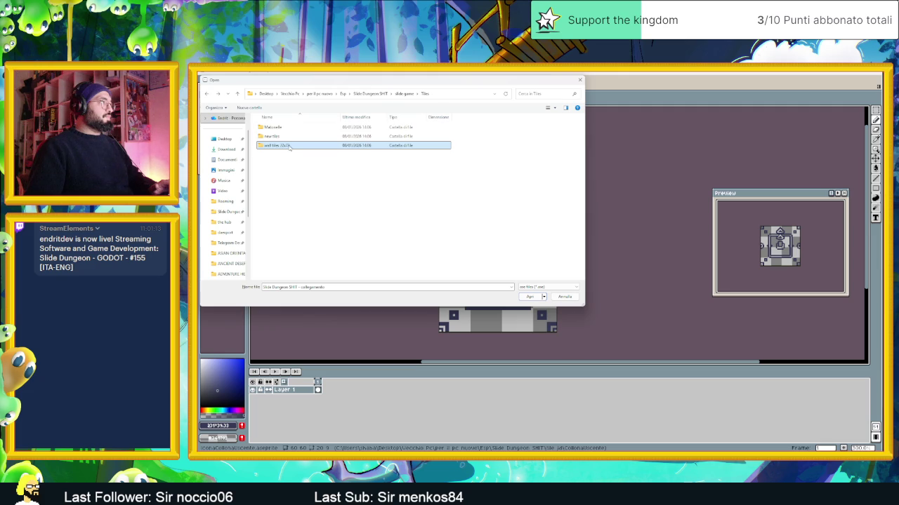
pyautogui.press('BackSpace')
pyautogui.press('BackSpace')
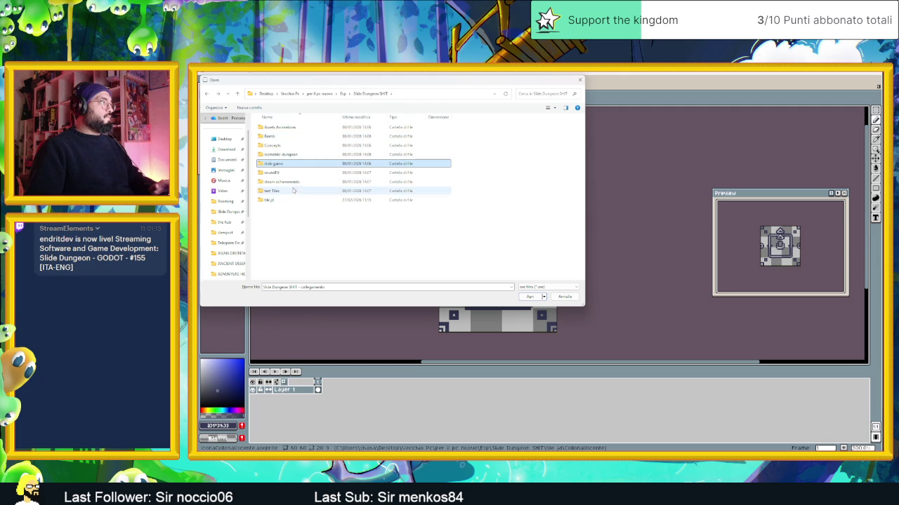
# Check the Speed Tiles and Tile Test 60x60 folders inside test Tiles, then return to Slide Dungeon SHIT.
pyautogui.doubleClick(293, 190)
pyautogui.doubleClick(277, 135)
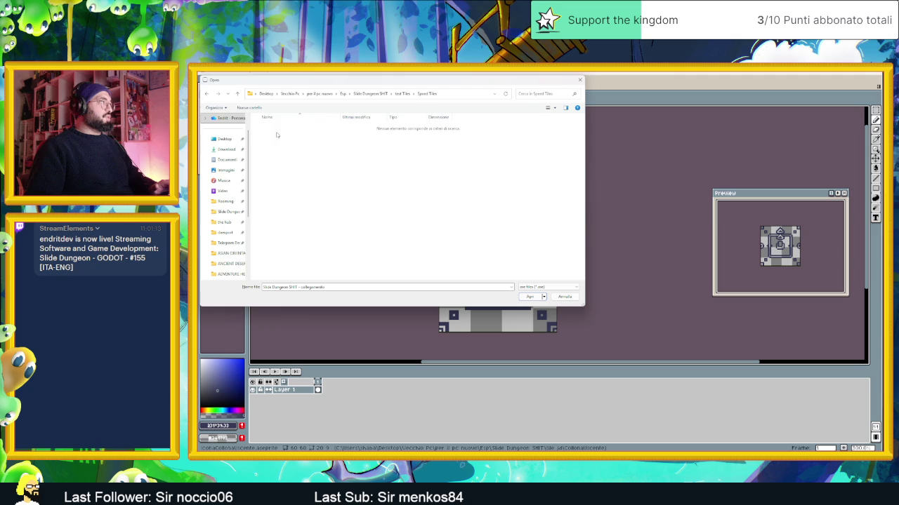
pyautogui.press('BackSpace')
pyautogui.doubleClick(309, 137)
pyautogui.press('BackSpace')
pyautogui.press('BackSpace')
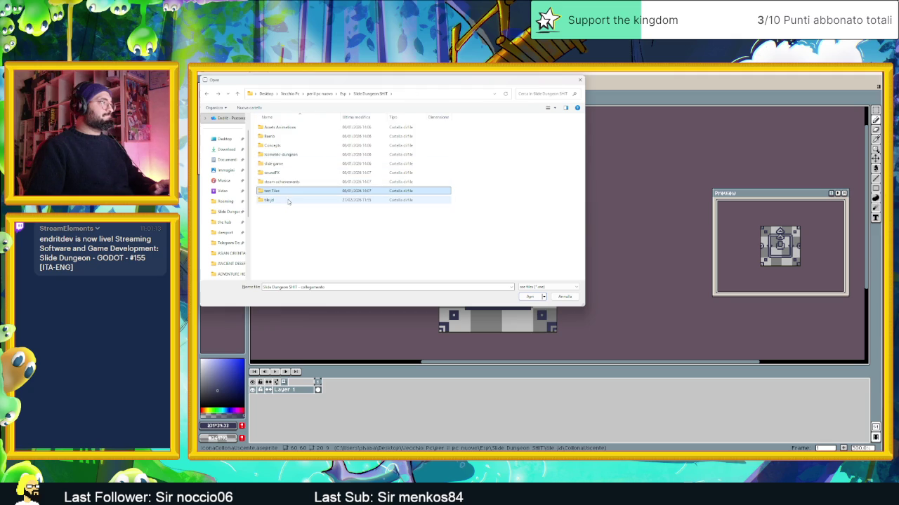
# Look inside the slide game and Concepts folders in Slide Dungeon SHIT.
pyautogui.doubleClick(289, 165)
pyautogui.press('BackSpace')
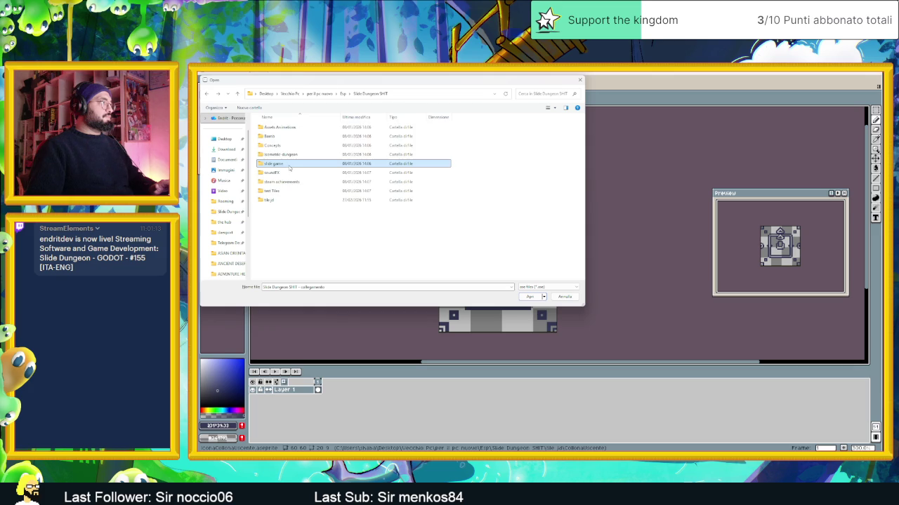
pyautogui.doubleClick(278, 146)
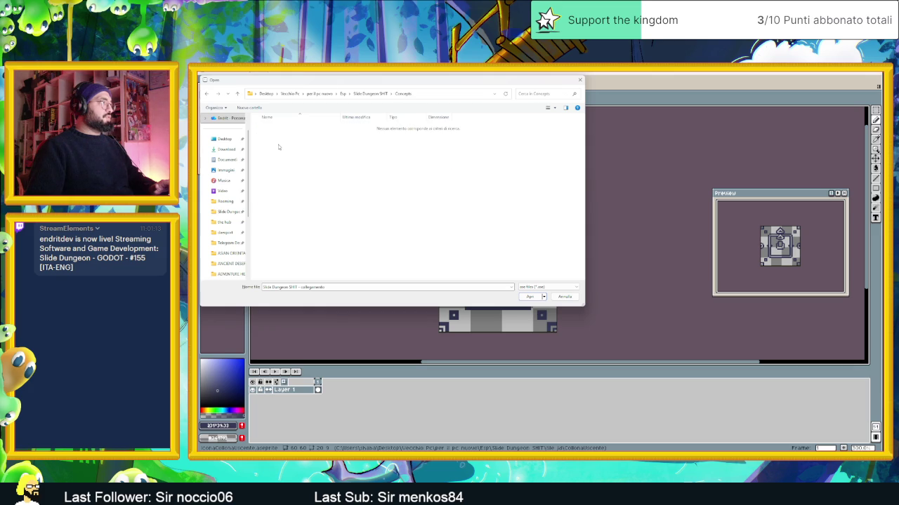
pyautogui.press('BackSpace')
# Open the tile jd folder and peek into its character subfolder.
pyautogui.doubleClick(295, 200)
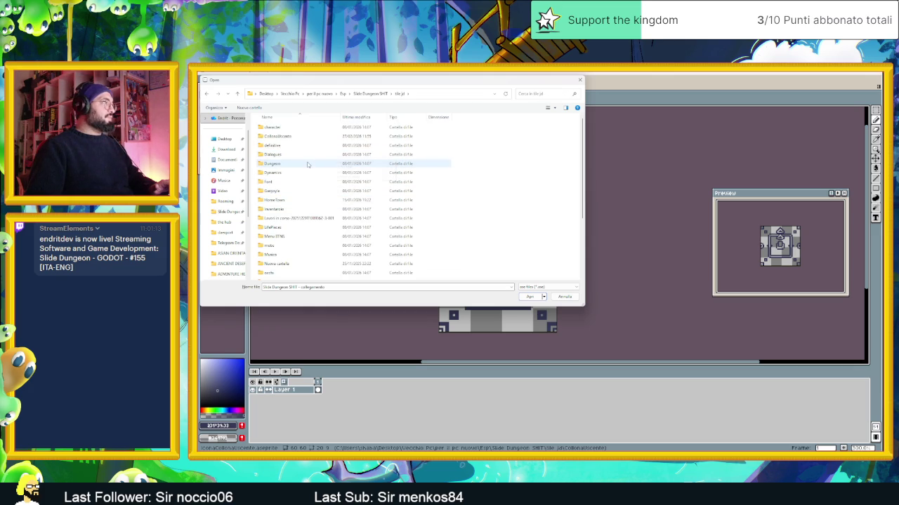
pyautogui.doubleClick(298, 130)
pyautogui.press('BackSpace')
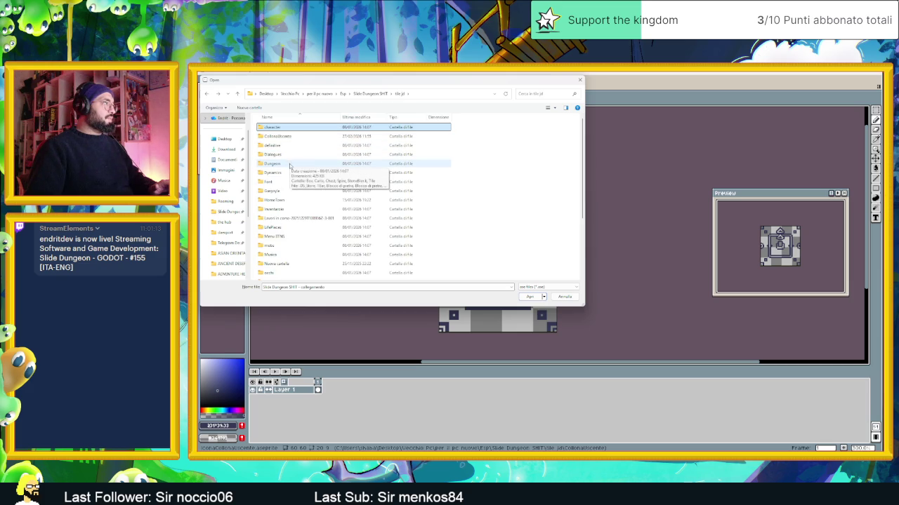
pyautogui.doubleClick(290, 164)
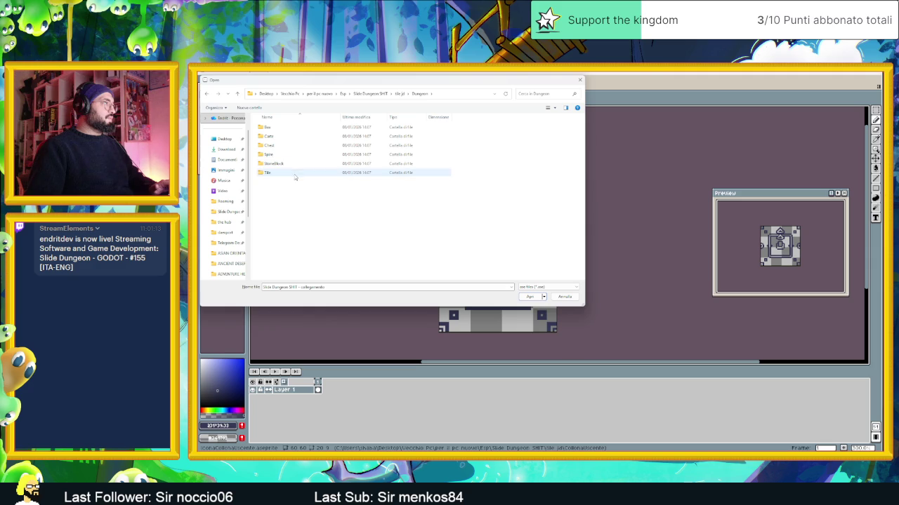
pyautogui.doubleClick(291, 167)
pyautogui.hotkey('alt', 'Up')
pyautogui.hotkey('alt', 'Up')
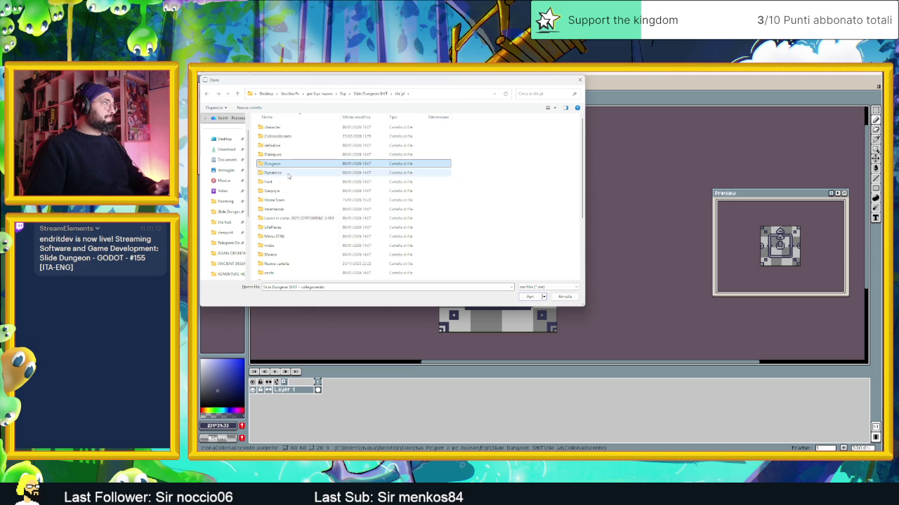
pyautogui.click(287, 175)
pyautogui.doubleClick(288, 175)
pyautogui.hotkey('alt', 'Up')
pyautogui.doubleClick(283, 185)
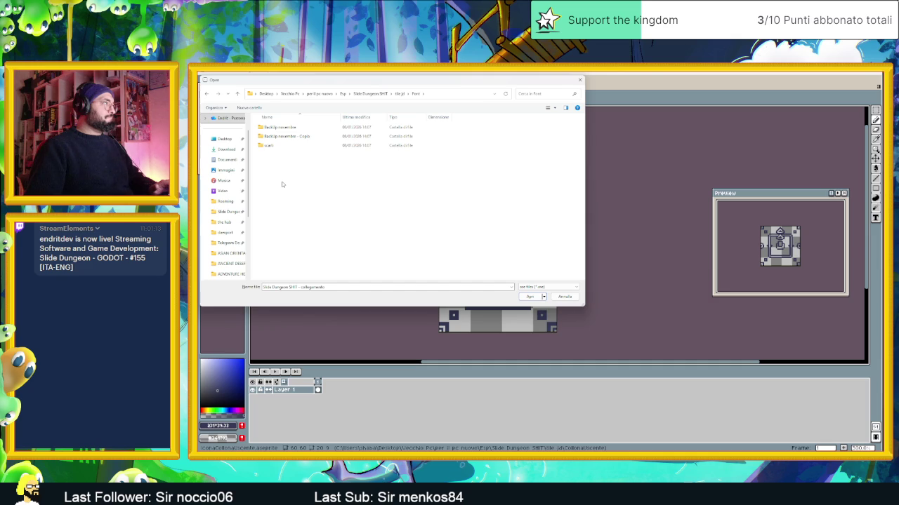
pyautogui.hotkey('alt', 'Up')
pyautogui.click(284, 191)
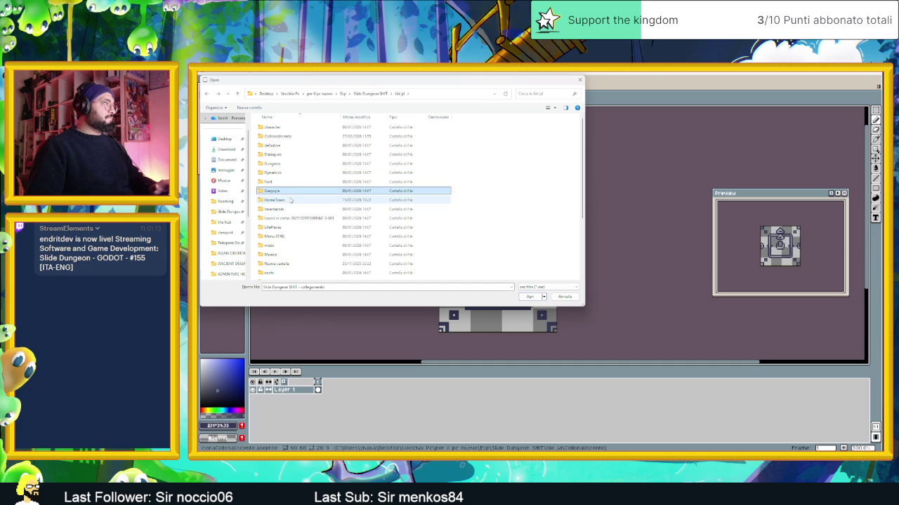
pyautogui.doubleClick(288, 192)
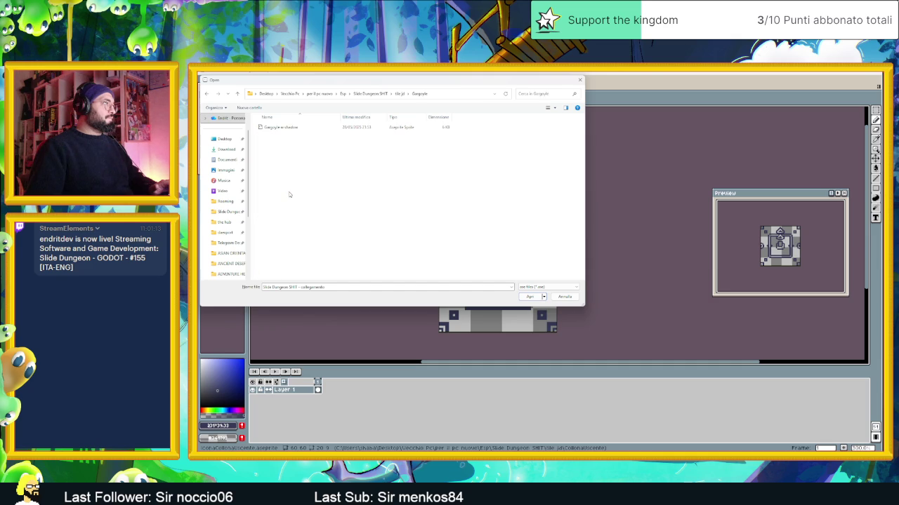
pyautogui.hotkey('alt', 'Up')
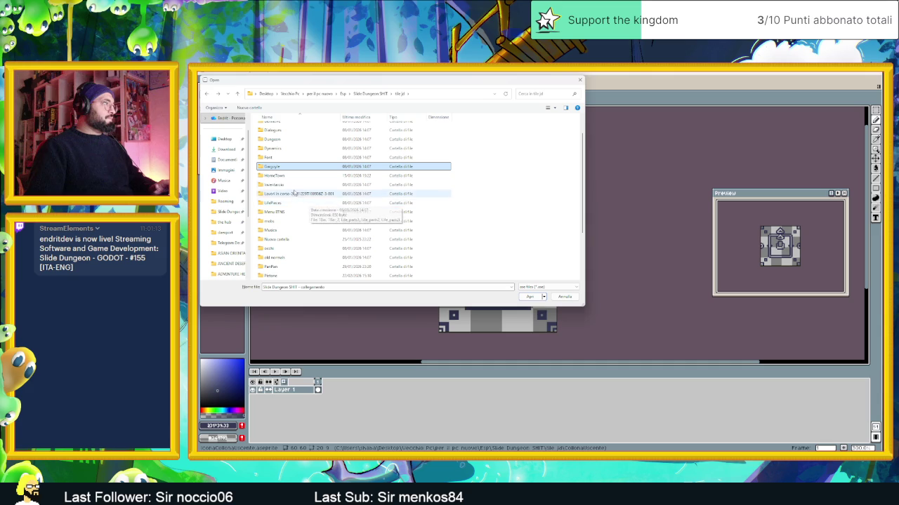
pyautogui.click(293, 195)
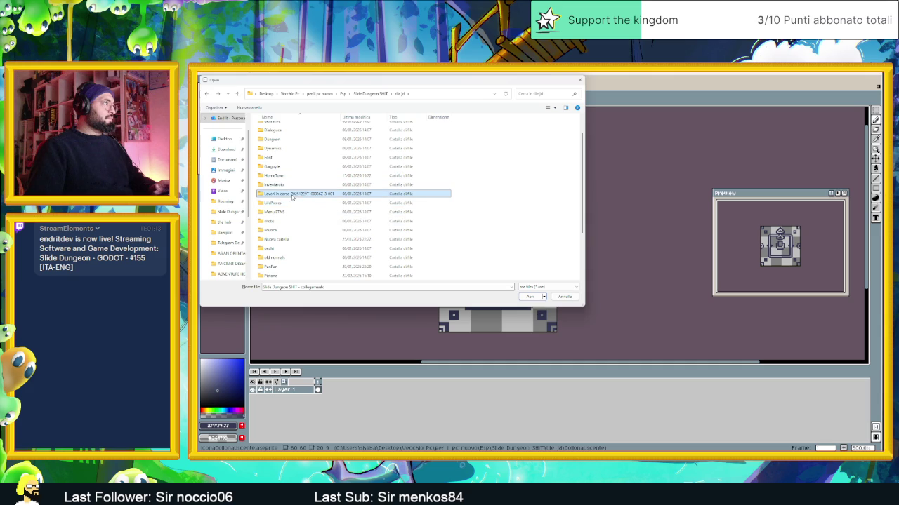
pyautogui.doubleClick(292, 196)
pyautogui.doubleClick(279, 128)
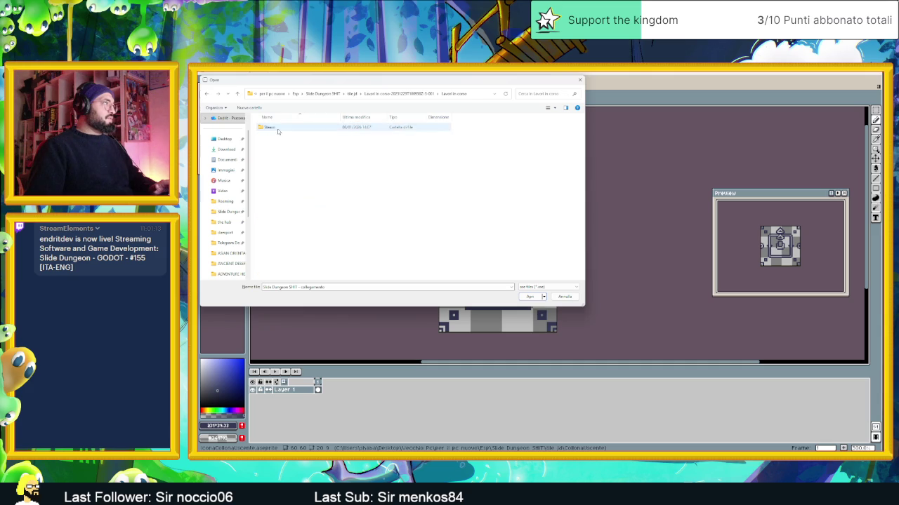
pyautogui.doubleClick(285, 129)
pyautogui.hotkey('alt', 'Up')
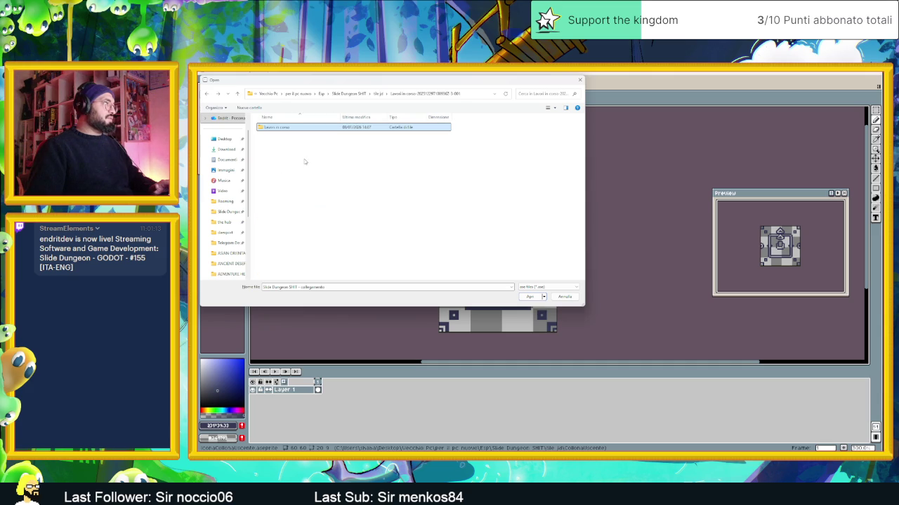
pyautogui.hotkey('alt', 'Up')
pyautogui.moveTo(274, 202)
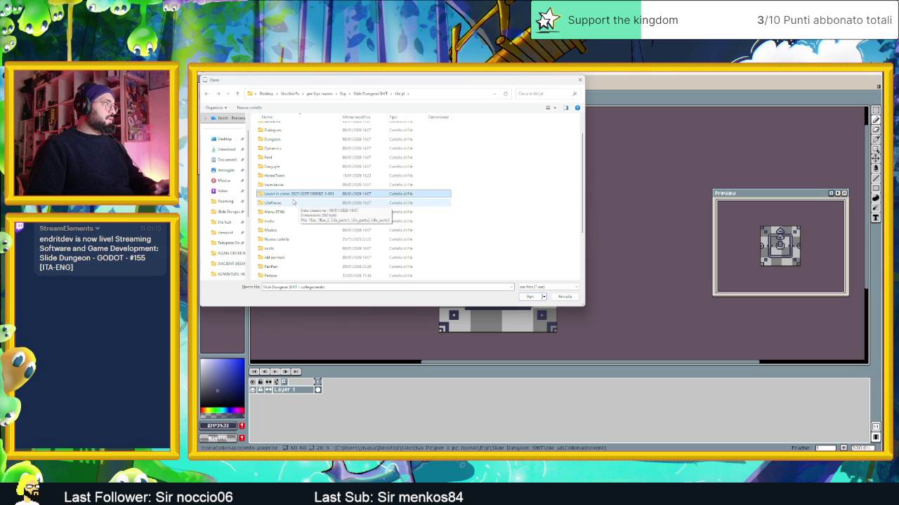
pyautogui.doubleClick(294, 203)
pyautogui.hotkey('alt', 'Up')
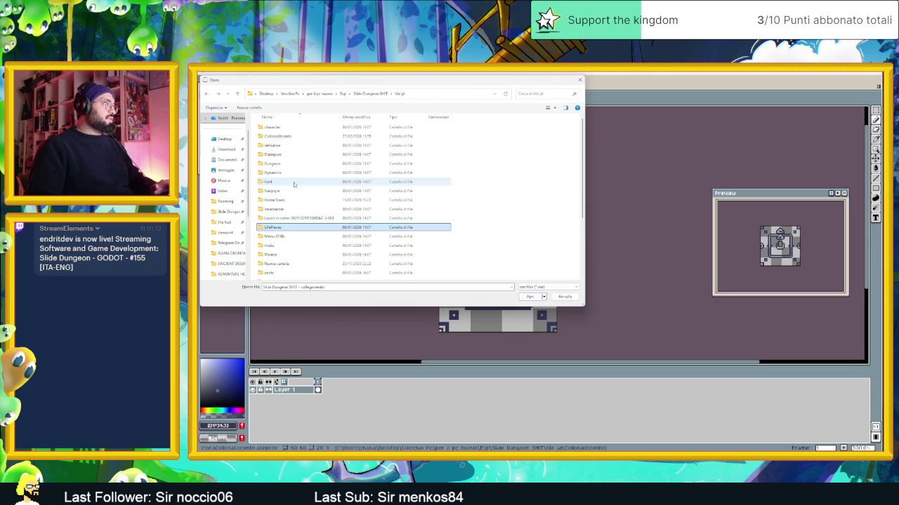
pyautogui.doubleClick(279, 236)
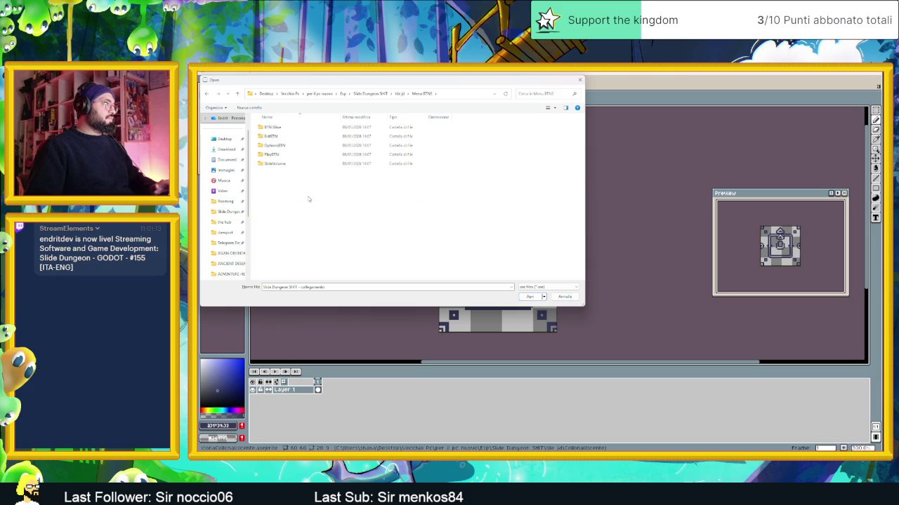
pyautogui.hotkey('alt', 'Up')
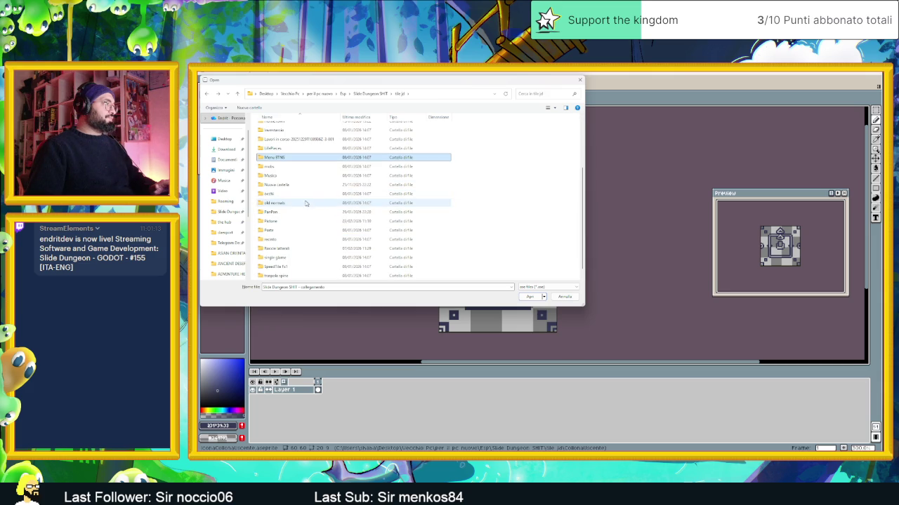
pyautogui.doubleClick(293, 175)
pyautogui.hotkey('alt', 'Up')
pyautogui.click(288, 174)
pyautogui.doubleClick(284, 245)
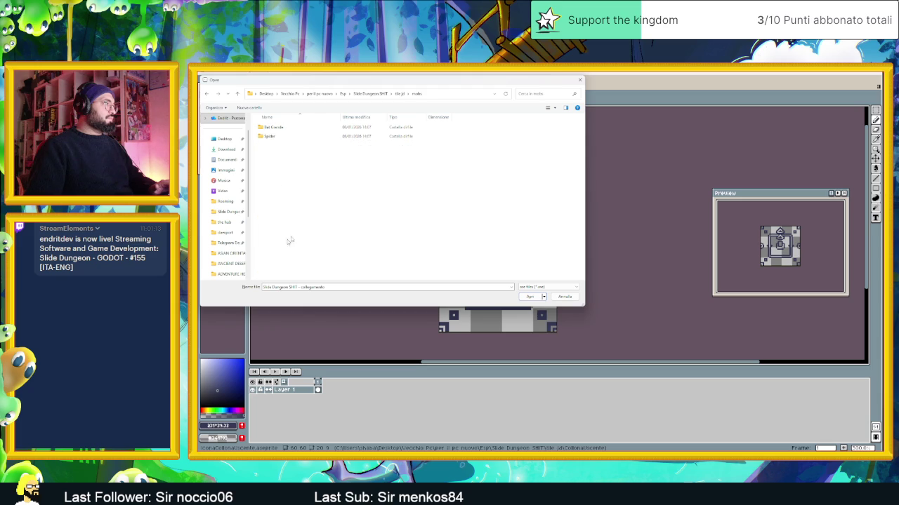
pyautogui.hotkey('alt', 'Up')
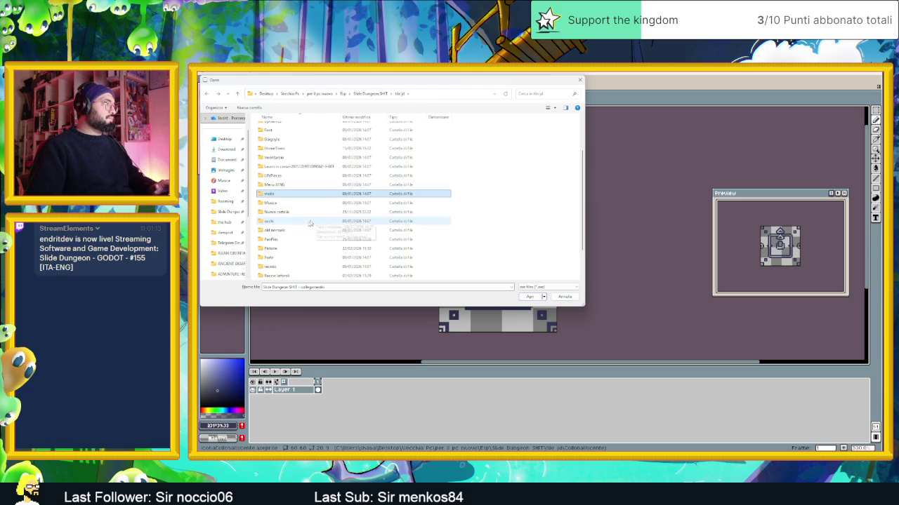
pyautogui.doubleClick(287, 212)
pyautogui.hotkey('alt', 'Up')
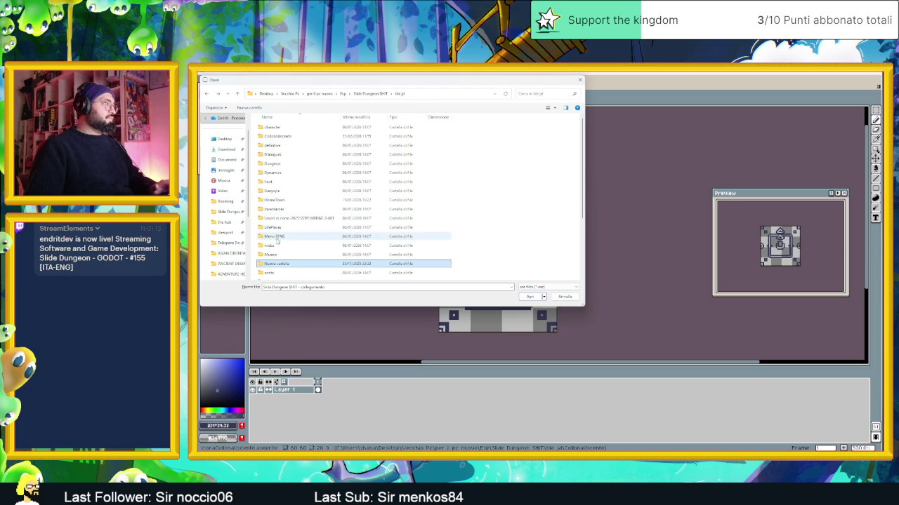
pyautogui.scroll(-1, 286, 263)
pyautogui.doubleClick(284, 222)
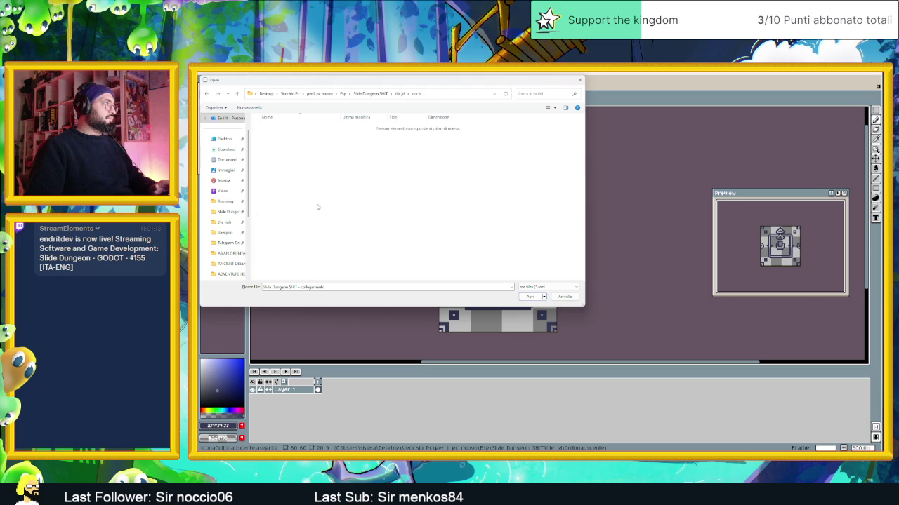
pyautogui.hotkey('alt', 'Up')
pyautogui.doubleClick(294, 231)
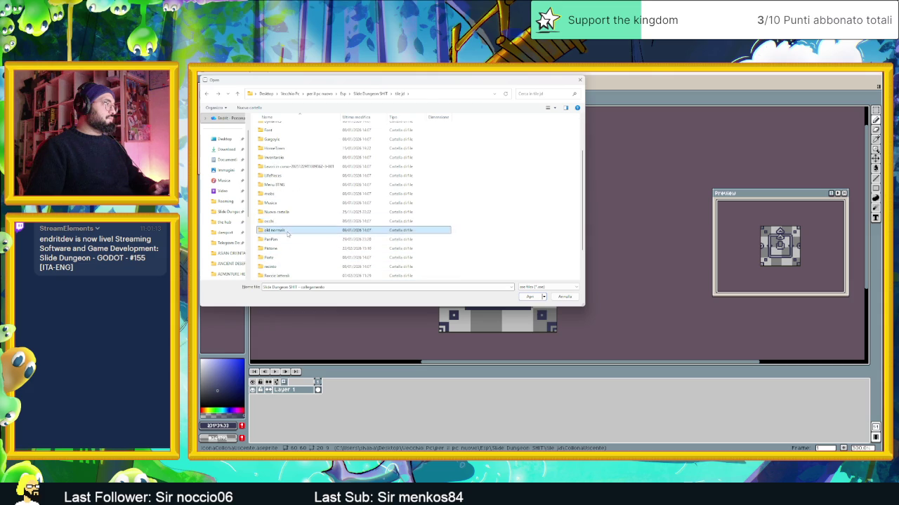
pyautogui.hotkey('alt', 'Up')
pyautogui.scroll(-3, 313, 232)
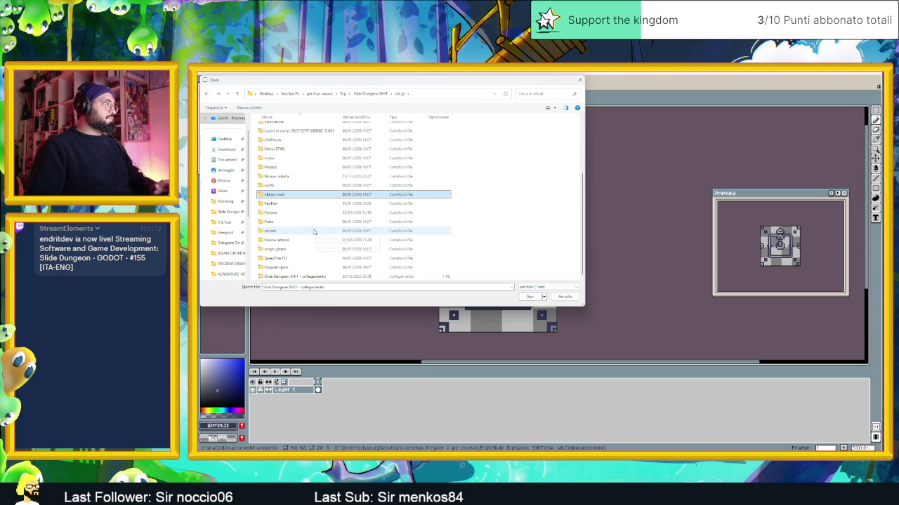
pyautogui.doubleClick(278, 203)
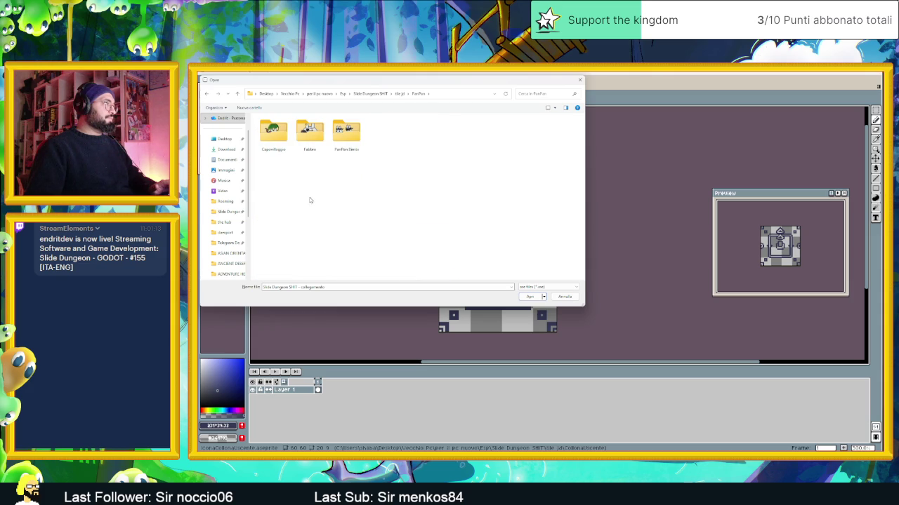
pyautogui.hotkey('alt', 'Up')
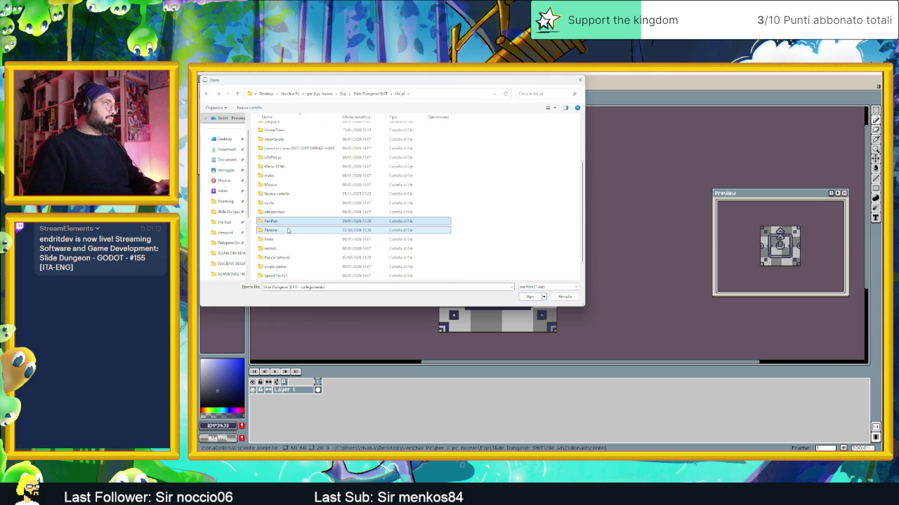
pyautogui.doubleClick(287, 231)
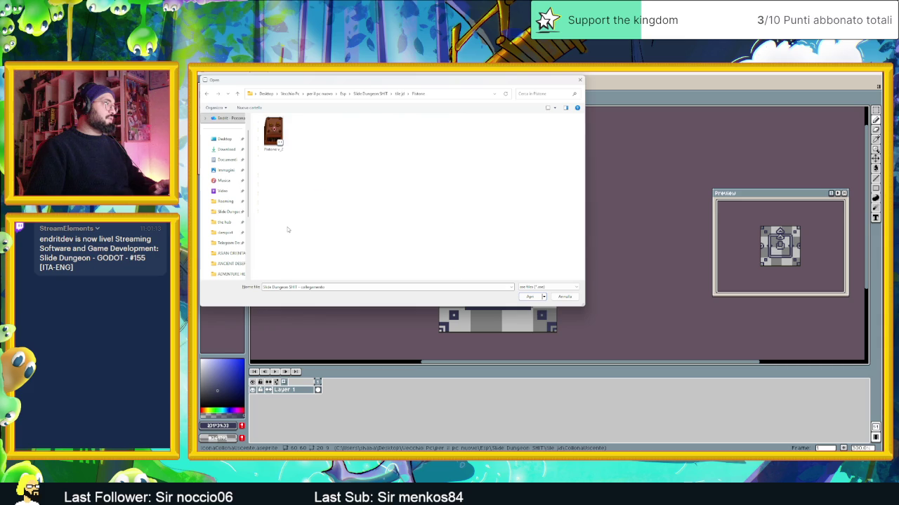
pyautogui.hotkey('alt', 'Up')
pyautogui.click(279, 222)
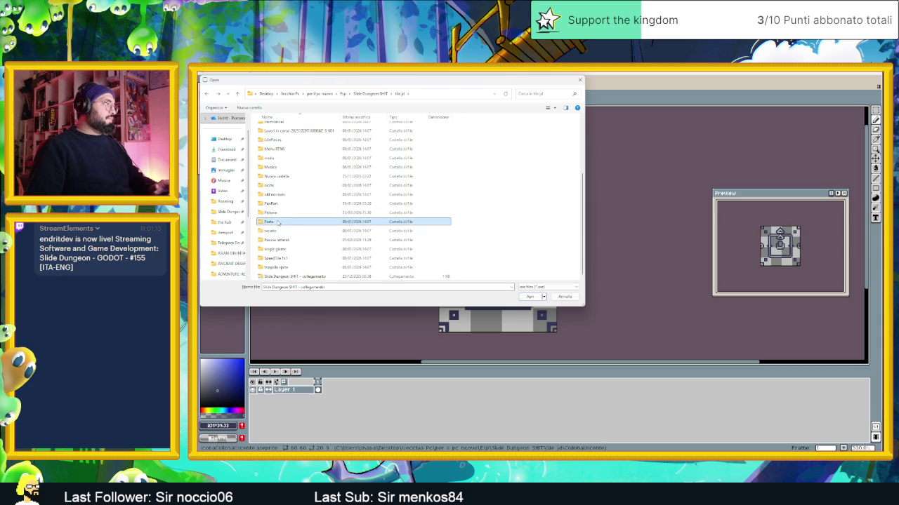
pyautogui.doubleClick(279, 222)
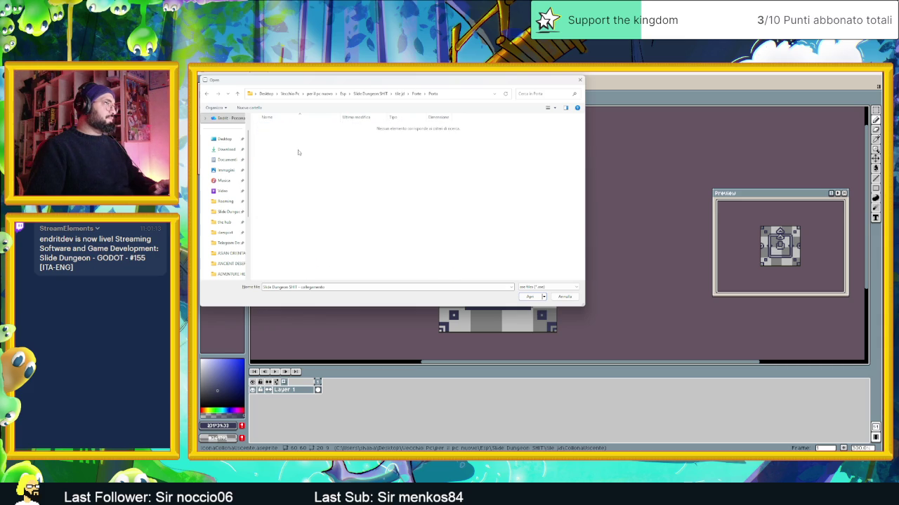
pyautogui.keyDown('shift'); pyautogui.click(277, 138); pyautogui.keyUp('shift')
pyautogui.hotkey('alt', 'Up')
pyautogui.doubleClick(281, 230)
pyautogui.hotkey('alt', 'Up')
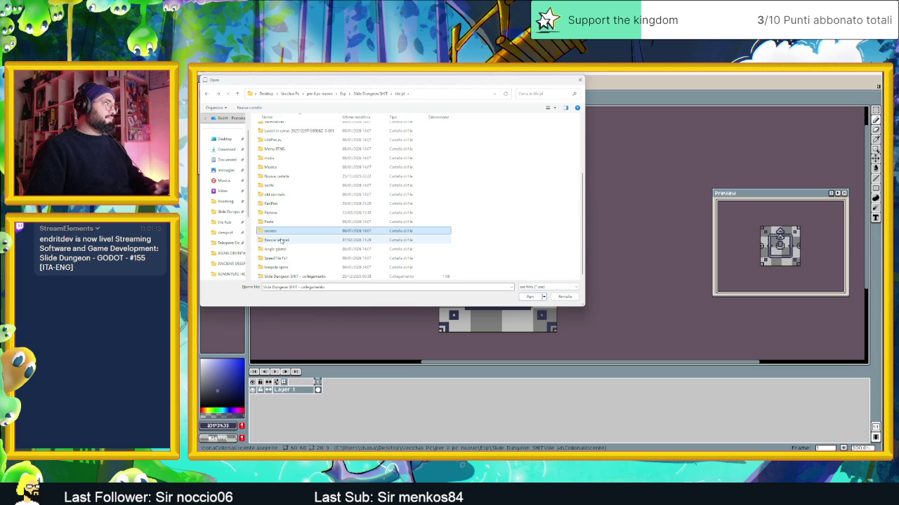
pyautogui.doubleClick(281, 242)
pyautogui.hotkey('alt', 'Up')
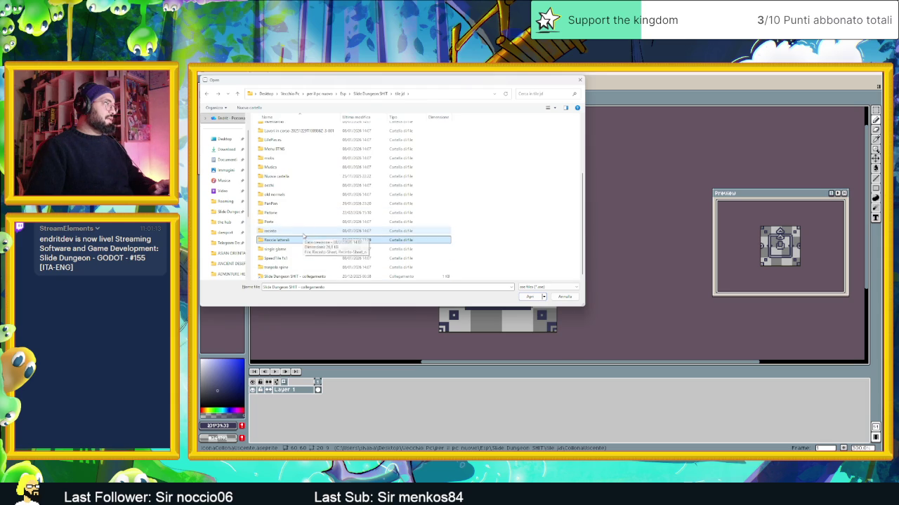
pyautogui.click(292, 249)
pyautogui.doubleClick(294, 250)
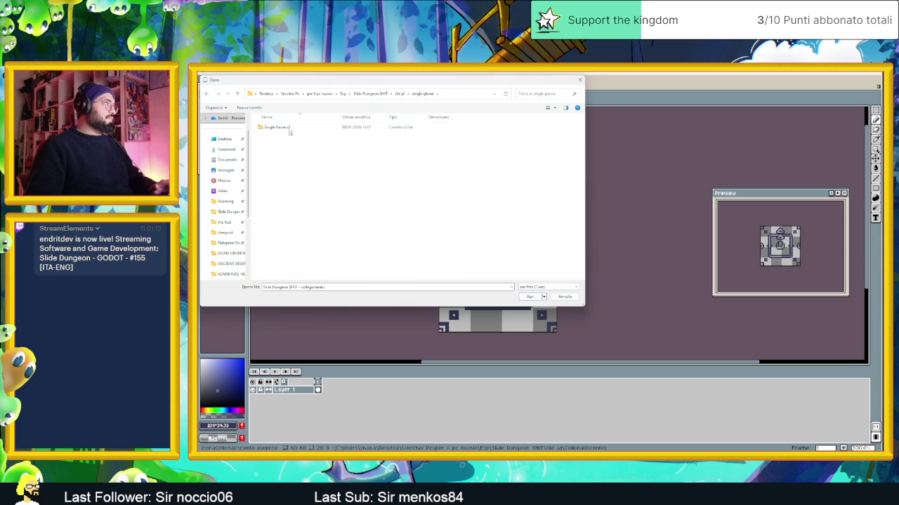
pyautogui.hotkey('alt', 'Up')
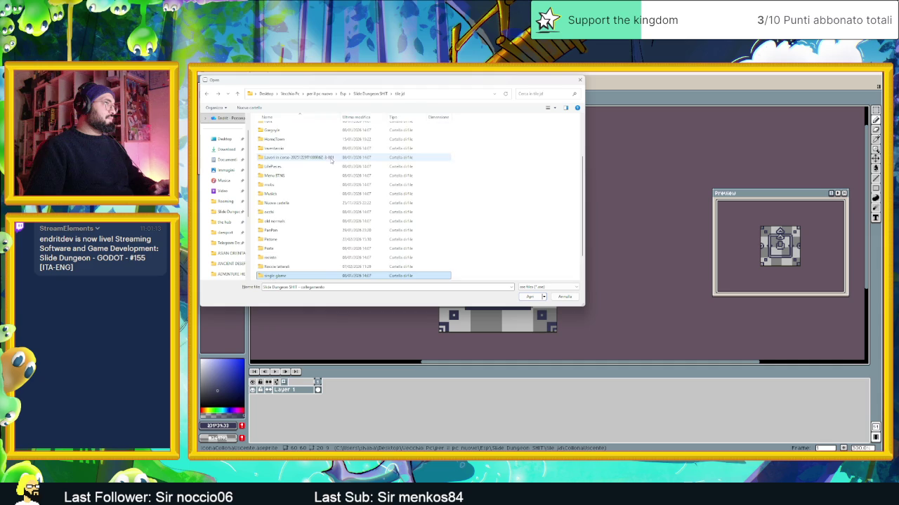
pyautogui.scroll(-1, 332, 161)
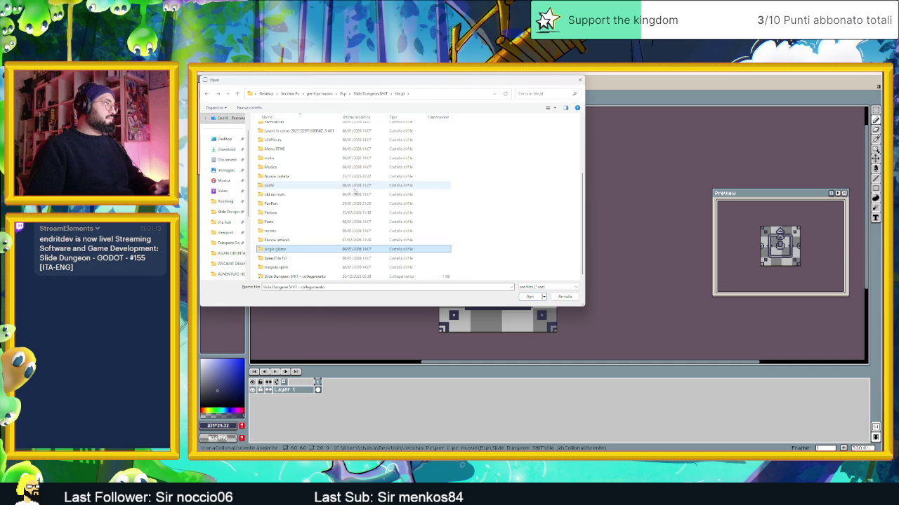
pyautogui.doubleClick(297, 267)
pyautogui.hotkey('alt', 'Up')
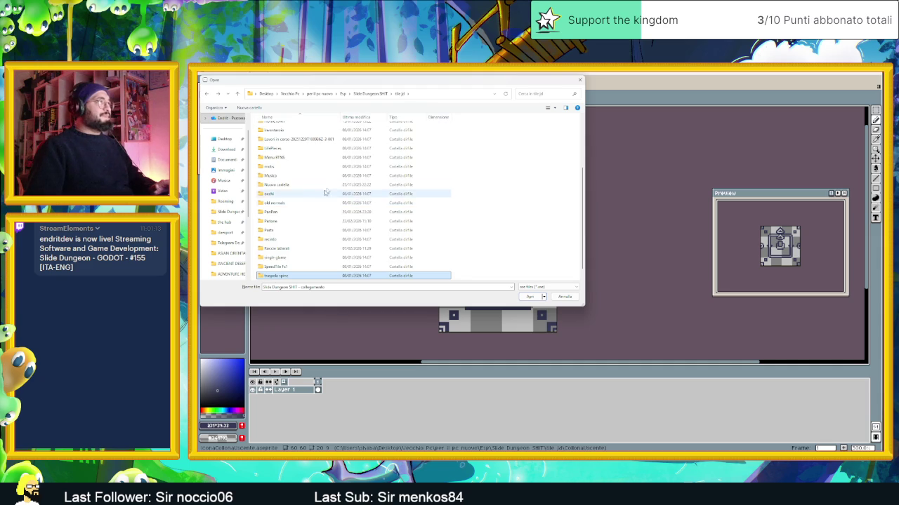
pyautogui.click(344, 94)
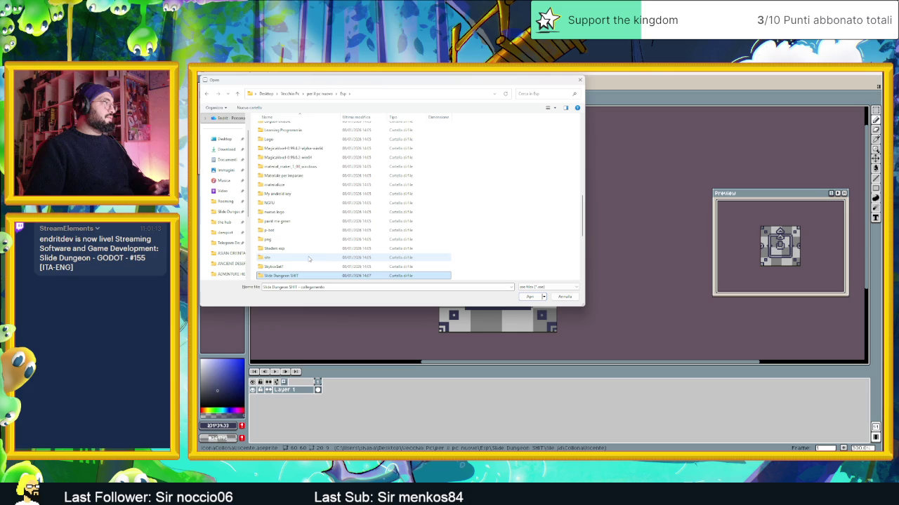
pyautogui.scroll(-2, 316, 255)
pyautogui.scroll(-3, 334, 258)
pyautogui.scroll(5, 344, 259)
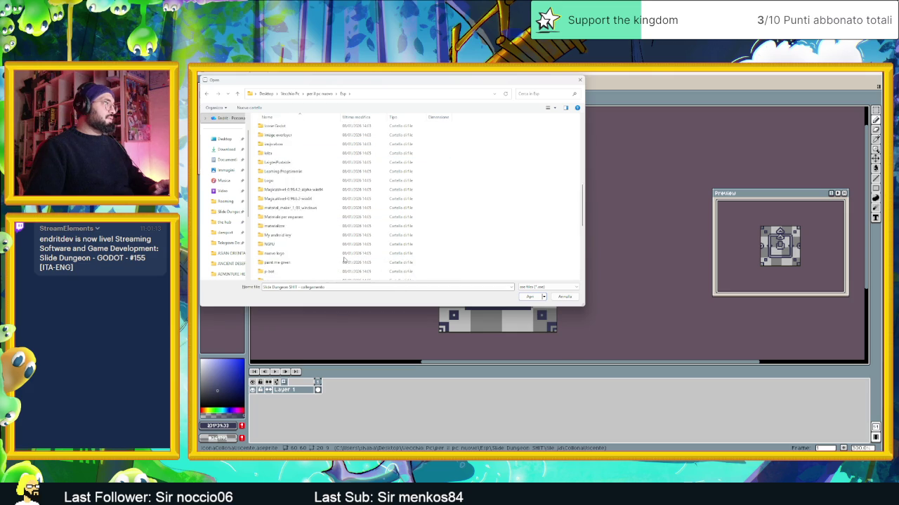
pyautogui.scroll(-4, 344, 260)
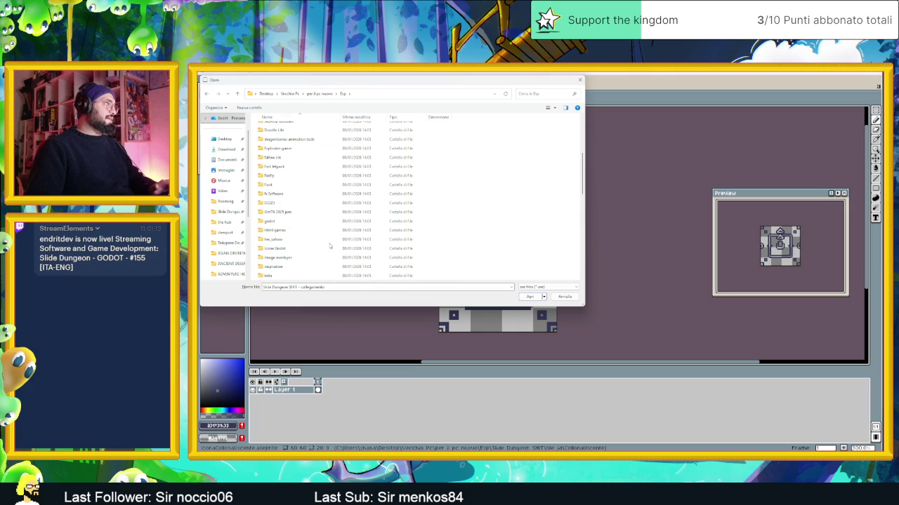
pyautogui.scroll(1, 330, 245)
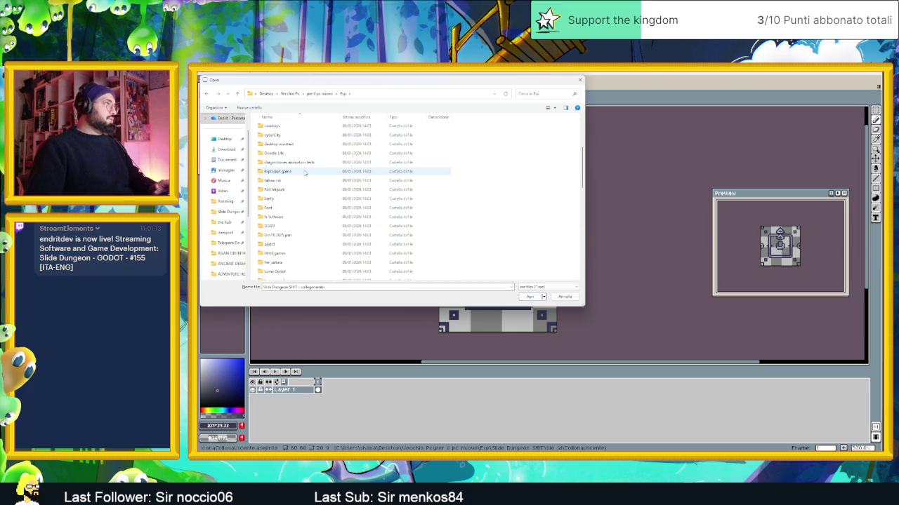
pyautogui.press('s')
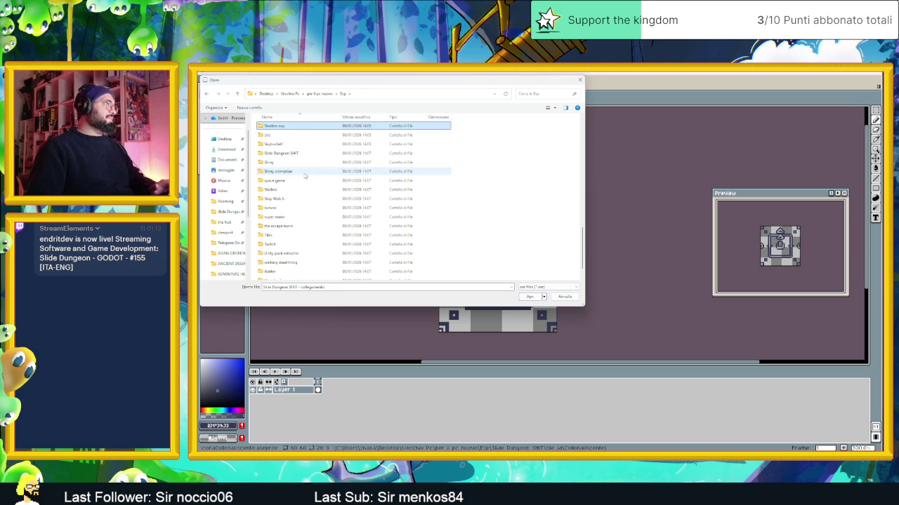
pyautogui.press('Down')
pyautogui.press('Down')
pyautogui.press('Down')
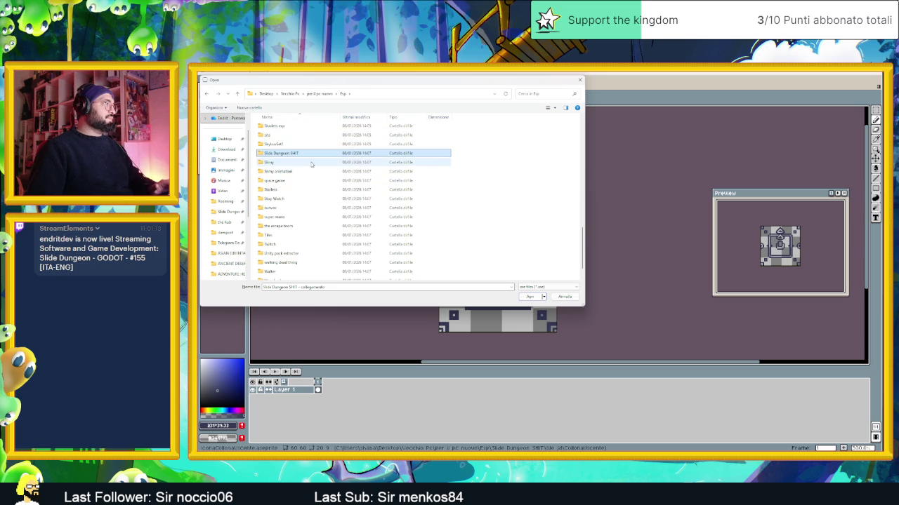
pyautogui.doubleClick(316, 172)
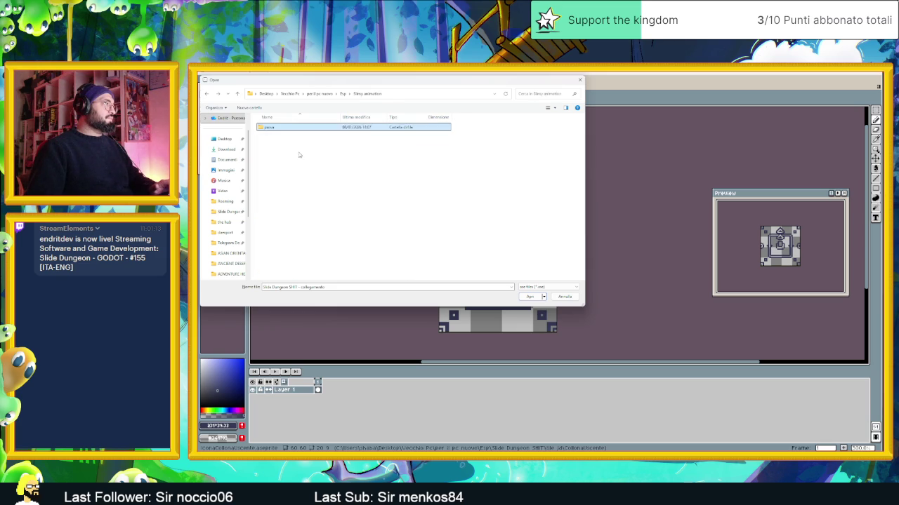
pyautogui.press('BackSpace')
pyautogui.doubleClick(281, 266)
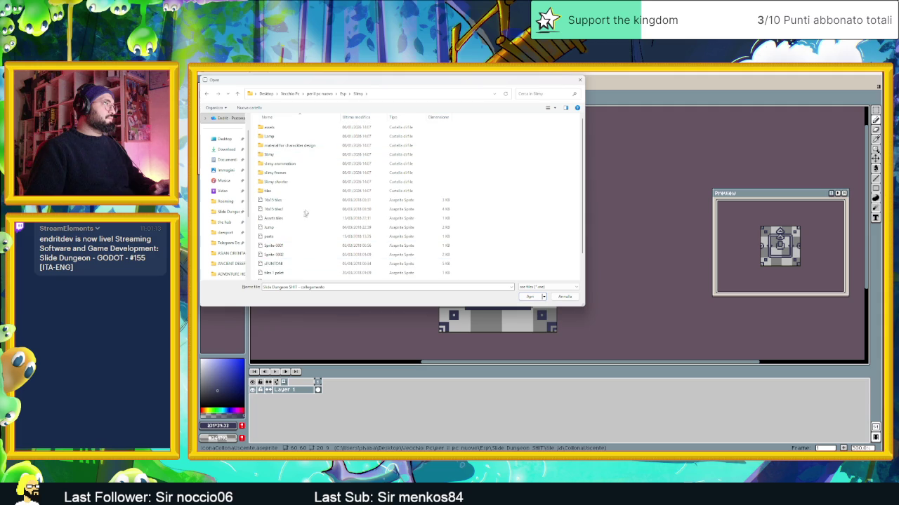
pyautogui.scroll(-1, 330, 204)
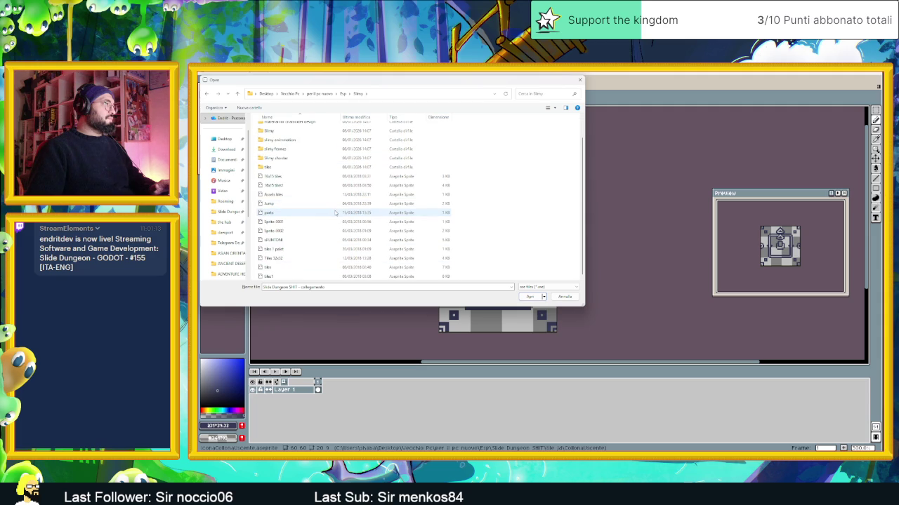
pyautogui.click(548, 107)
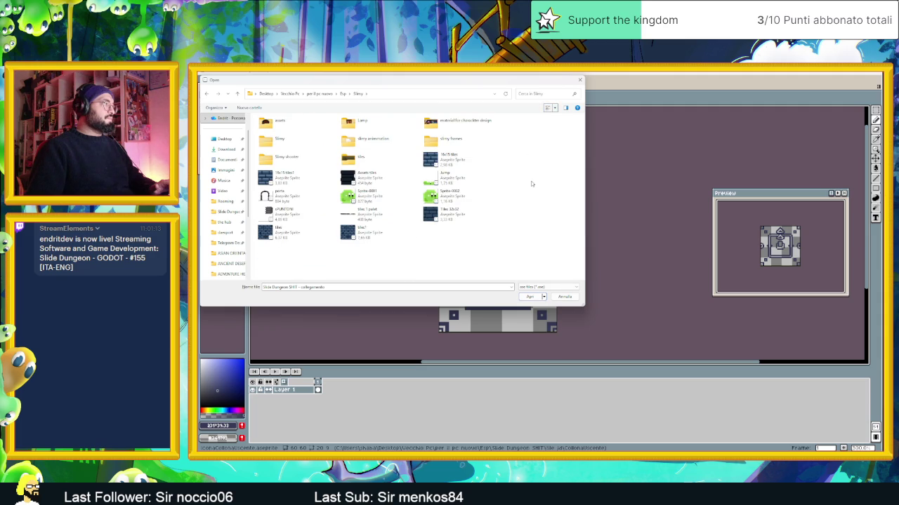
pyautogui.doubleClick(280, 122)
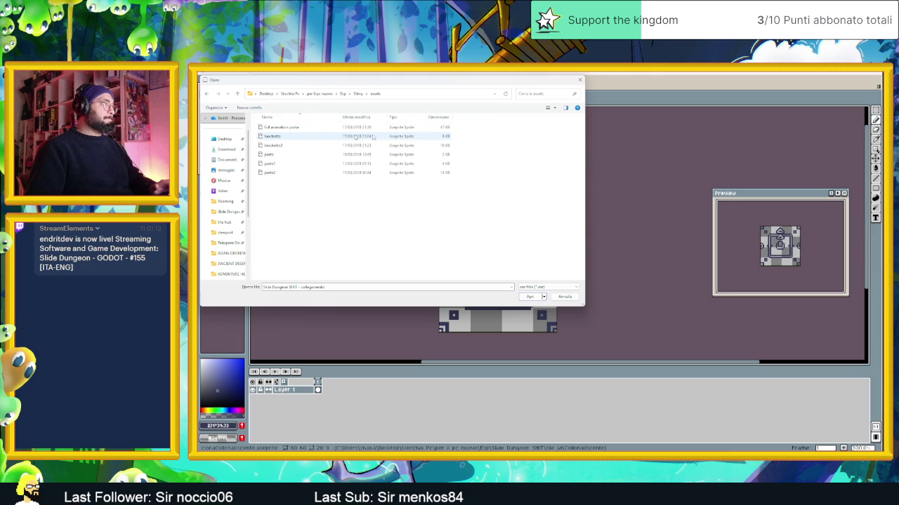
pyautogui.click(549, 107)
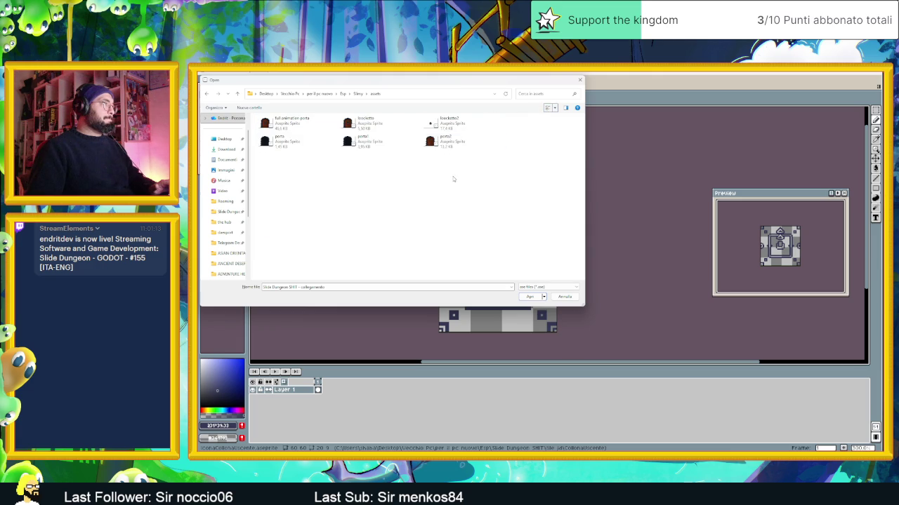
pyautogui.hotkey('alt', 'Up')
pyautogui.doubleClick(373, 123)
pyautogui.click(548, 108)
pyautogui.hotkey('alt', 'Up')
pyautogui.doubleClick(455, 125)
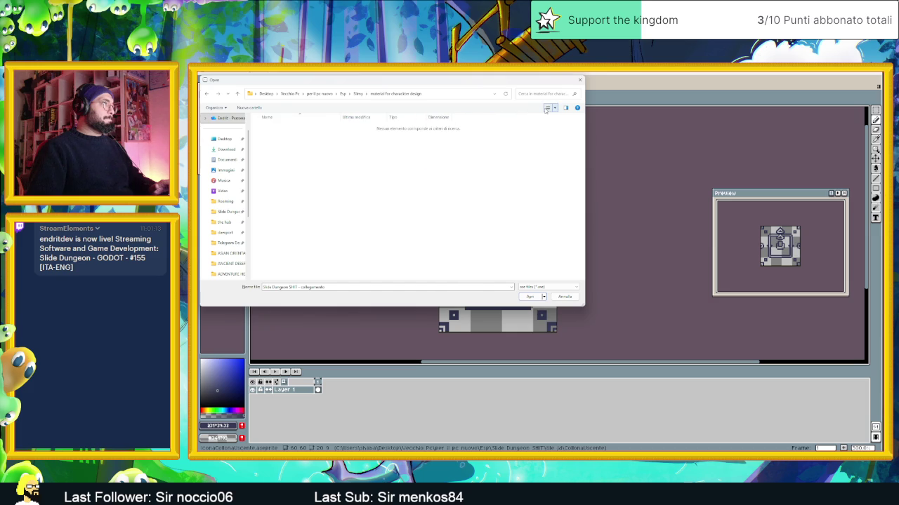
pyautogui.hotkey('alt', 'Up')
pyautogui.doubleClick(295, 141)
pyautogui.hotkey('alt', 'Up')
pyautogui.doubleClick(414, 144)
pyautogui.hotkey('alt', 'Up')
pyautogui.doubleClick(453, 141)
pyautogui.hotkey('alt', 'Up')
pyautogui.doubleClick(383, 160)
pyautogui.hotkey('alt', 'Up')
pyautogui.doubleClick(383, 162)
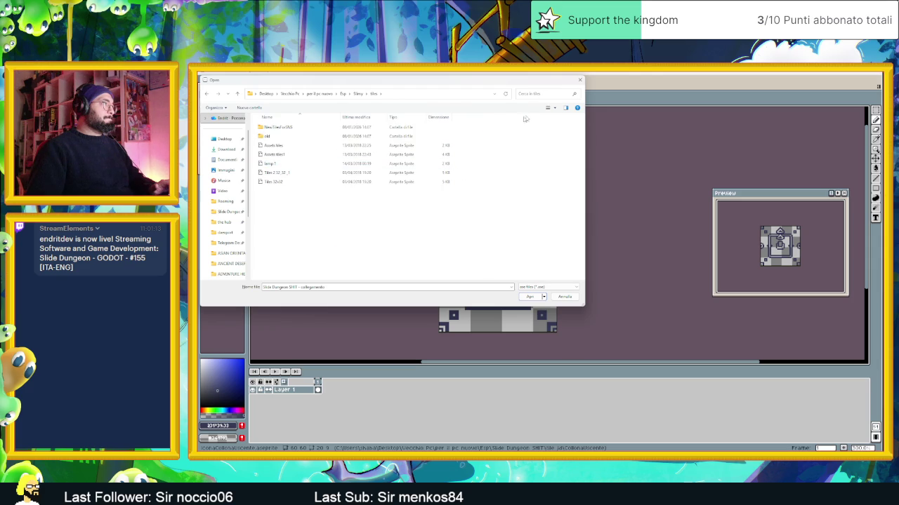
pyautogui.click(550, 108)
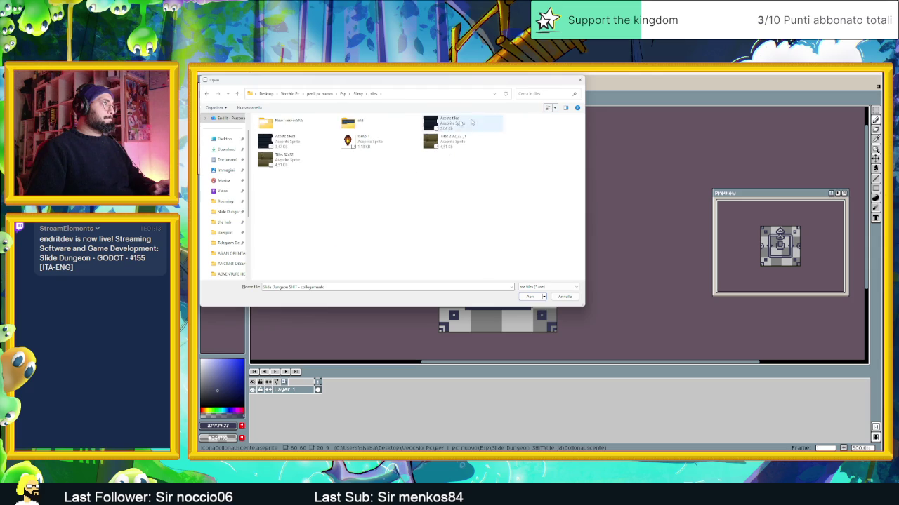
pyautogui.doubleClick(300, 124)
pyautogui.hotkey('alt', 'Up')
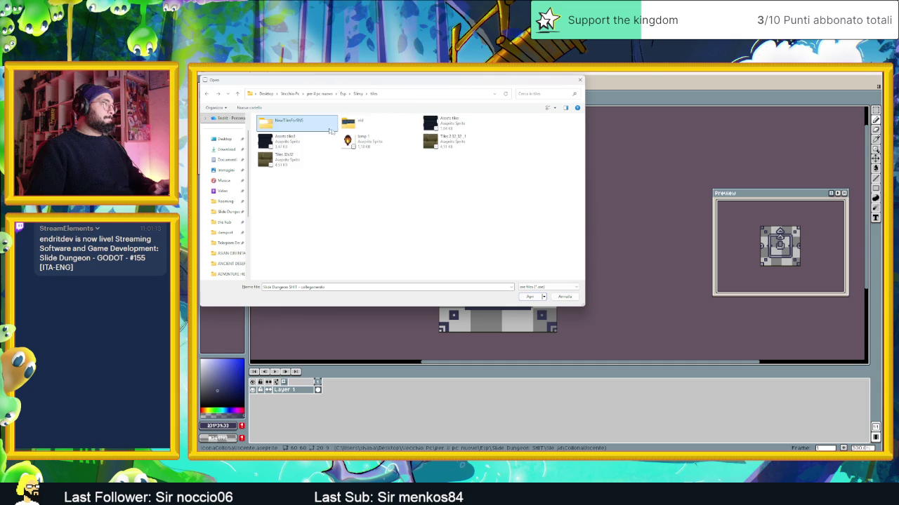
pyautogui.doubleClick(355, 123)
pyautogui.hotkey('alt', 'Up')
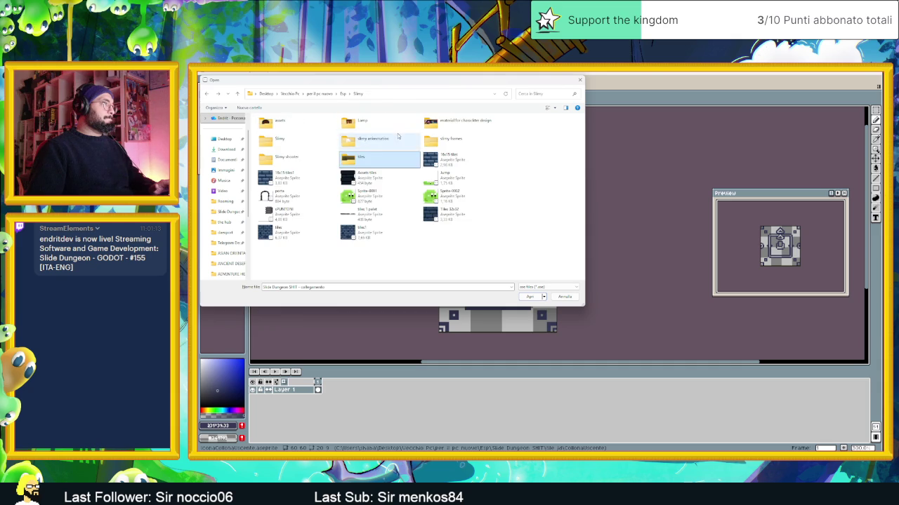
pyautogui.hotkey('alt', 'Up')
pyautogui.hotkey('alt', 'Up')
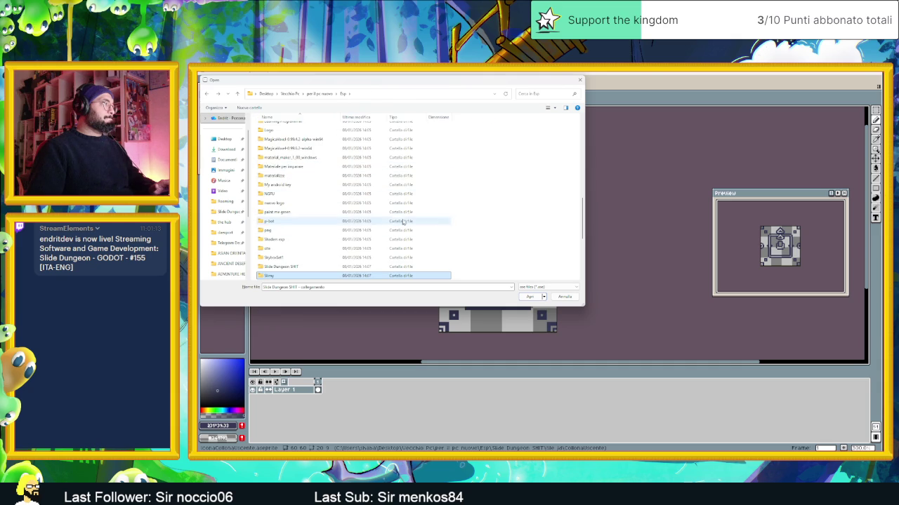
pyautogui.scroll(-1, 347, 249)
pyautogui.doubleClick(313, 260)
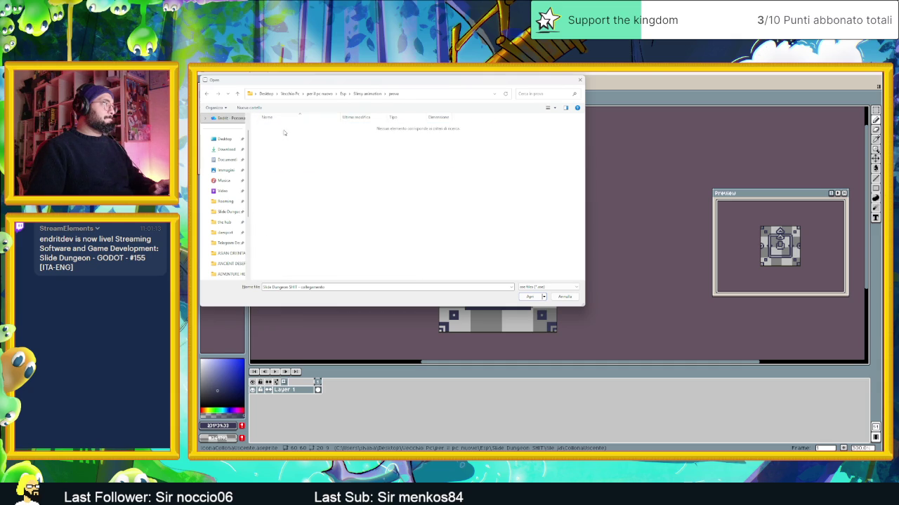
# Go back up from Esp, scroll down the list and open the Youtube folder.
pyautogui.press('BackSpace')
pyautogui.scroll(-1, 335, 226)
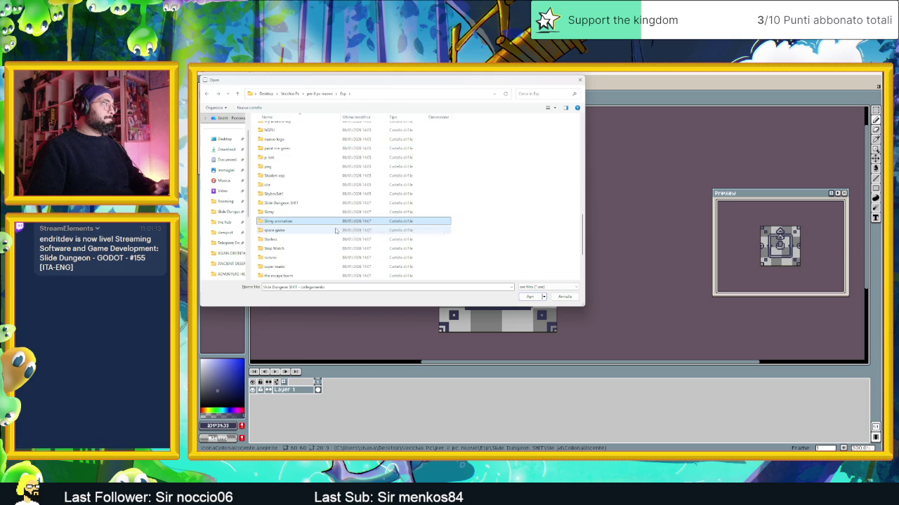
pyautogui.scroll(-1, 337, 231)
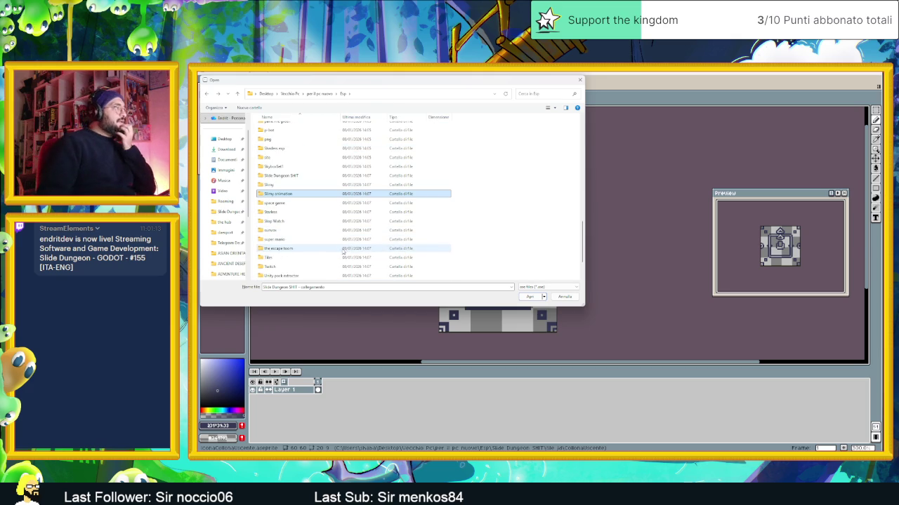
pyautogui.scroll(-1, 344, 242)
pyautogui.scroll(-1, 345, 258)
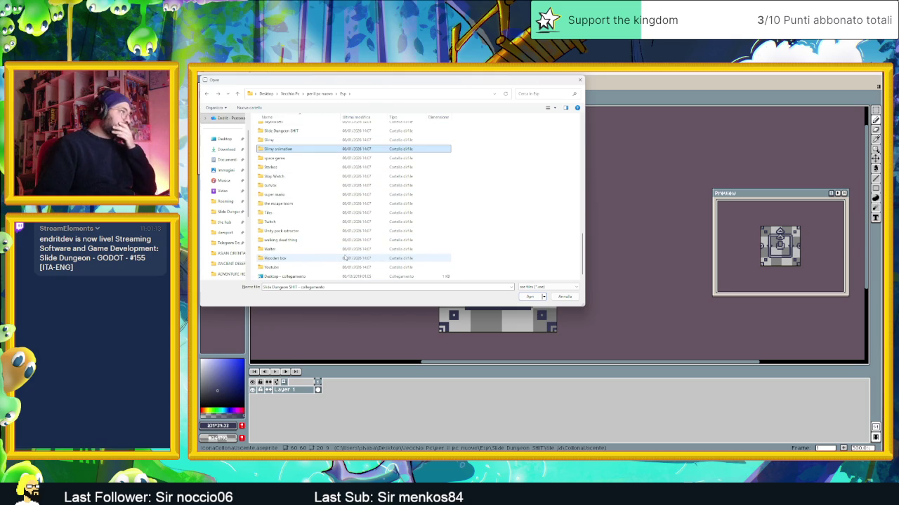
pyautogui.doubleClick(330, 267)
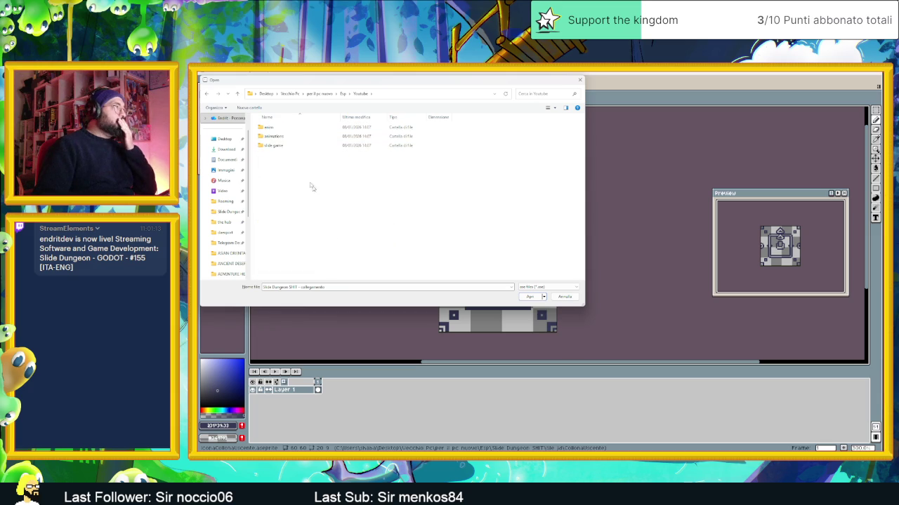
# Open slide game and check its Slide dungeon and sprites subfolders.
pyautogui.click(287, 145)
pyautogui.doubleClick(286, 145)
pyautogui.press('Up')
pyautogui.press('Return')
pyautogui.press('BackSpace')
pyautogui.doubleClick(269, 141)
pyautogui.press('BackSpace')
# In Tiles, check wall tiles 32x32, then open Matonelle and peek into Power up.
pyautogui.doubleClick(288, 145)
pyautogui.click(313, 146)
pyautogui.doubleClick(314, 146)
pyautogui.press('BackSpace')
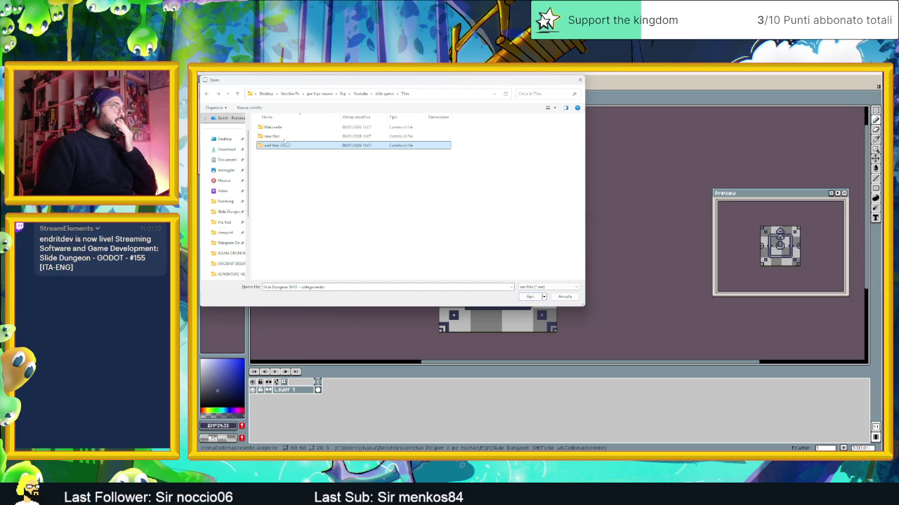
pyautogui.doubleClick(275, 127)
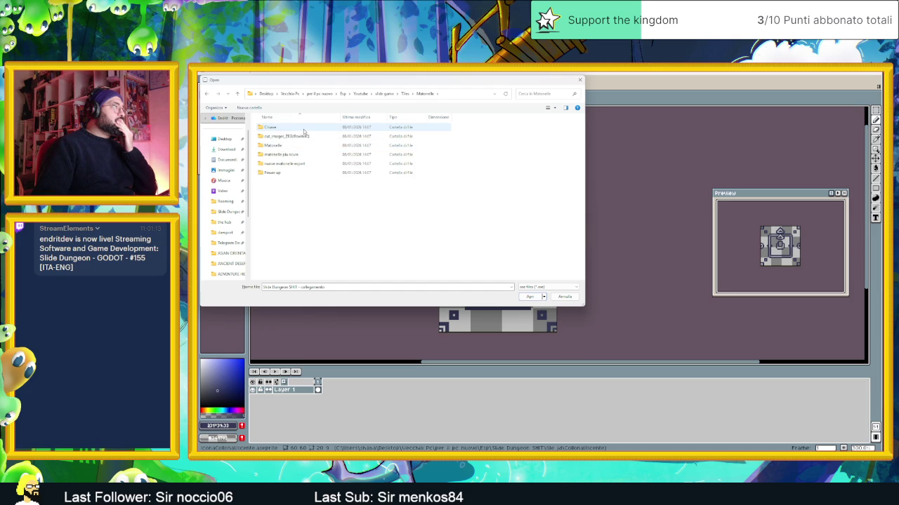
pyautogui.moveTo(270, 127)
pyautogui.doubleClick(304, 174)
pyautogui.hotkey('alt', 'Left')
pyautogui.hotkey('alt', 'Right')
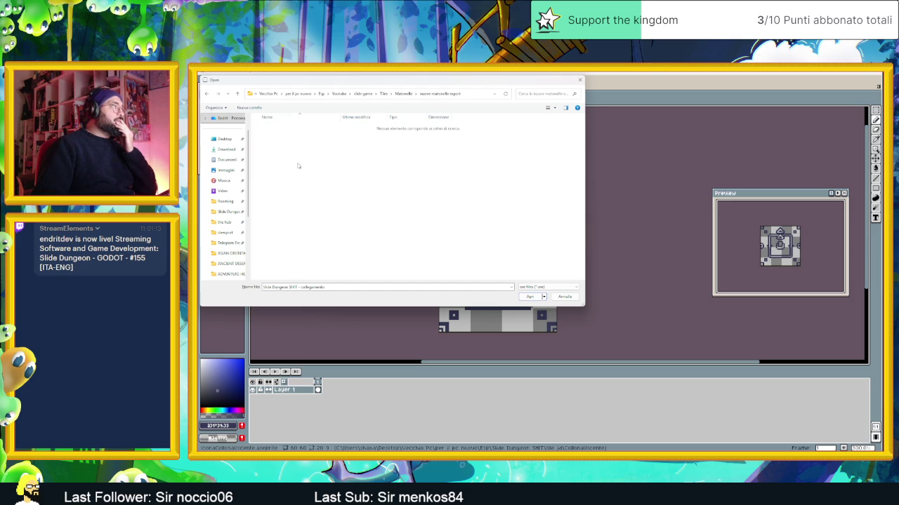
pyautogui.hotkey('alt', 'Left')
# Open matonelle piu scure and look inside its Matonelle 1 and Matonelle 2 subfolders.
pyautogui.doubleClick(294, 154)
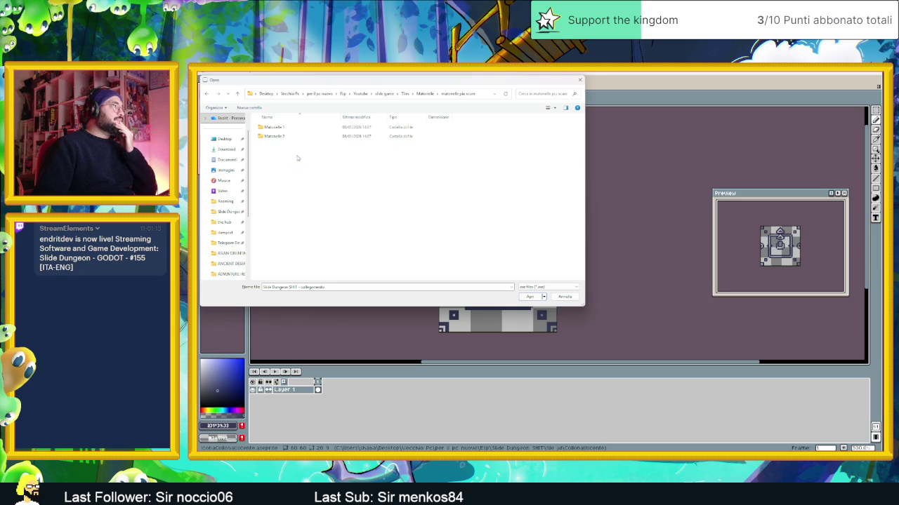
pyautogui.doubleClick(300, 128)
pyautogui.hotkey('alt', 'Left')
pyautogui.doubleClick(299, 137)
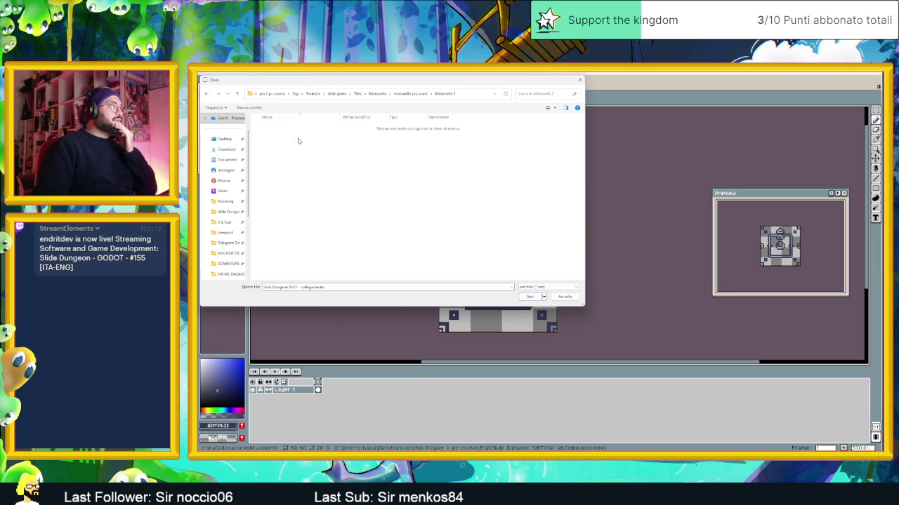
pyautogui.hotkey('alt', 'Left')
pyautogui.click(548, 288)
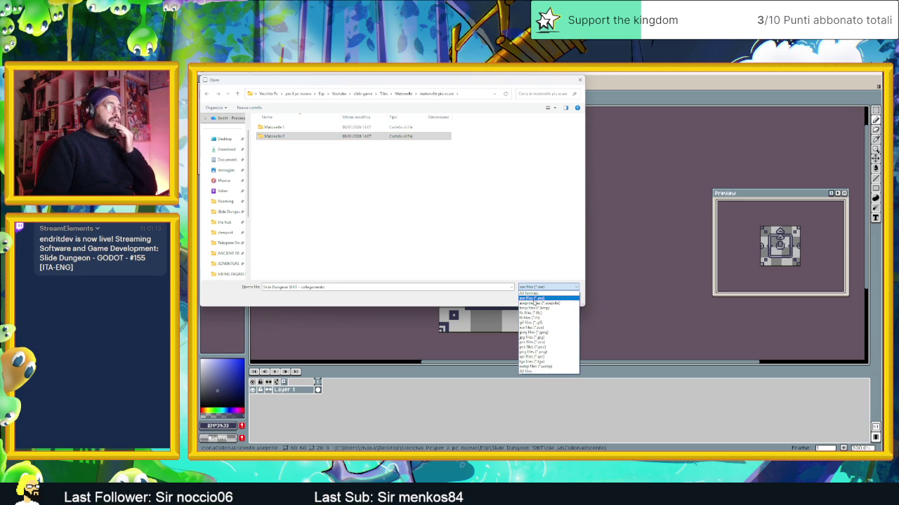
# Filter to 'aseprite files (*.aseprite)', recheck Matonelle 1, and go up to Matonelle.
pyautogui.click(539, 303)
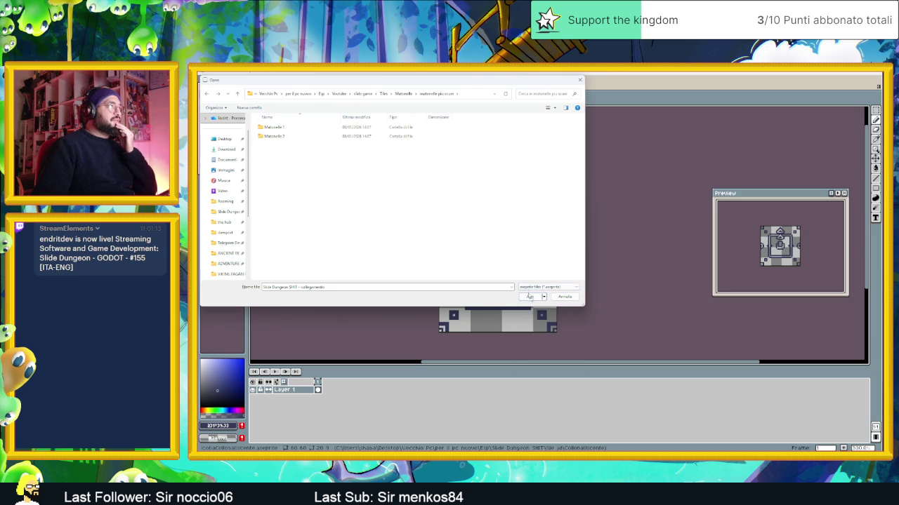
pyautogui.doubleClick(275, 127)
pyautogui.hotkey('alt', 'Left')
pyautogui.doubleClick(280, 128)
pyautogui.hotkey('alt', 'Left')
pyautogui.hotkey('alt', 'Left')
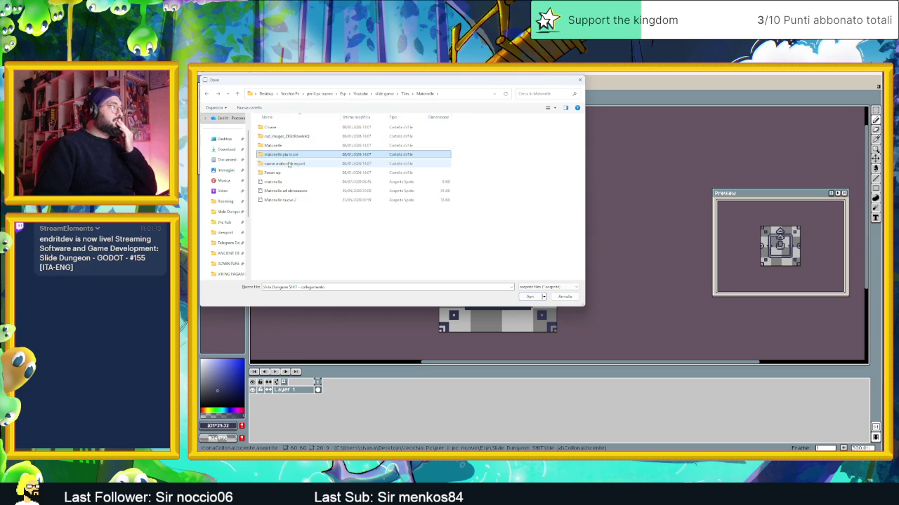
# In Tiles view, check nuove matonelle and Power up, then open the inner Matonelle folder.
pyautogui.click(548, 108)
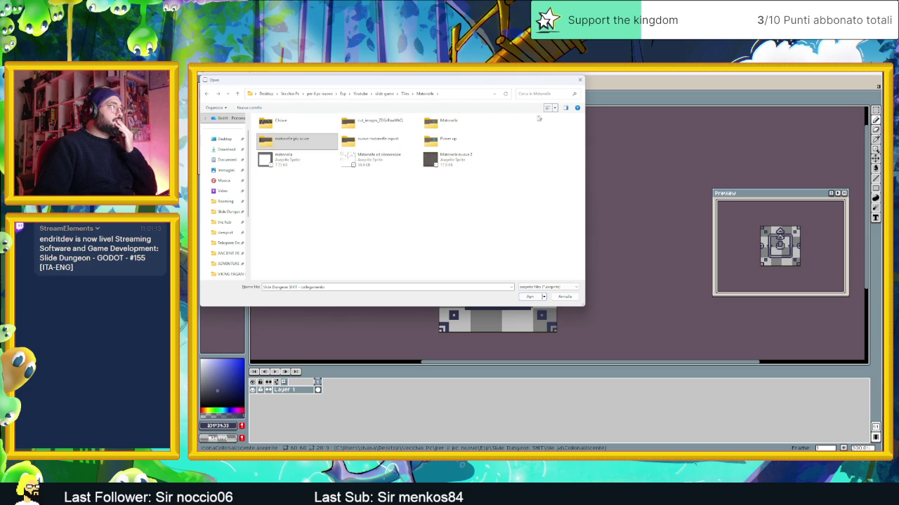
pyautogui.doubleClick(387, 144)
pyautogui.hotkey('alt', 'Left')
pyautogui.doubleClick(459, 139)
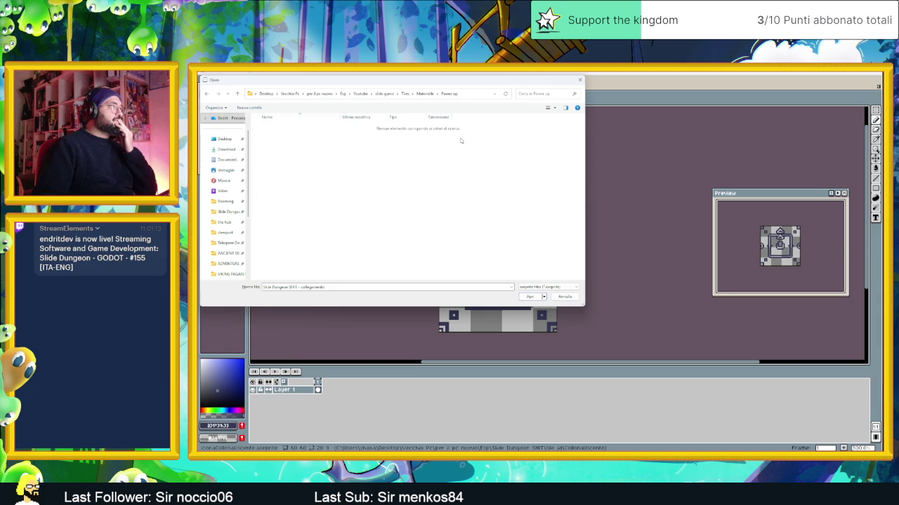
pyautogui.hotkey('alt', 'Left')
pyautogui.doubleClick(452, 122)
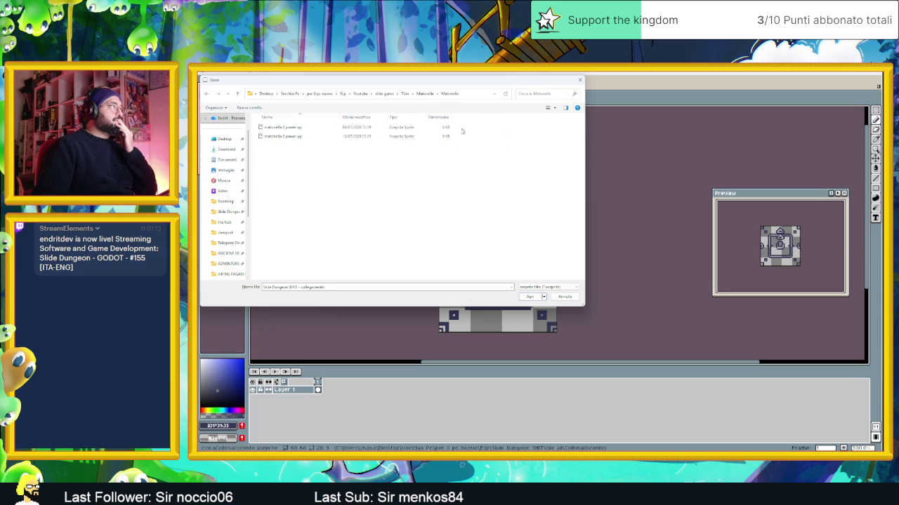
pyautogui.click(547, 107)
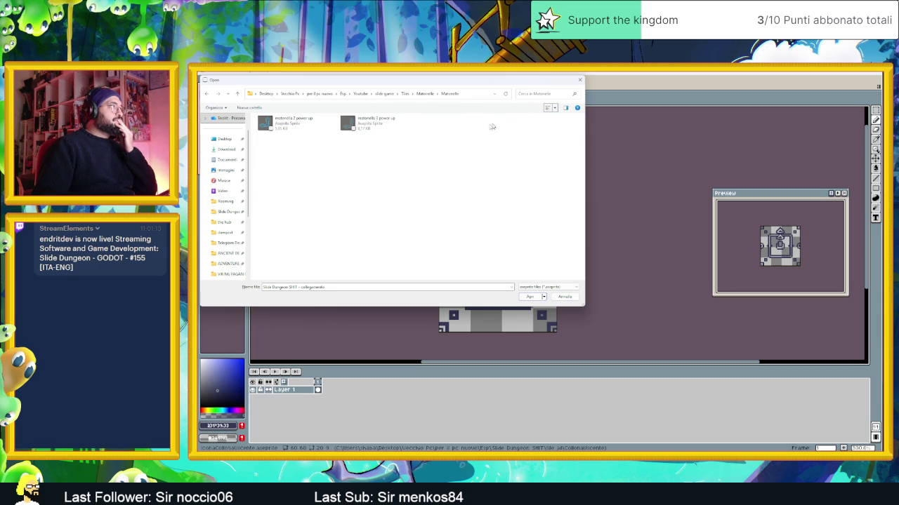
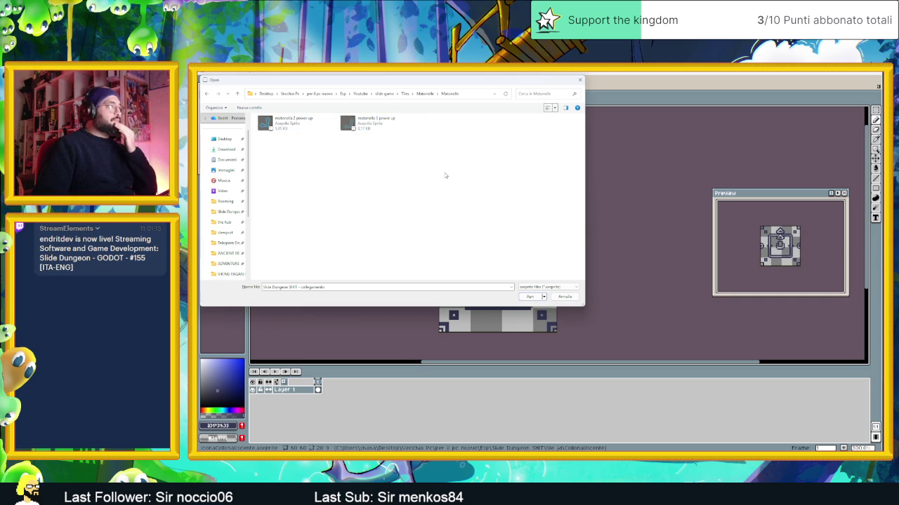
# Check the Power up, cut_images and Chiave folders inside Matonelle.
pyautogui.hotkey('alt', 'Up')
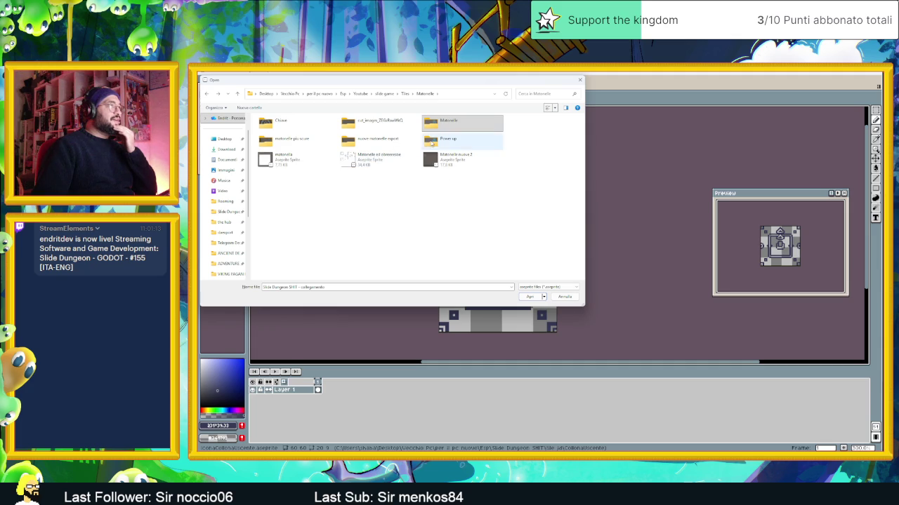
pyautogui.doubleClick(431, 143)
pyautogui.hotkey('alt', 'Up')
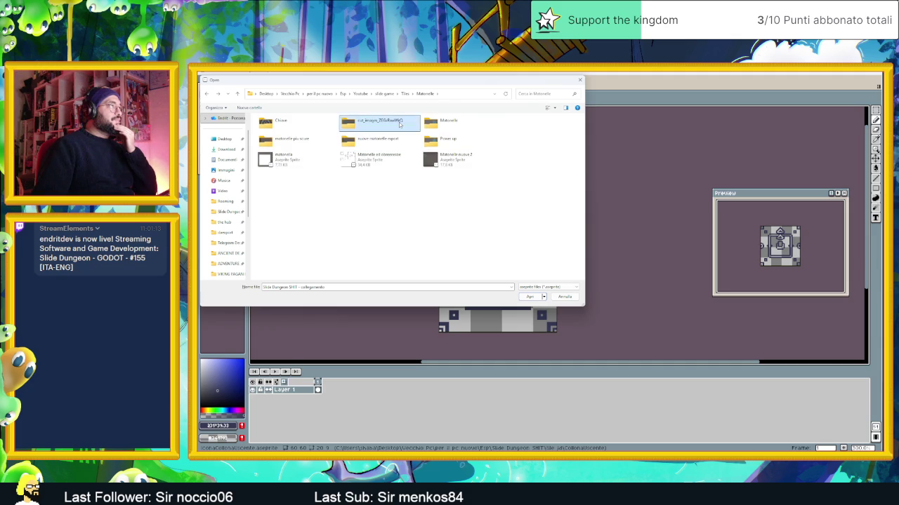
pyautogui.doubleClick(400, 125)
pyautogui.hotkey('alt', 'Up')
pyautogui.doubleClick(301, 131)
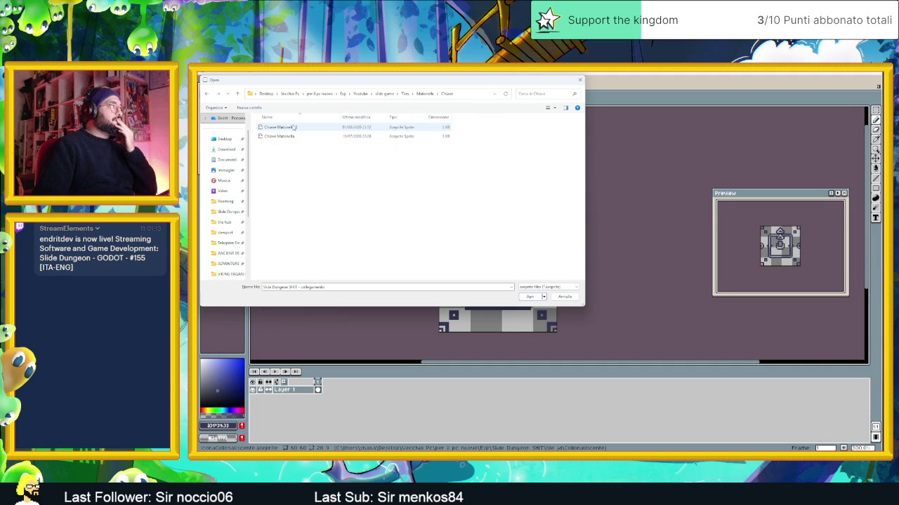
pyautogui.hotkey('alt', 'Up')
pyautogui.doubleClick(300, 132)
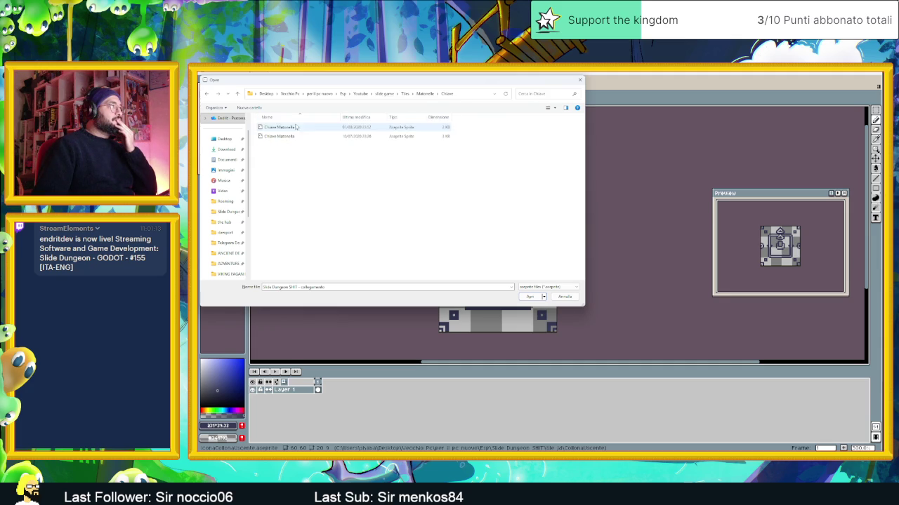
pyautogui.click(547, 108)
pyautogui.hotkey('alt', 'Up')
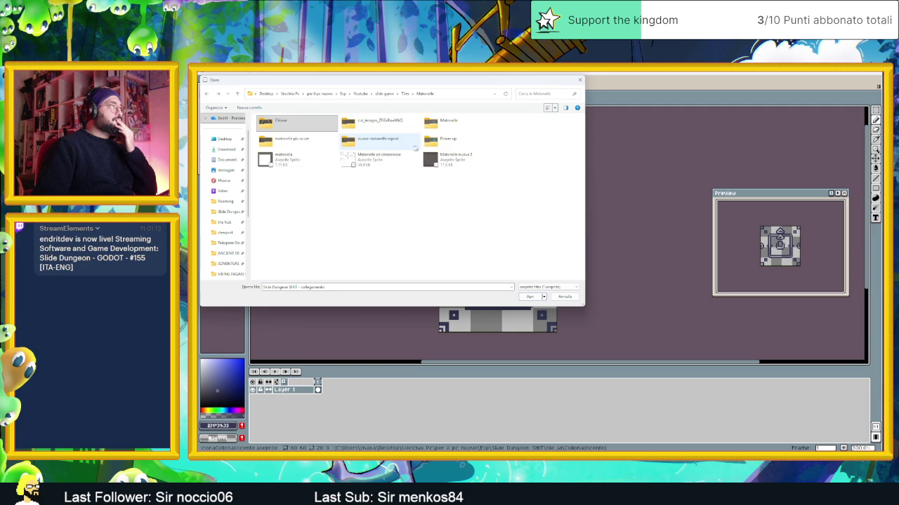
# Check the matonelle più scure, nuove matonelle export, Power up and new tiles folders.
pyautogui.doubleClick(305, 144)
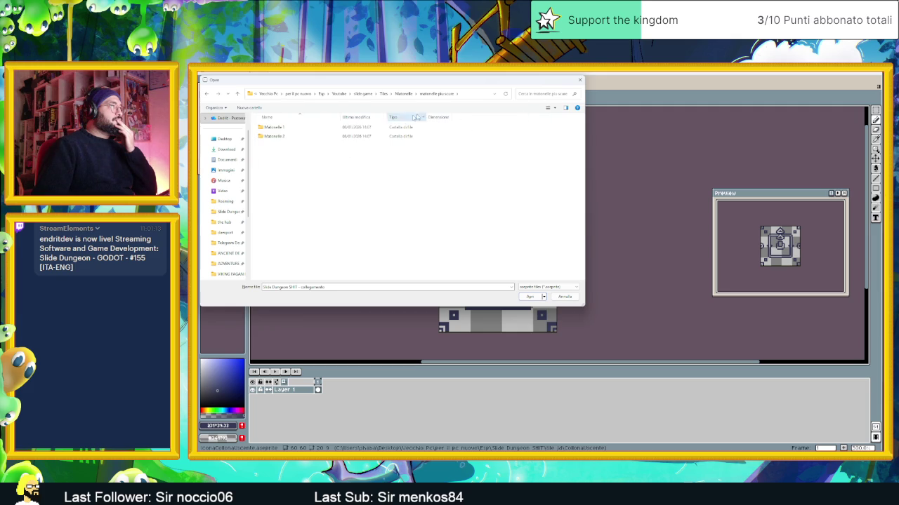
pyautogui.doubleClick(391, 127)
pyautogui.hotkey('alt', 'Up')
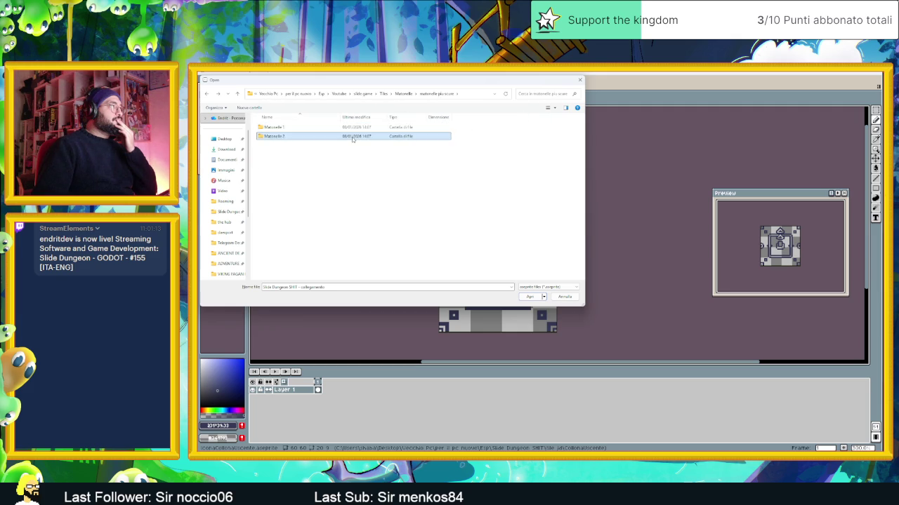
pyautogui.click(378, 139)
pyautogui.hotkey('alt', 'Up')
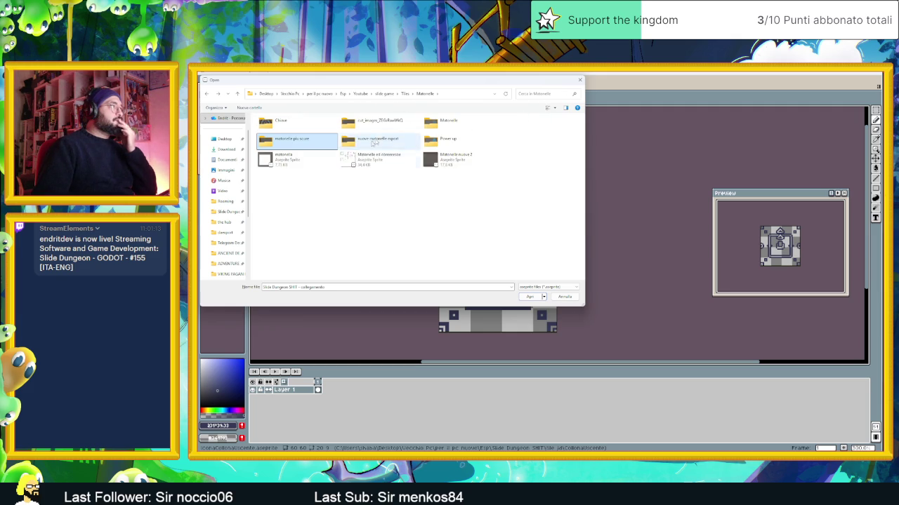
pyautogui.doubleClick(378, 139)
pyautogui.hotkey('alt', 'Up')
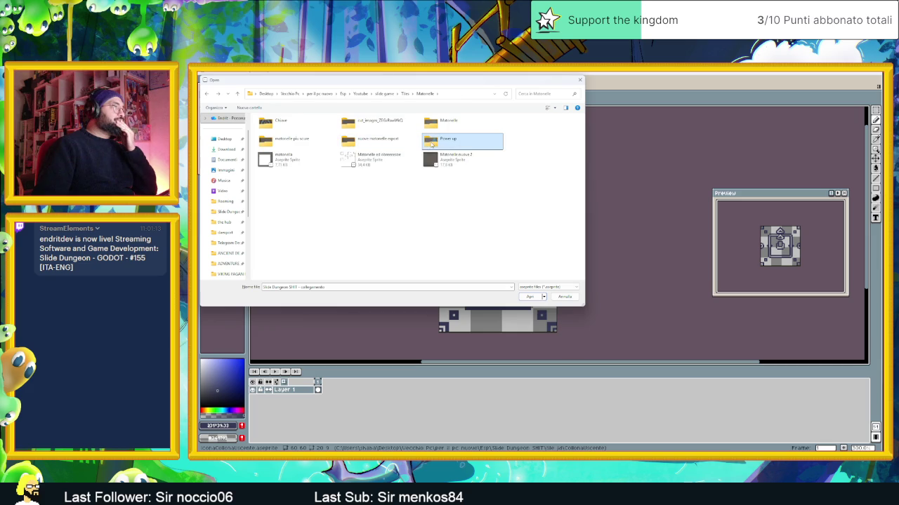
pyautogui.click(423, 143)
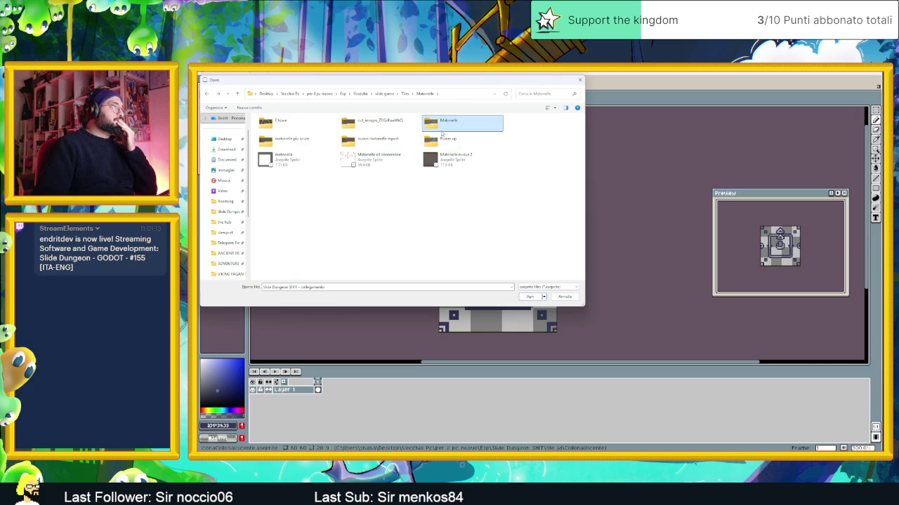
pyautogui.doubleClick(444, 140)
pyautogui.hotkey('alt', 'Up')
# Move up to Tiles and inspect its wall tiles 72x72 and Mattonelle subfolders.
pyautogui.hotkey('alt', 'Up')
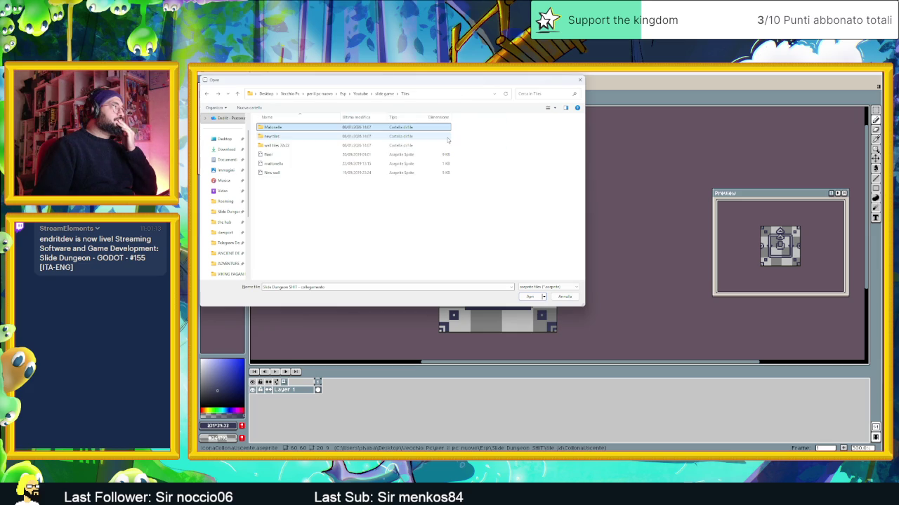
pyautogui.doubleClick(408, 138)
pyautogui.hotkey('alt', 'Up')
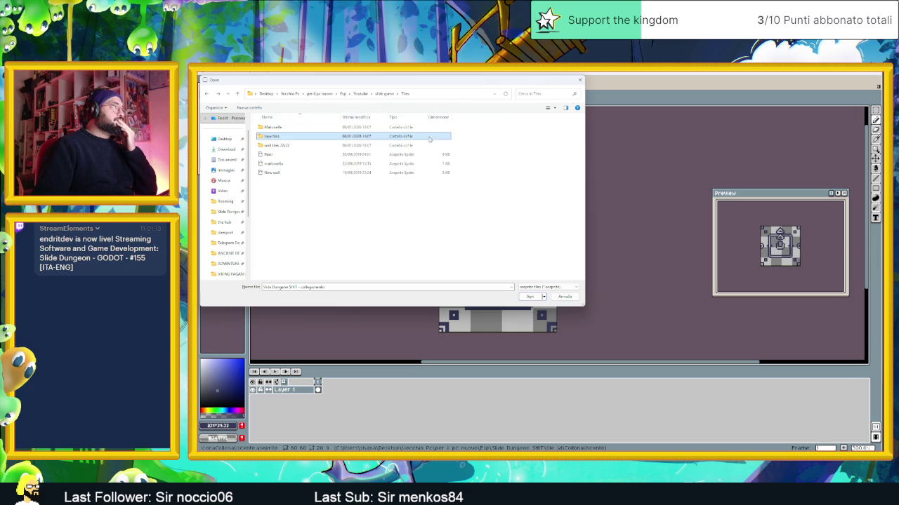
pyautogui.click(548, 108)
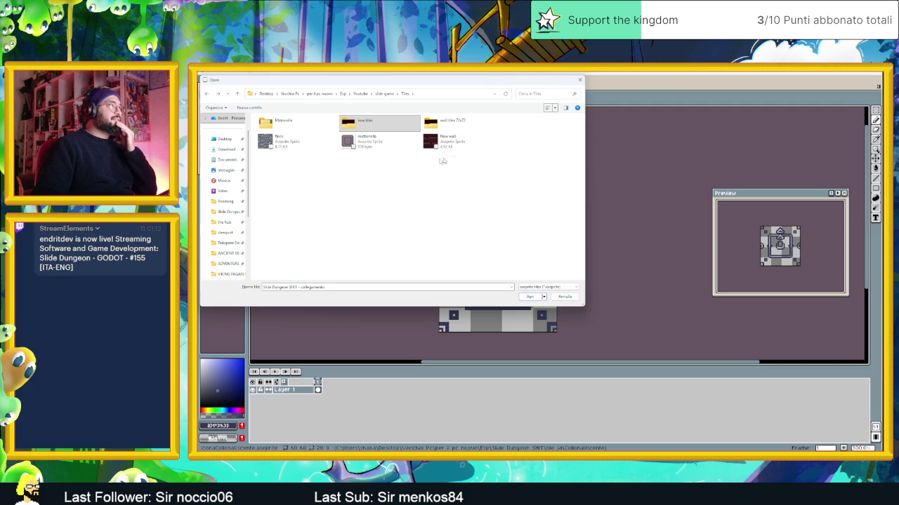
pyautogui.doubleClick(449, 124)
pyautogui.hotkey('alt', 'Up')
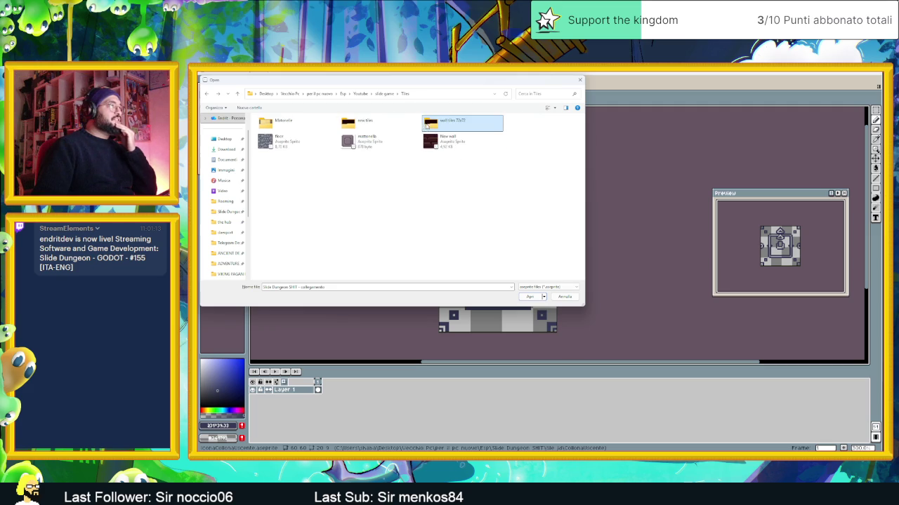
pyautogui.doubleClick(398, 125)
pyautogui.hotkey('alt', 'Up')
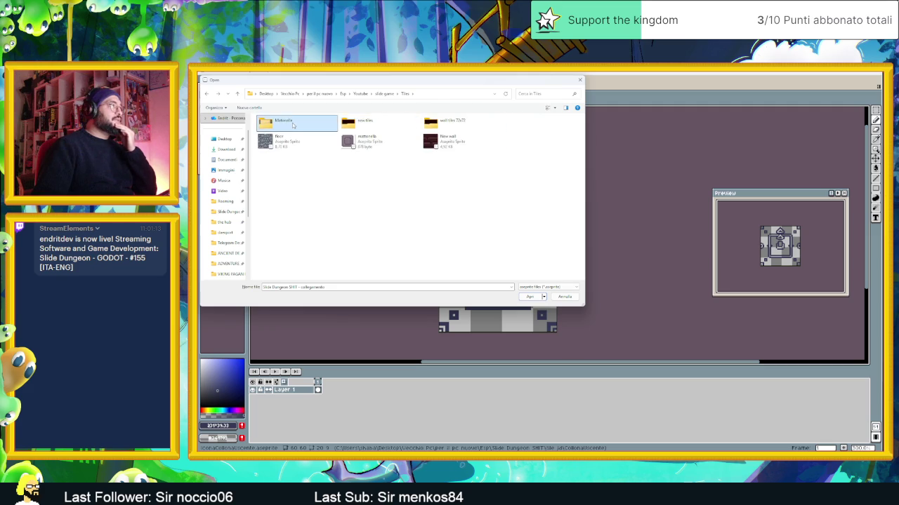
pyautogui.doubleClick(287, 124)
pyautogui.hotkey('alt', 'Up')
pyautogui.hotkey('alt', 'Up')
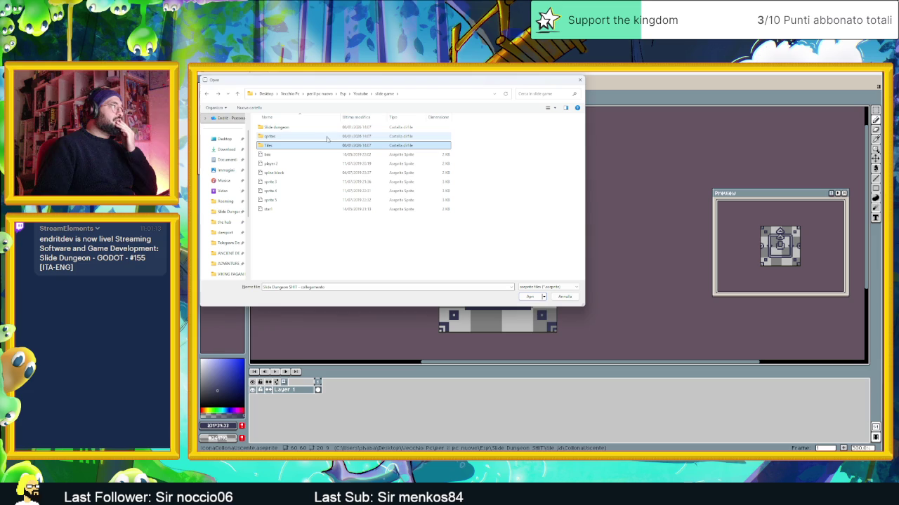
# Browse the slide game folder's Slide dungeon and sprites subfolders as thumbnails.
pyautogui.click(547, 109)
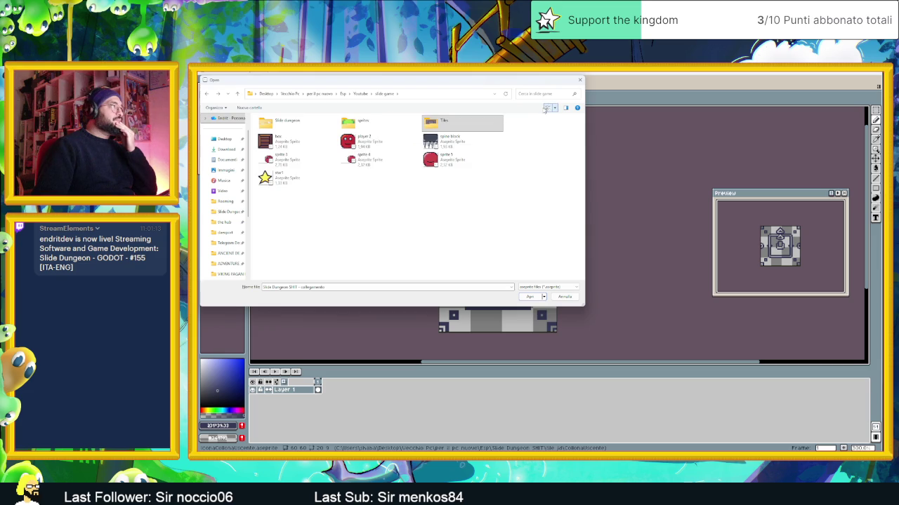
pyautogui.doubleClick(291, 123)
pyautogui.press('BackSpace')
pyautogui.doubleClick(379, 125)
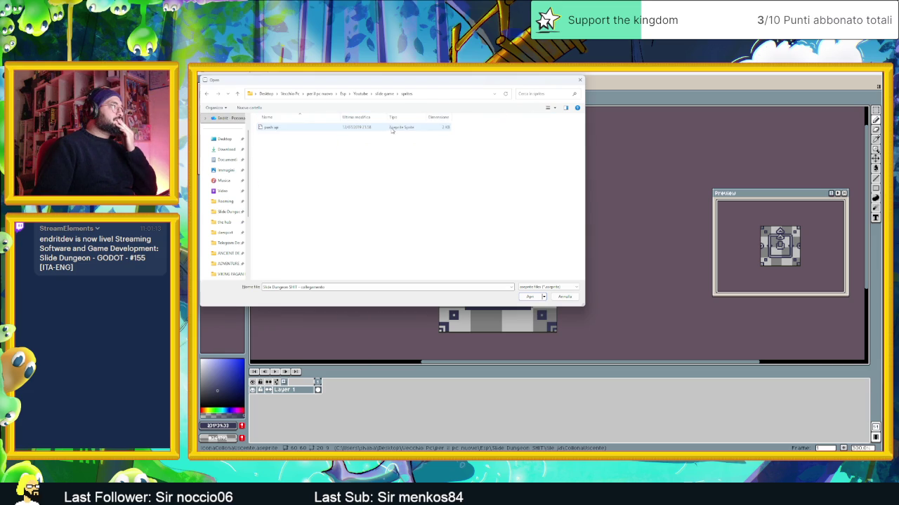
pyautogui.press('BackSpace')
pyautogui.doubleClick(376, 124)
pyautogui.click(547, 107)
pyautogui.press('BackSpace')
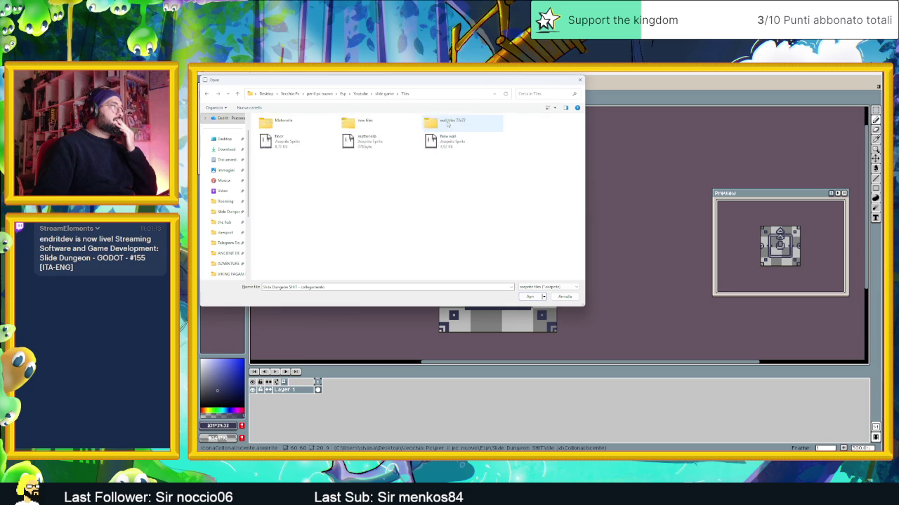
# Go up through Youtube and its animations folder to reach the Esp folder.
pyautogui.doubleClick(492, 128)
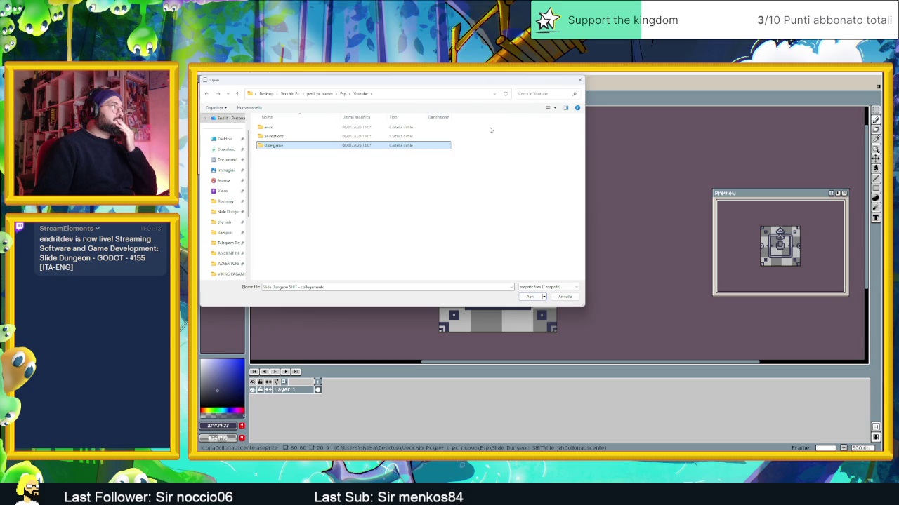
pyautogui.doubleClick(346, 135)
pyautogui.press('BackSpace')
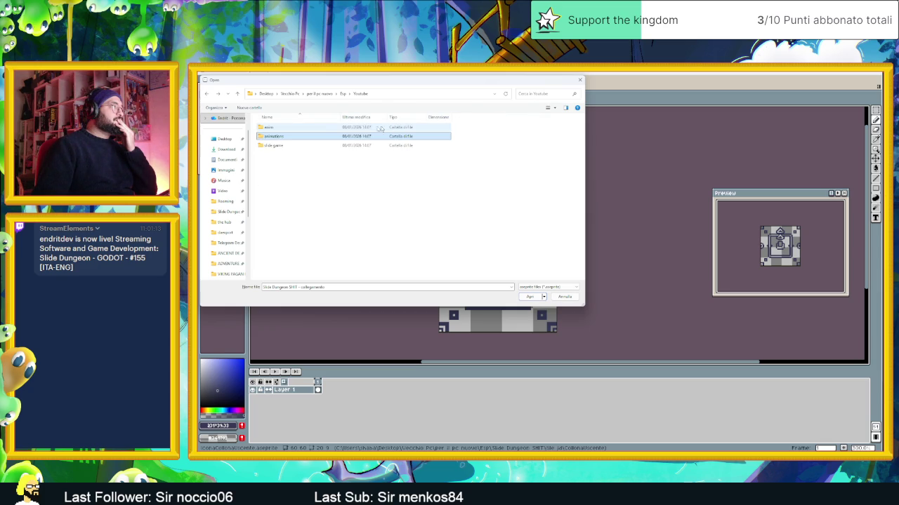
pyautogui.press('BackSpace')
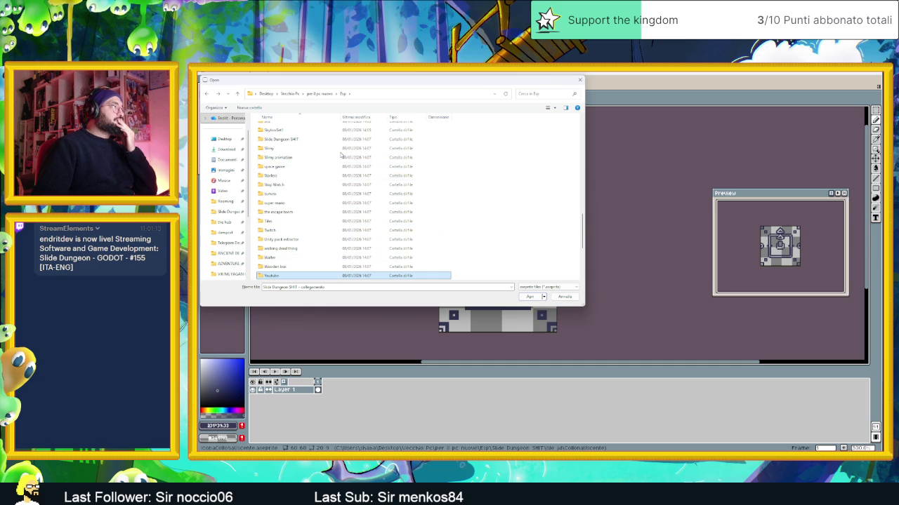
# Enter Slide Dungeon SHIT and browse the slide game's Slide dungeon and sprites folders.
pyautogui.scroll(1, 321, 163)
pyautogui.click(303, 163)
pyautogui.doubleClick(371, 165)
pyautogui.click(545, 110)
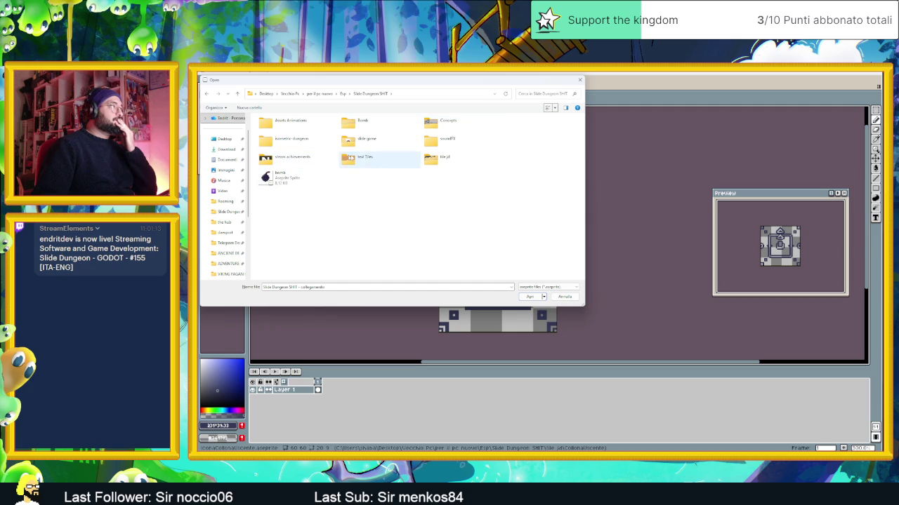
pyautogui.doubleClick(365, 140)
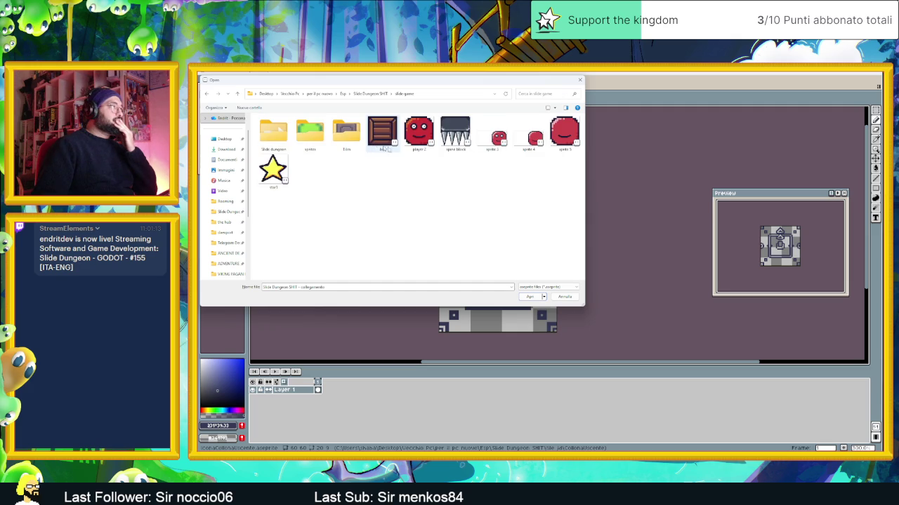
pyautogui.doubleClick(273, 135)
pyautogui.hotkey('alt', 'Left')
pyautogui.doubleClick(310, 137)
pyautogui.hotkey('alt', 'Left')
pyautogui.doubleClick(313, 142)
pyautogui.click(547, 108)
pyautogui.hotkey('alt', 'Left')
# Browse Tiles > Mattonelle and its Chiave, cut_images and inner Mattonelle folders.
pyautogui.doubleClick(360, 153)
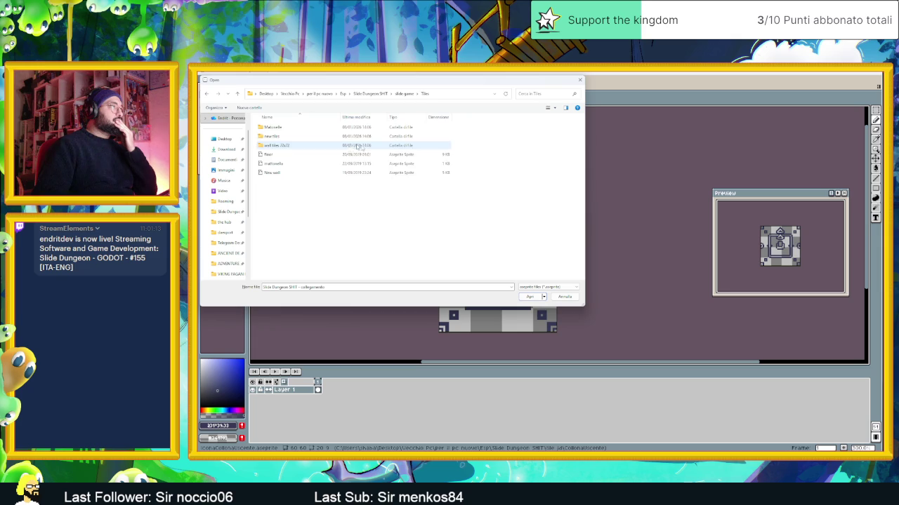
pyautogui.click(547, 108)
pyautogui.doubleClick(281, 128)
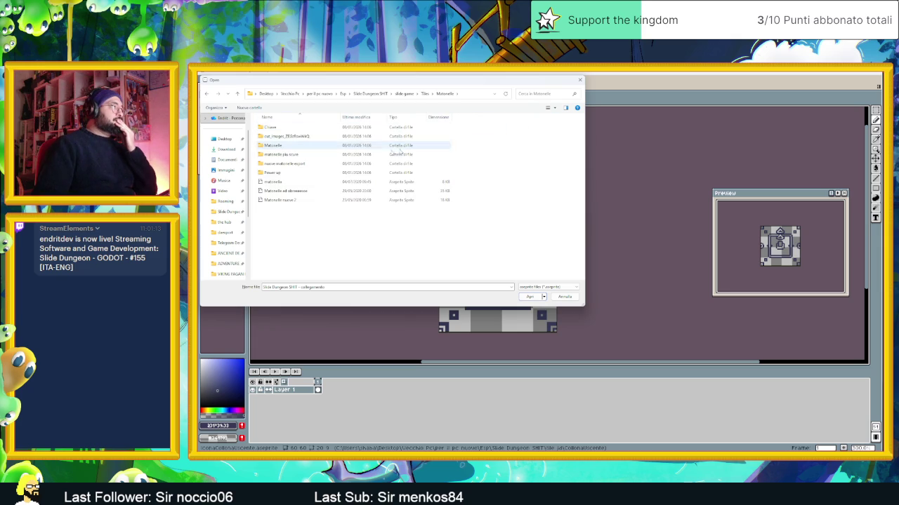
pyautogui.click(550, 108)
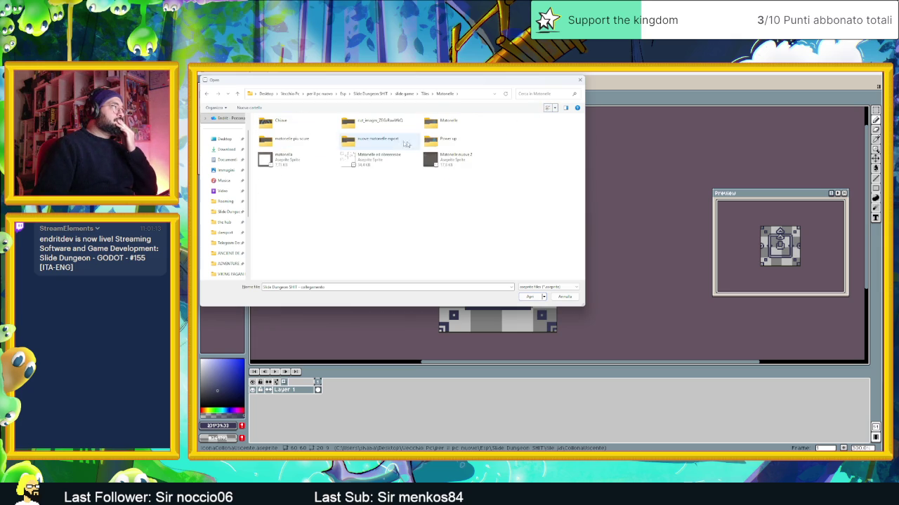
pyautogui.doubleClick(302, 130)
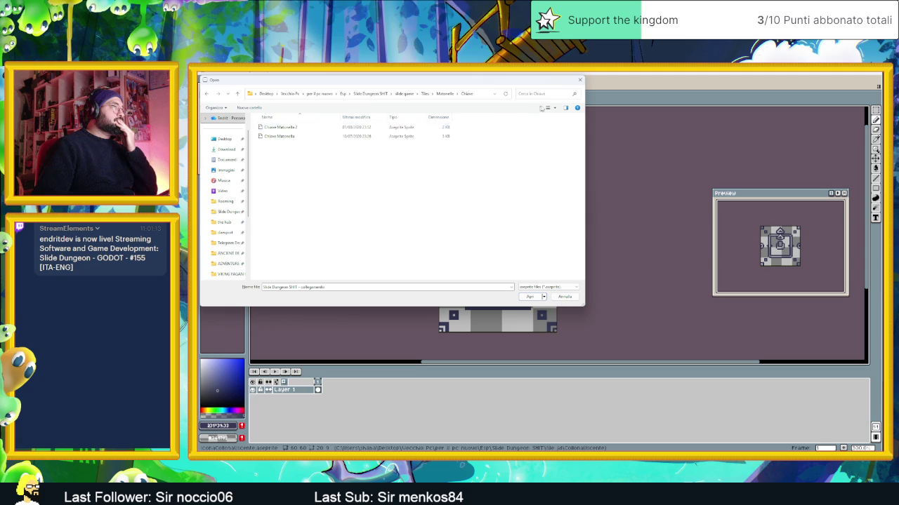
pyautogui.click(548, 108)
pyautogui.hotkey('alt', 'Left')
pyautogui.doubleClick(383, 129)
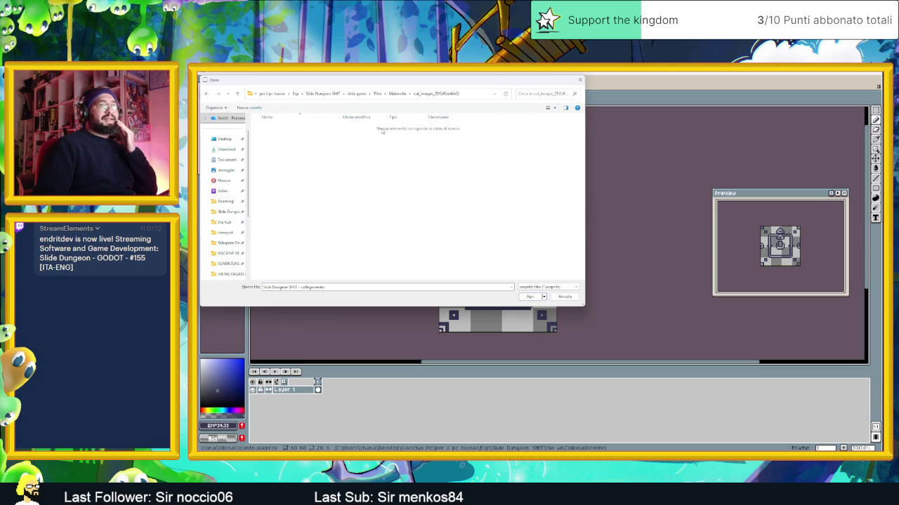
pyautogui.hotkey('alt', 'Left')
pyautogui.doubleClick(488, 129)
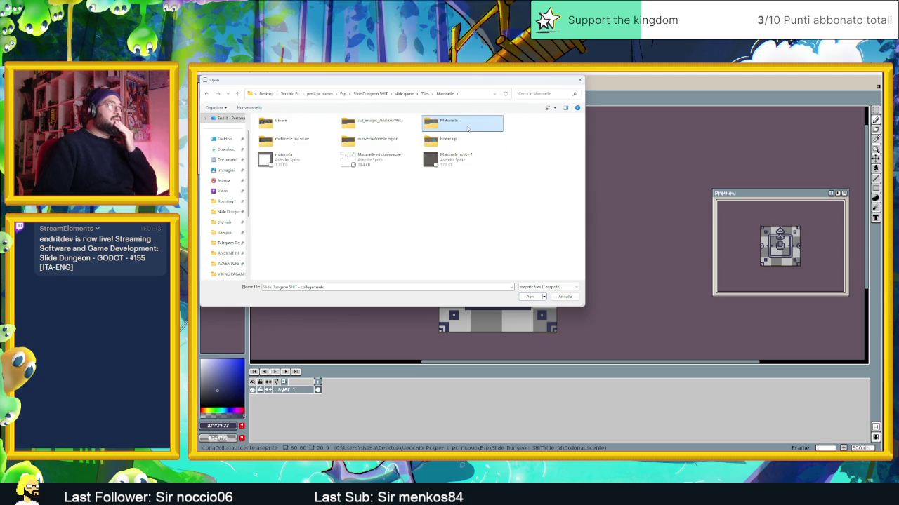
pyautogui.click(545, 109)
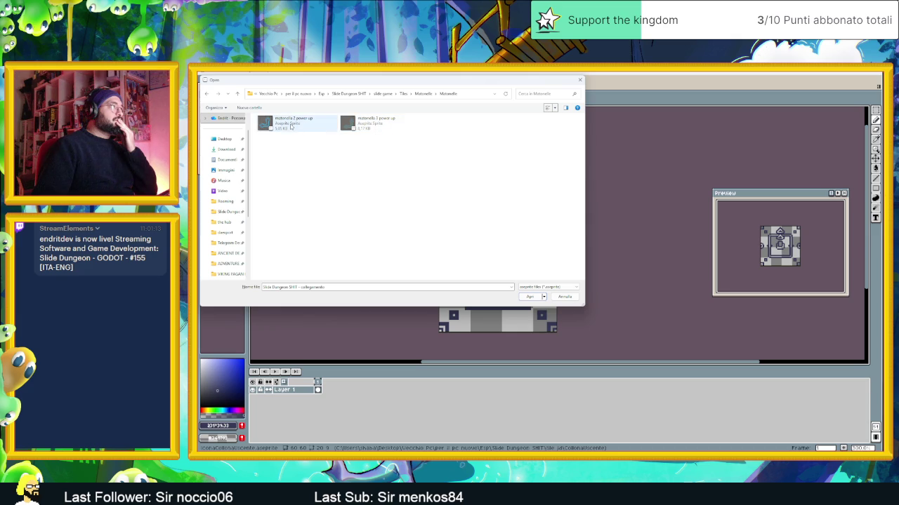
# Check the darker tiles, nuove matonelle export and Power up folders, returning to slide game.
pyautogui.press('BackSpace')
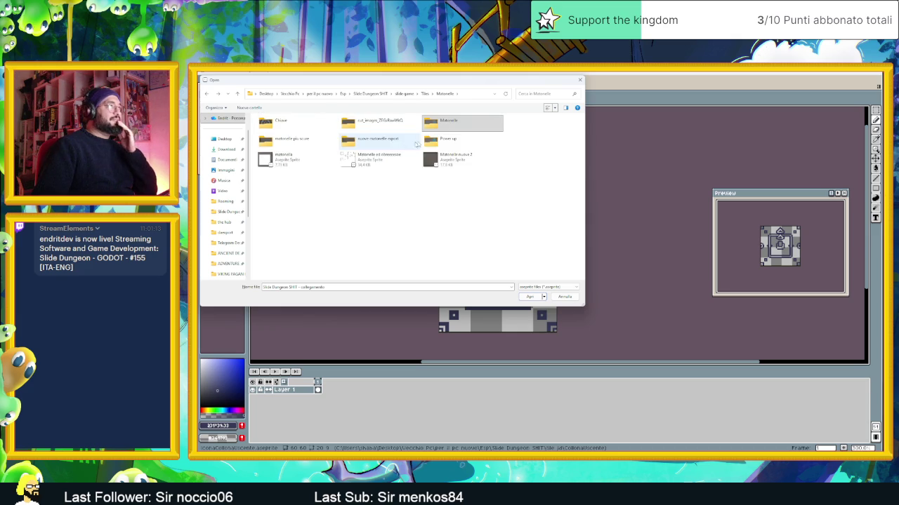
pyautogui.doubleClick(273, 143)
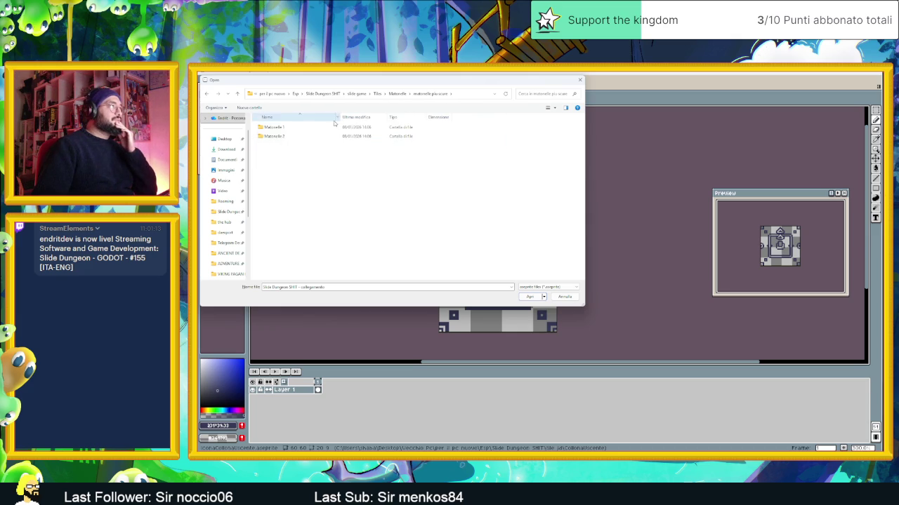
pyautogui.doubleClick(365, 127)
pyautogui.press('BackSpace')
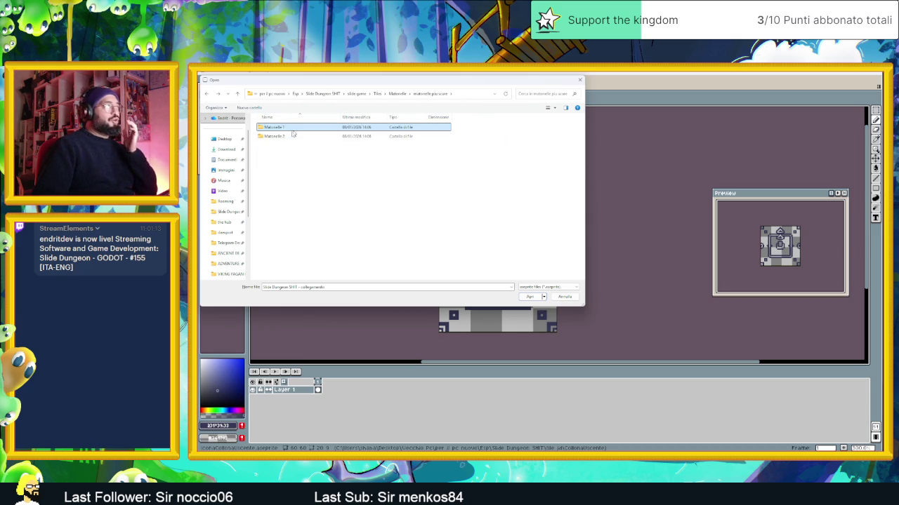
pyautogui.doubleClick(332, 137)
pyautogui.press('BackSpace')
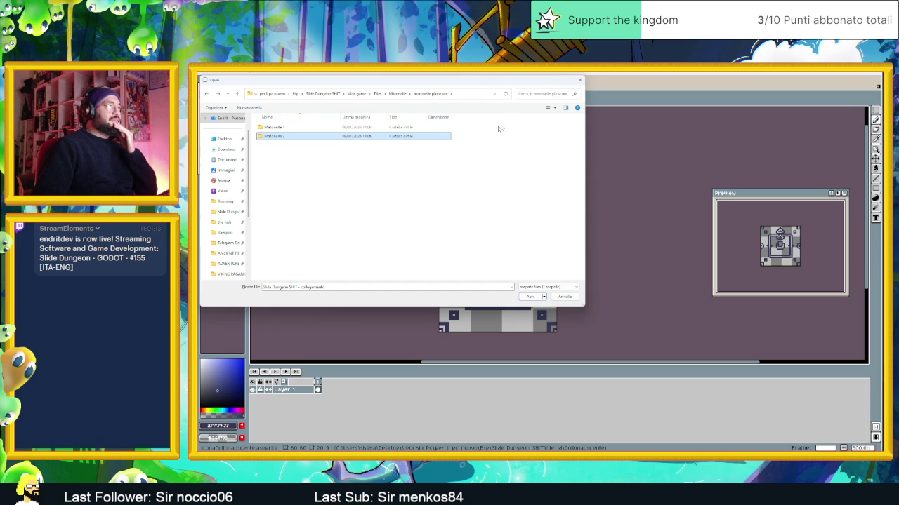
pyautogui.press('BackSpace')
pyautogui.press('Return')
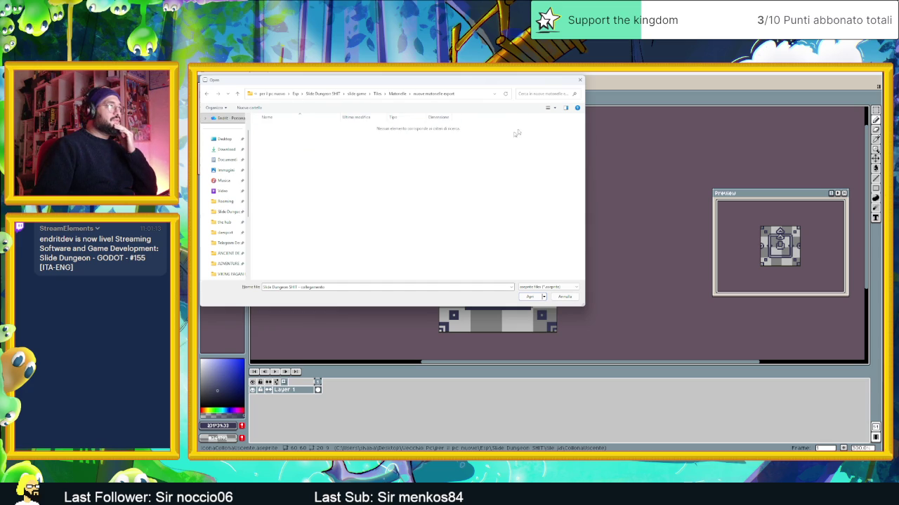
pyautogui.press('BackSpace')
pyautogui.doubleClick(491, 144)
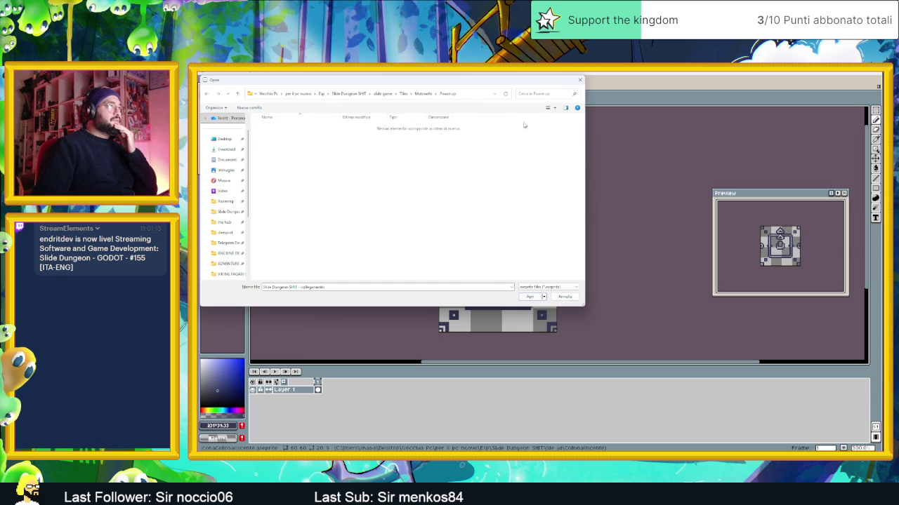
pyautogui.press('BackSpace')
pyautogui.press('BackSpace')
pyautogui.press('BackSpace')
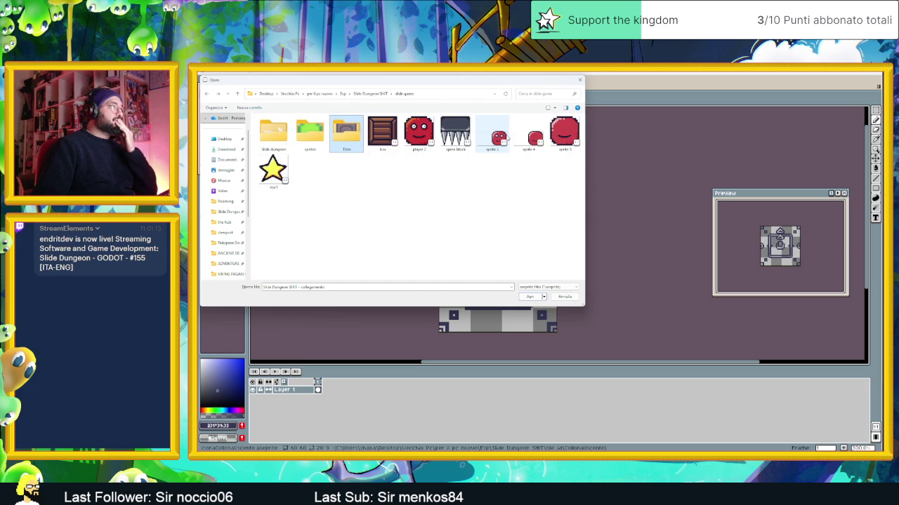
pyautogui.press('BackSpace')
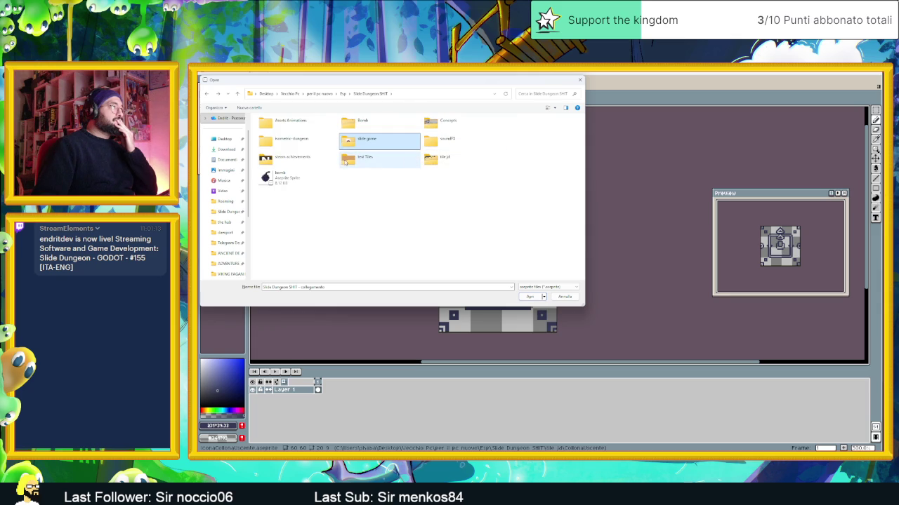
# Check the test Tiles folder's Speed Tiles and Tile Test 60x60 subfolders.
pyautogui.doubleClick(357, 161)
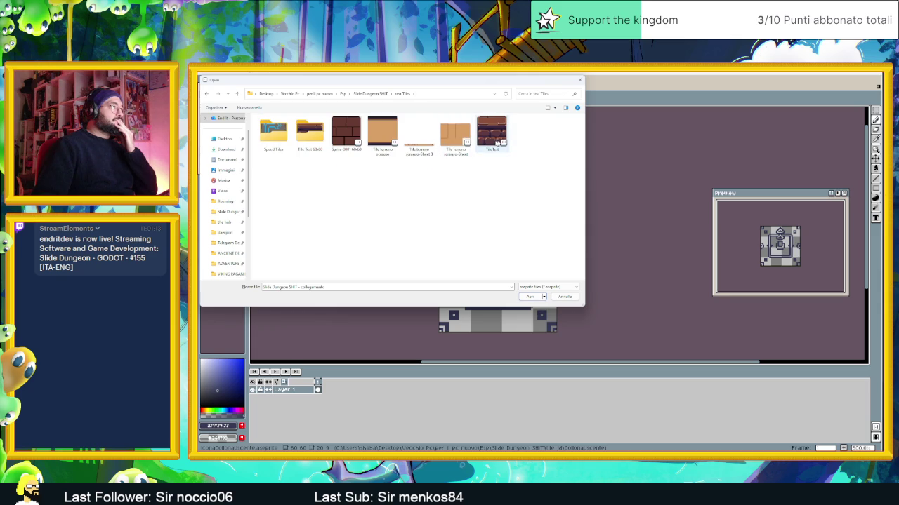
pyautogui.doubleClick(279, 141)
pyautogui.hotkey('alt', 'Left')
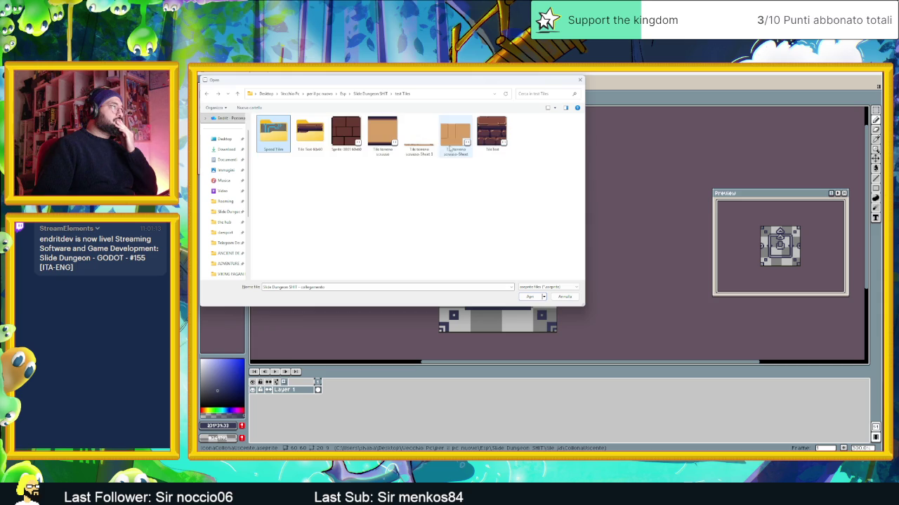
pyautogui.doubleClick(307, 139)
pyautogui.hotkey('alt', 'Left')
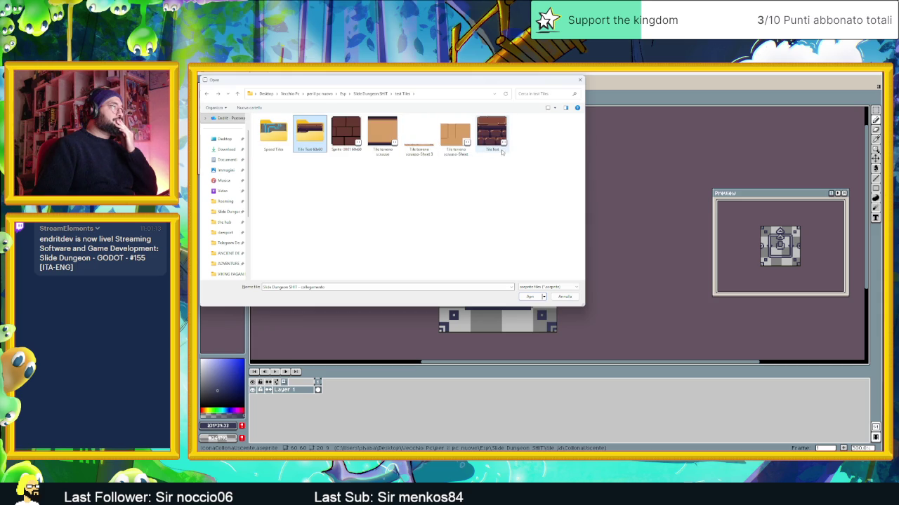
pyautogui.hotkey('alt', 'Left')
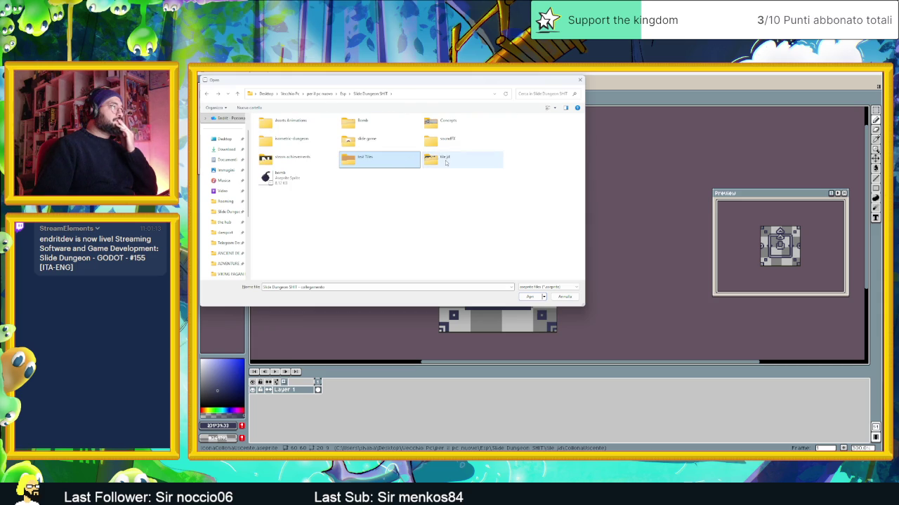
# Open the tile jd folder and scroll through its contents in thumbnail view.
pyautogui.doubleClick(445, 161)
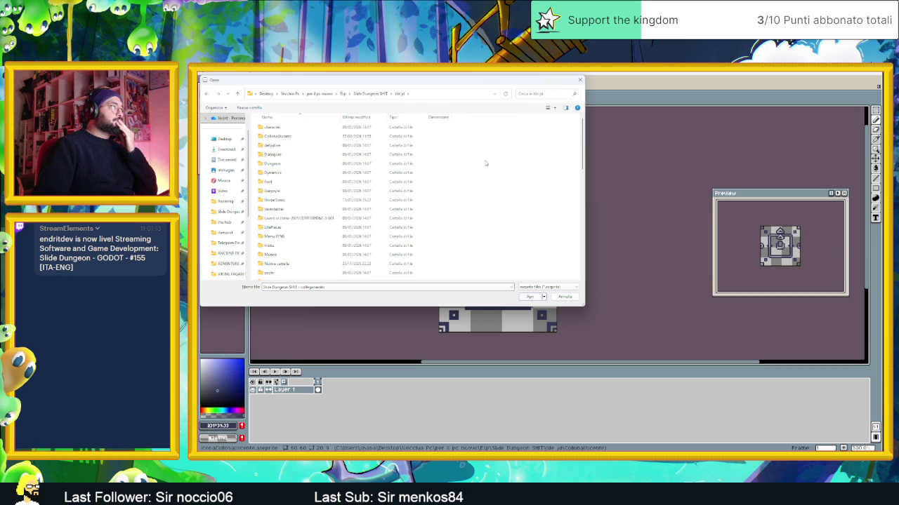
pyautogui.scroll(-3, 485, 164)
pyautogui.scroll(-3, 483, 168)
pyautogui.scroll(-4, 483, 168)
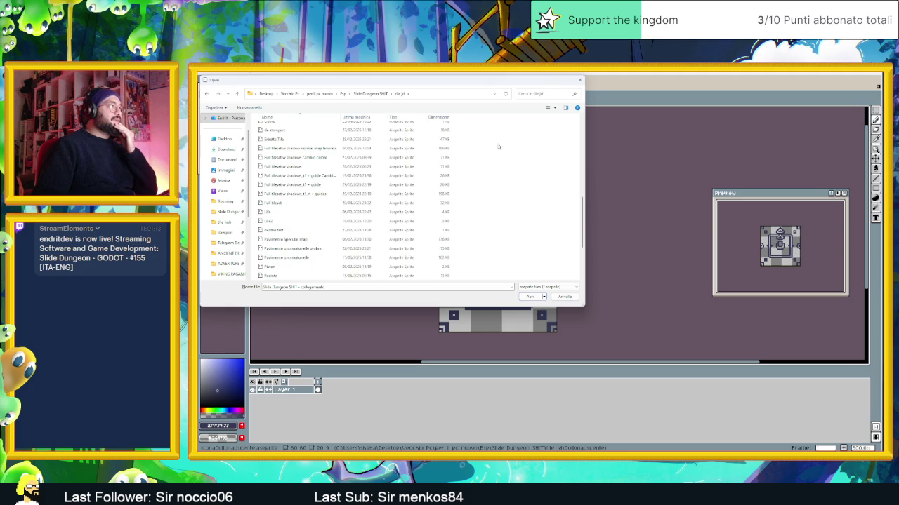
pyautogui.scroll(1, 498, 146)
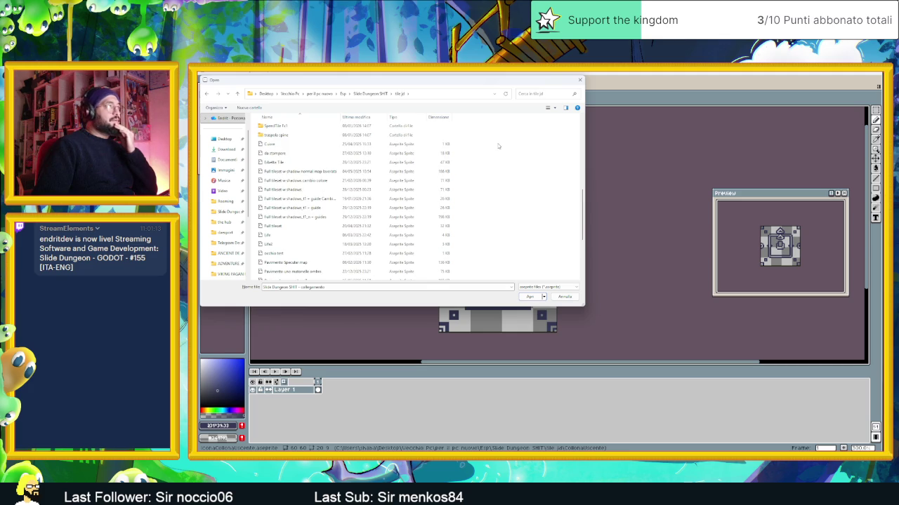
pyautogui.click(548, 108)
pyautogui.scroll(-3, 519, 154)
pyautogui.scroll(2, 528, 170)
pyautogui.scroll(-2, 528, 171)
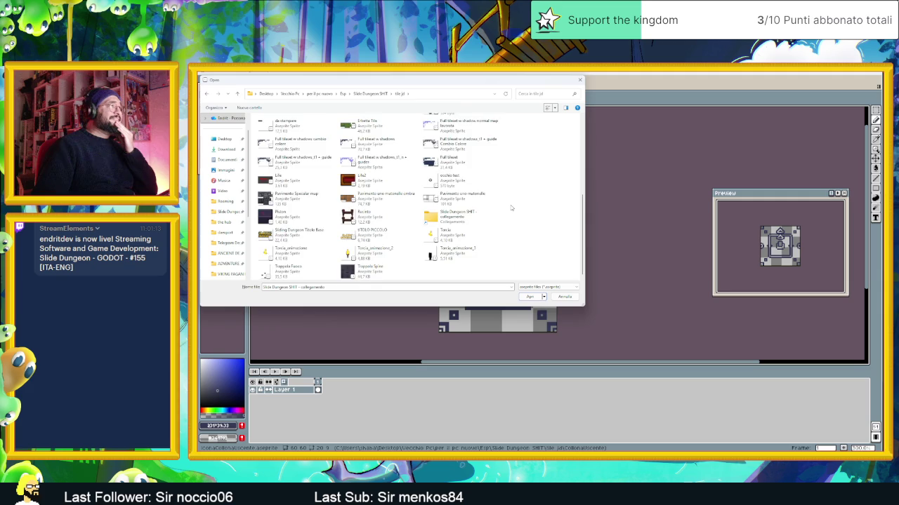
pyautogui.scroll(1, 511, 208)
pyautogui.scroll(1, 511, 208)
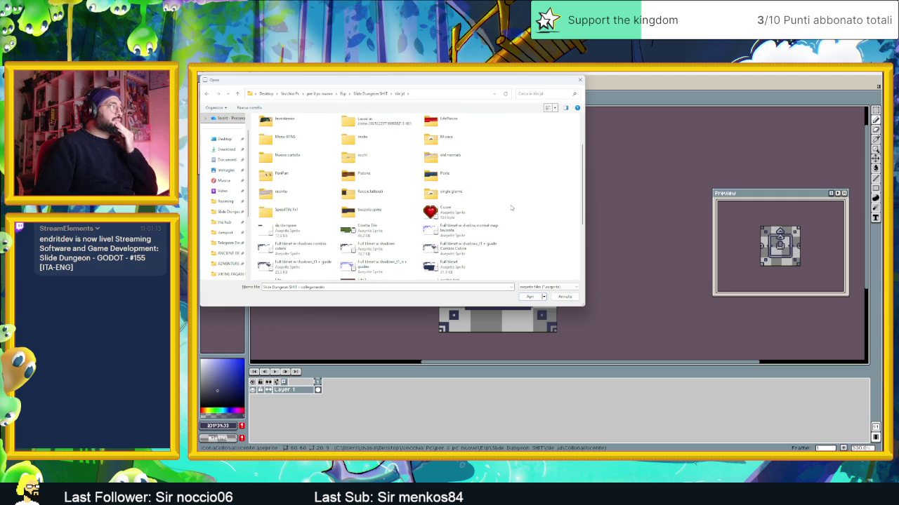
pyautogui.scroll(1, 511, 207)
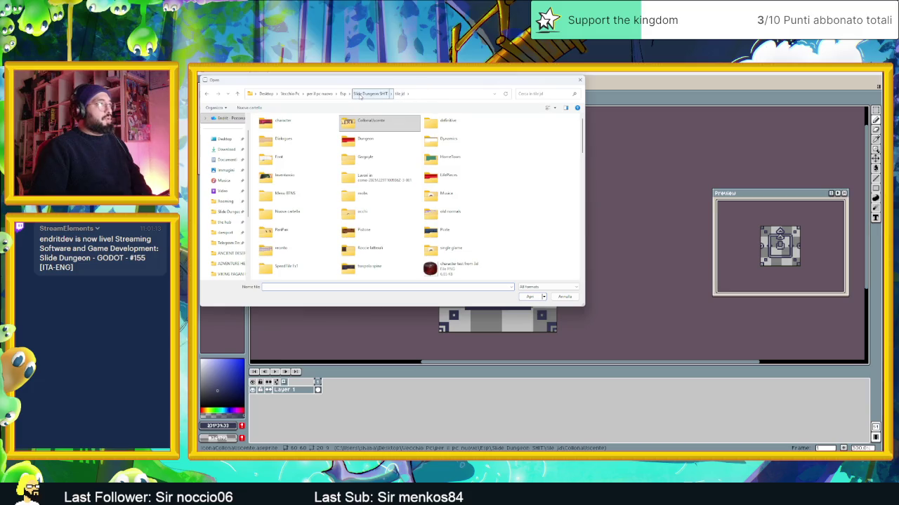
pyautogui.scroll(-5, 344, 223)
pyautogui.scroll(1, 321, 221)
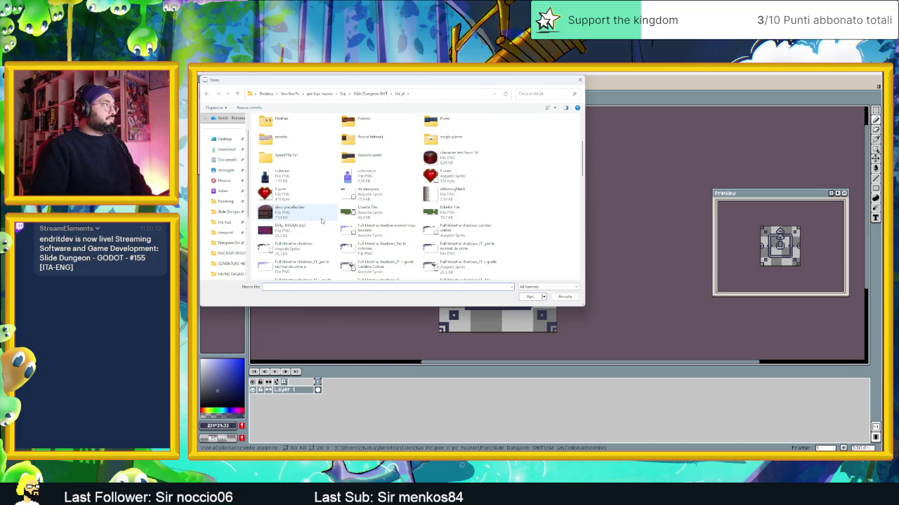
pyautogui.scroll(1, 321, 221)
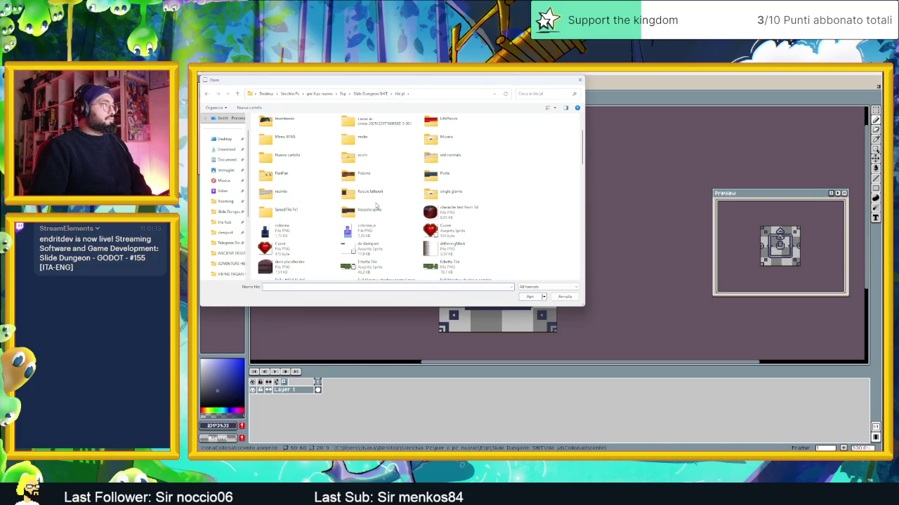
# Select all six arrow PNGs in SpeedTile Fx1 > Fx freccia and open them.
pyautogui.click(304, 210)
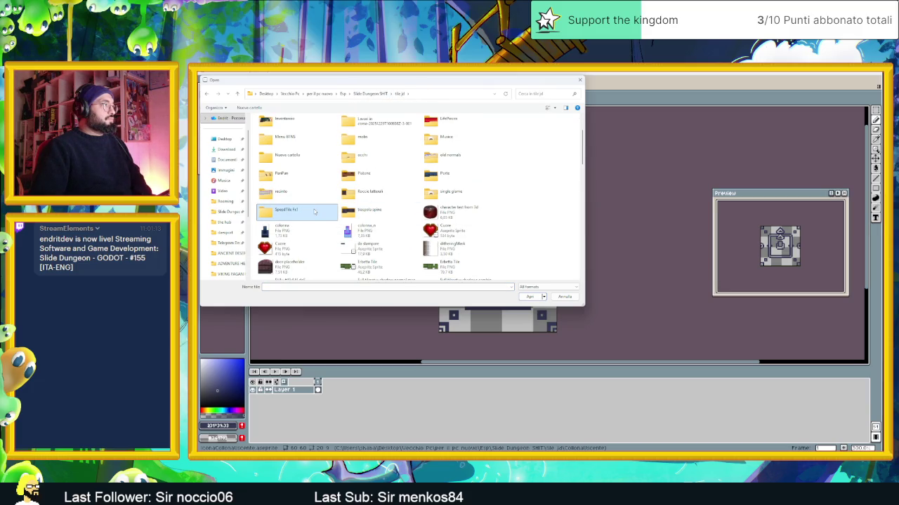
pyautogui.moveTo(295, 210)
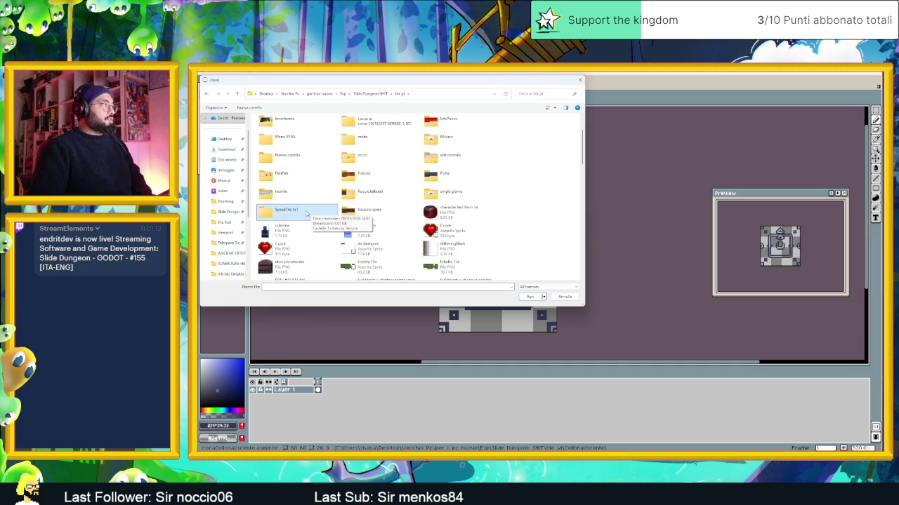
pyautogui.doubleClick(306, 212)
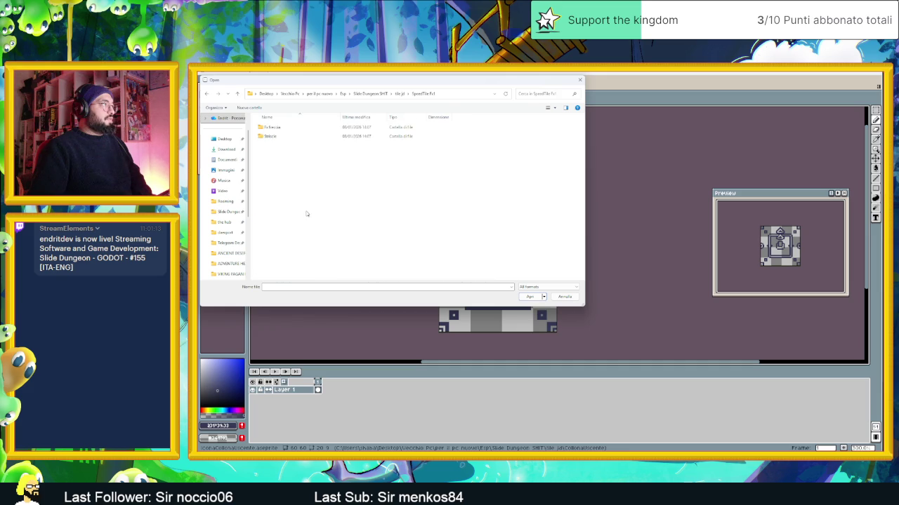
pyautogui.doubleClick(279, 133)
pyautogui.click(270, 146)
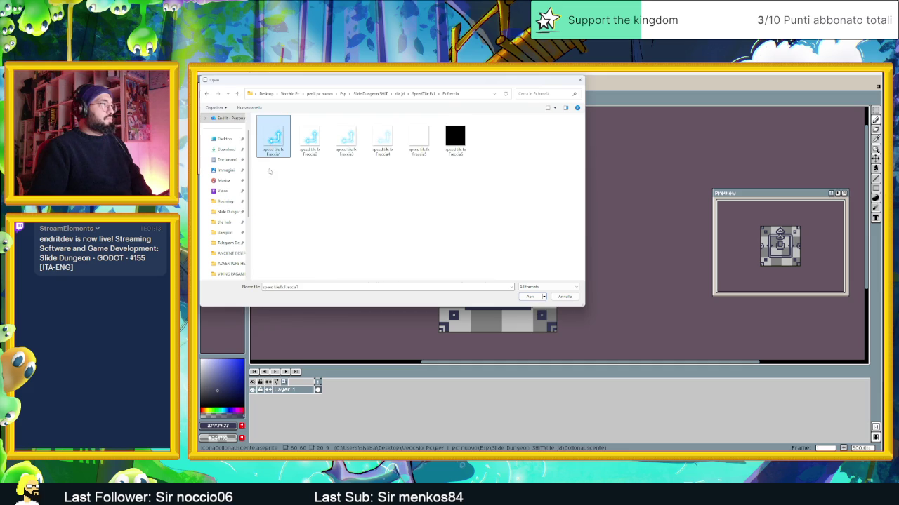
pyautogui.moveTo(270, 174); pyautogui.dragTo(475, 131)
pyautogui.click(530, 297)
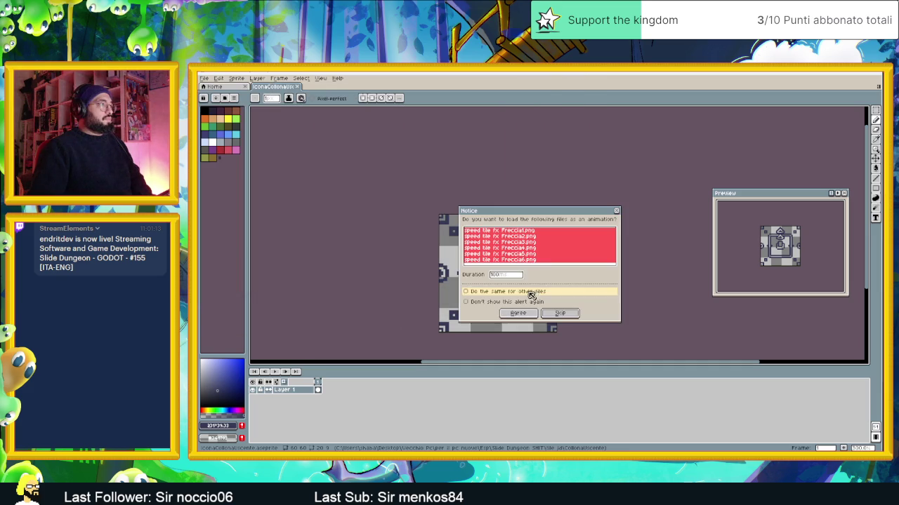
# Load the Freccia PNGs as an animation, dismiss the missing-files report, preview frames 2–6.
pyautogui.click(519, 314)
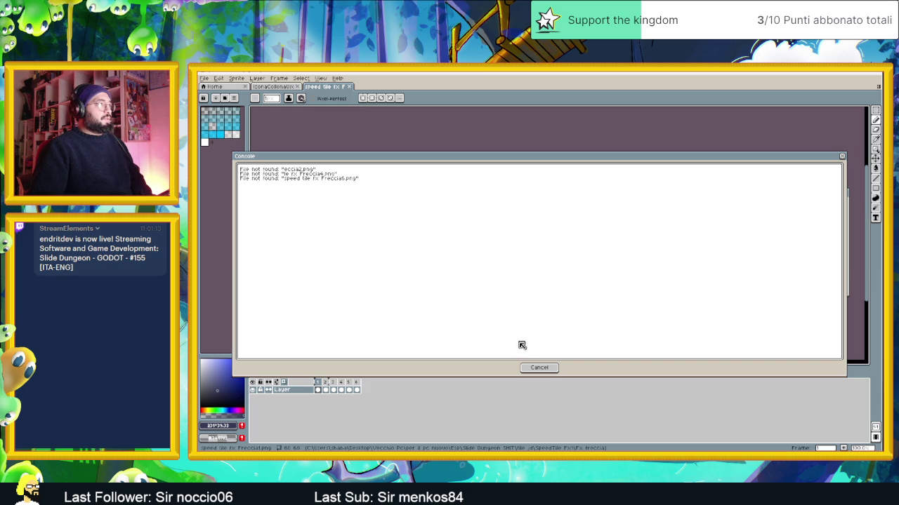
pyautogui.click(540, 369)
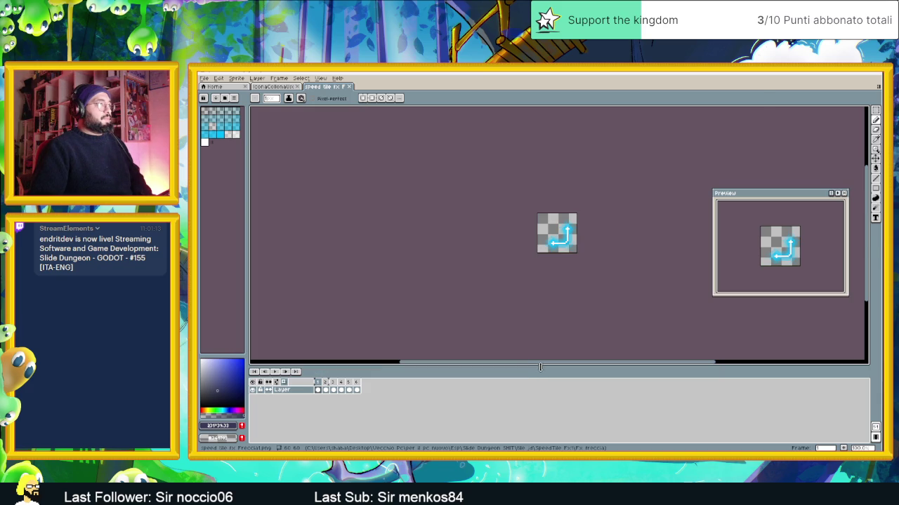
pyautogui.scroll(2, 580, 263)
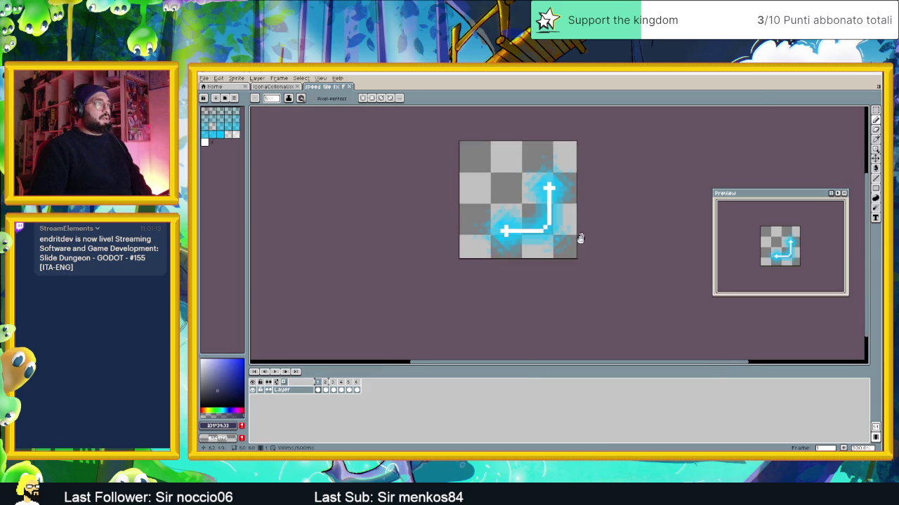
pyautogui.click(326, 390)
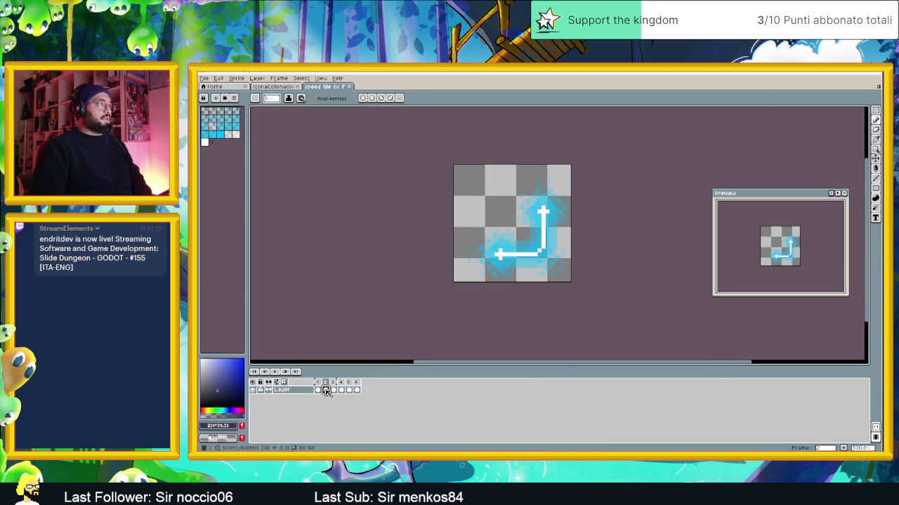
pyautogui.click(334, 391)
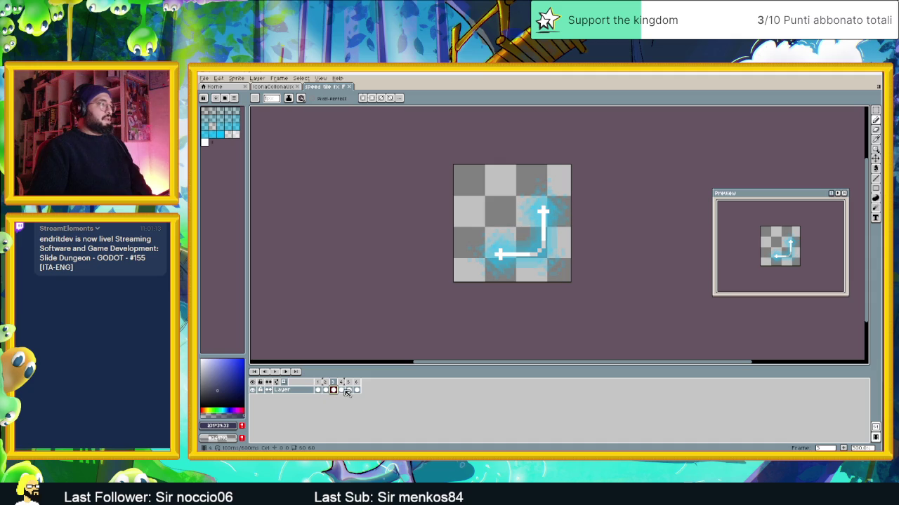
pyautogui.click(342, 390)
pyautogui.click(350, 391)
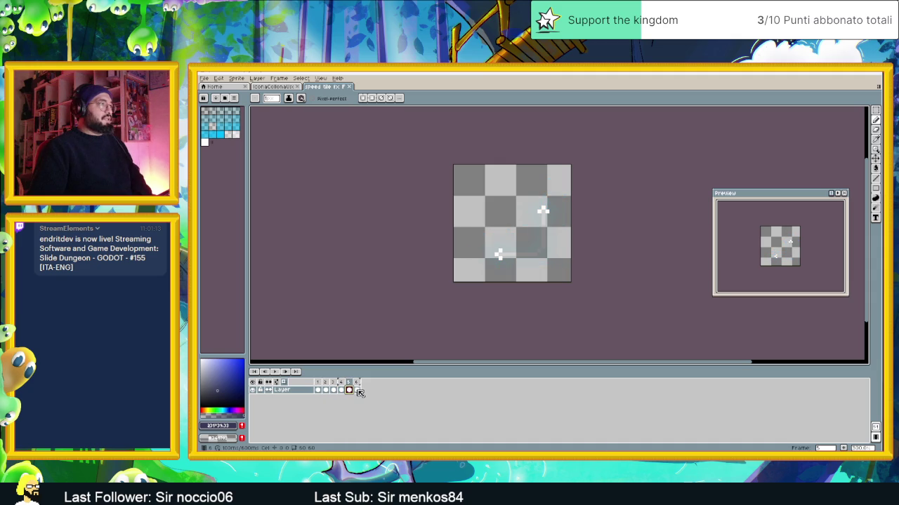
pyautogui.click(357, 390)
# Replay frames 1–5 to compare the fading glow.
pyautogui.click(318, 390)
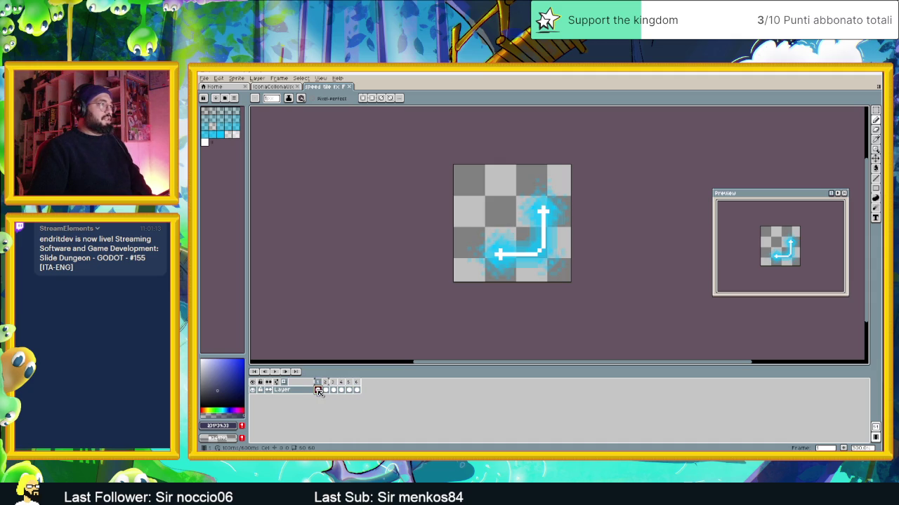
pyautogui.click(326, 390)
pyautogui.click(334, 391)
pyautogui.click(341, 390)
pyautogui.click(349, 391)
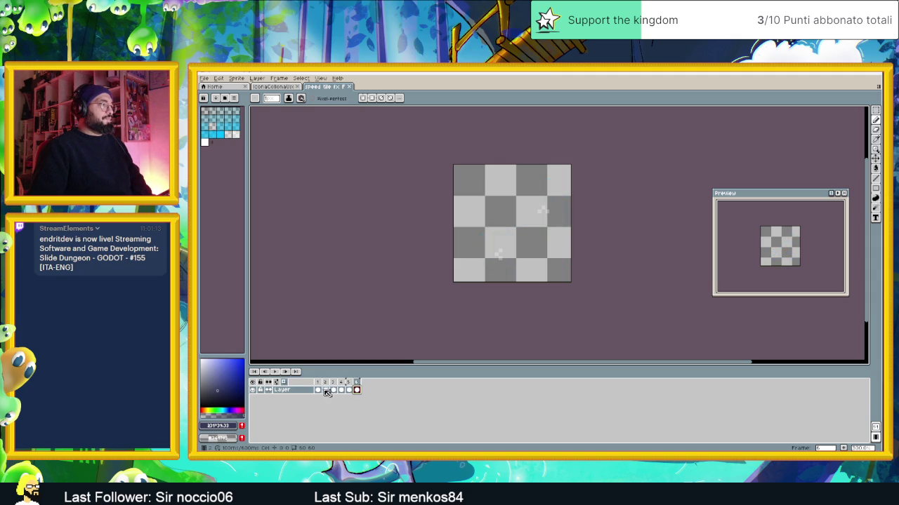
pyautogui.click(318, 390)
# Review frames 2–6, close the speed tile fx sprite and open Layer 1's menu.
pyautogui.click(327, 390)
pyautogui.click(334, 390)
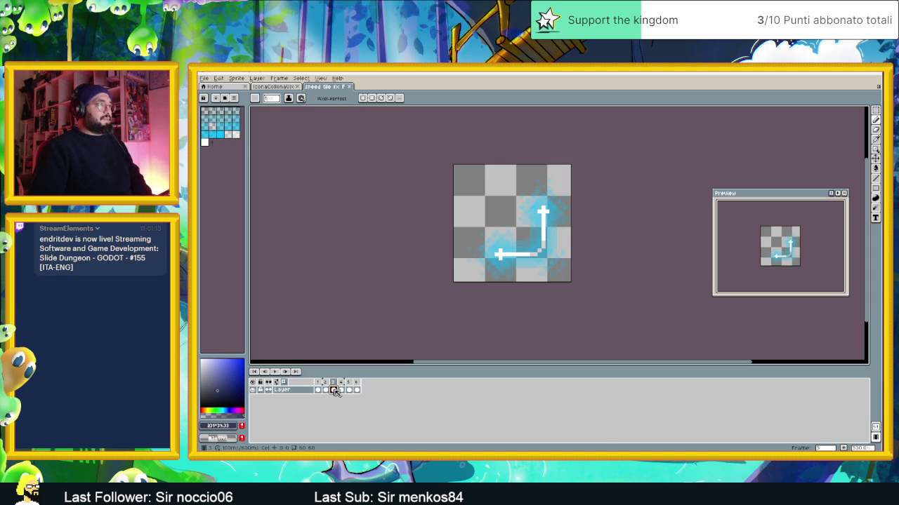
pyautogui.click(341, 390)
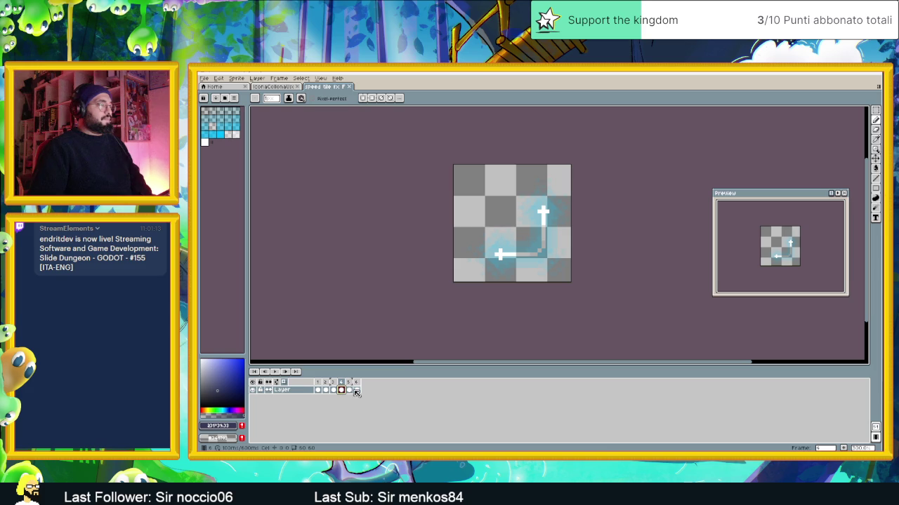
pyautogui.click(349, 390)
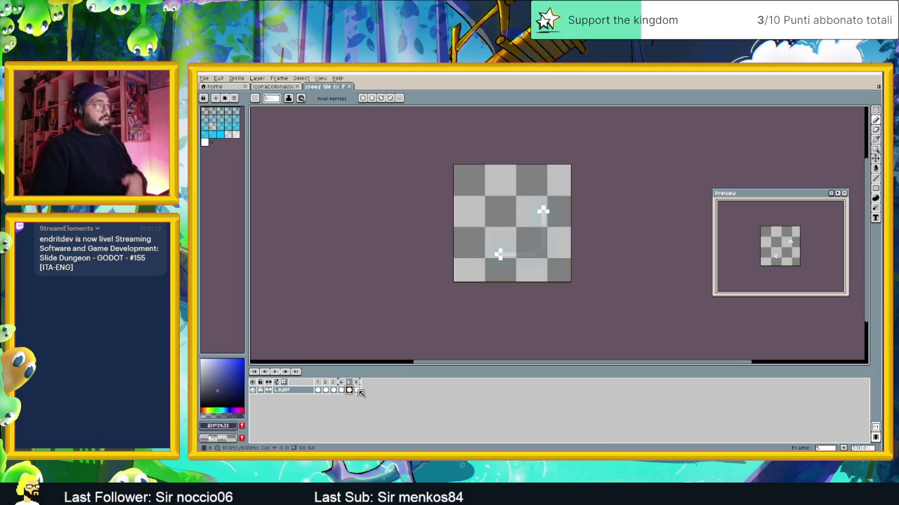
pyautogui.click(356, 391)
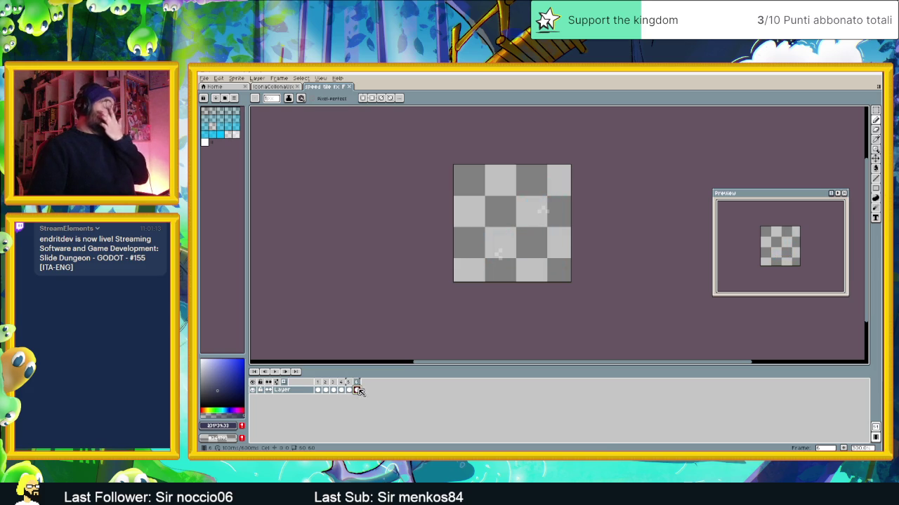
pyautogui.click(349, 88)
pyautogui.rightClick(303, 393)
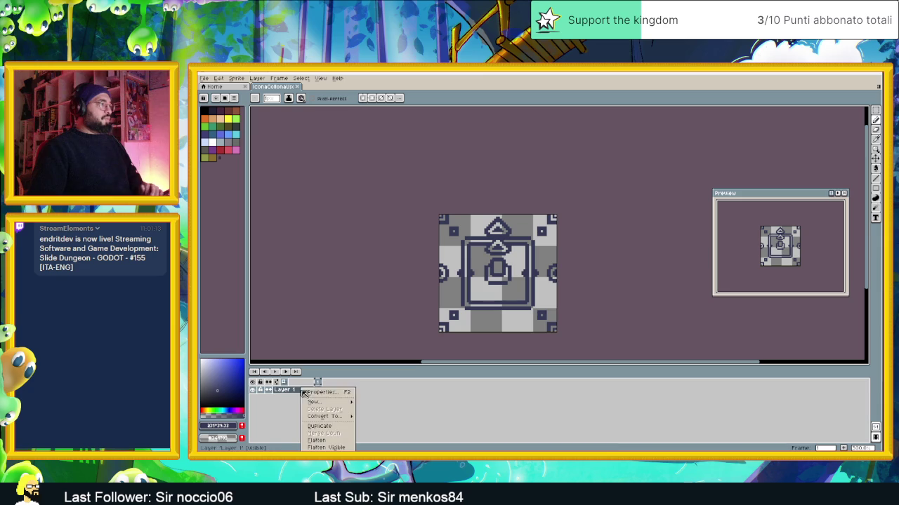
# Add Layer 2 above Layer 1 and zoom in on the tile.
pyautogui.click(368, 401)
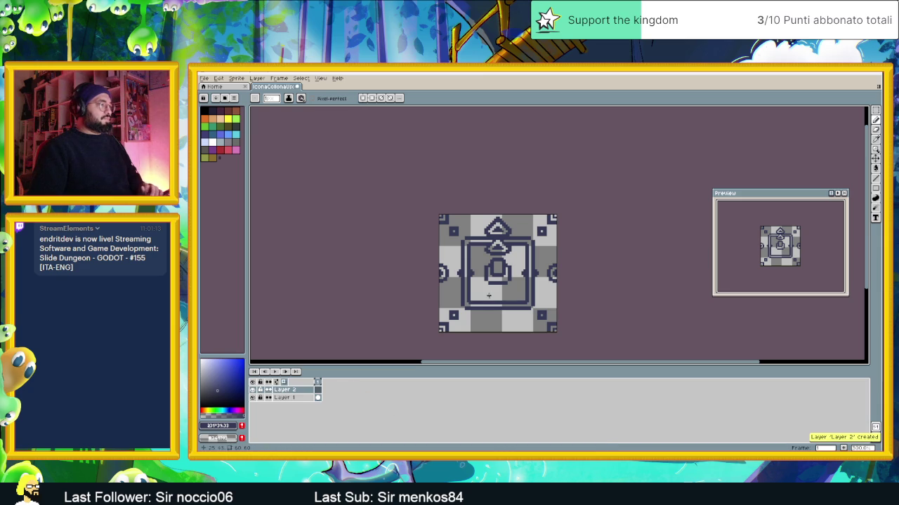
pyautogui.scroll(1, 504, 260)
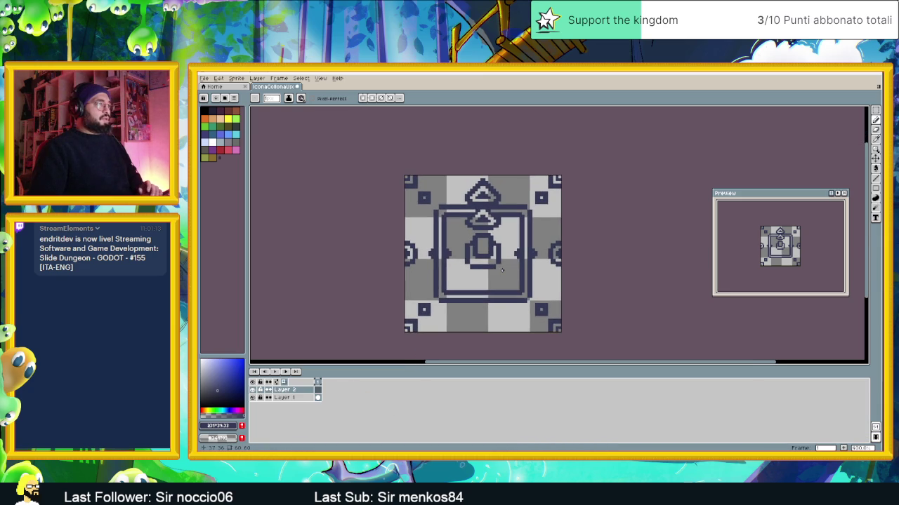
pyautogui.scroll(1, 501, 270)
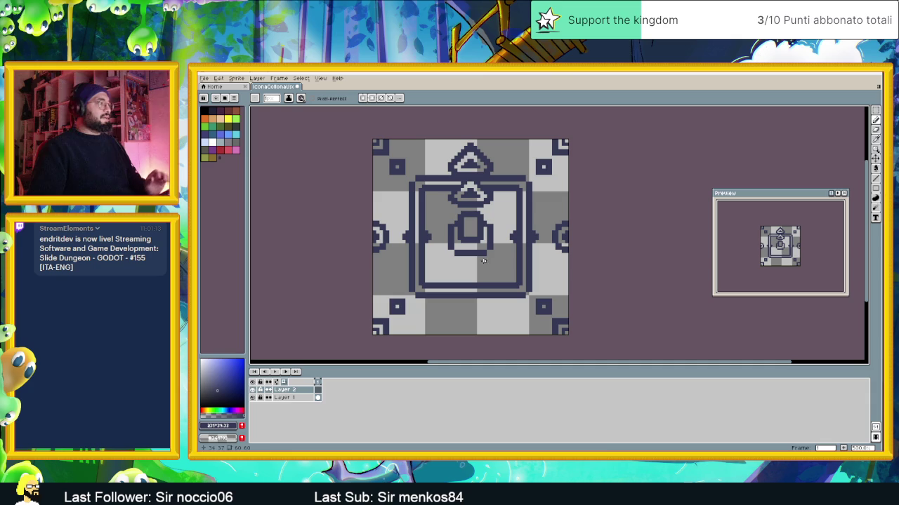
# Try a paint-bucket fill with the light highlight colour and undo it.
pyautogui.click(876, 169)
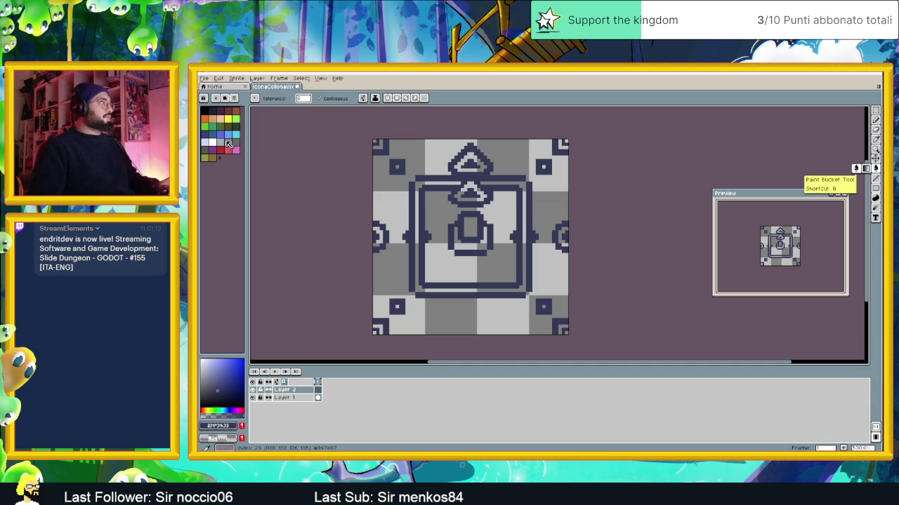
pyautogui.keyDown('alt'); pyautogui.click(362, 150); pyautogui.keyUp('alt')
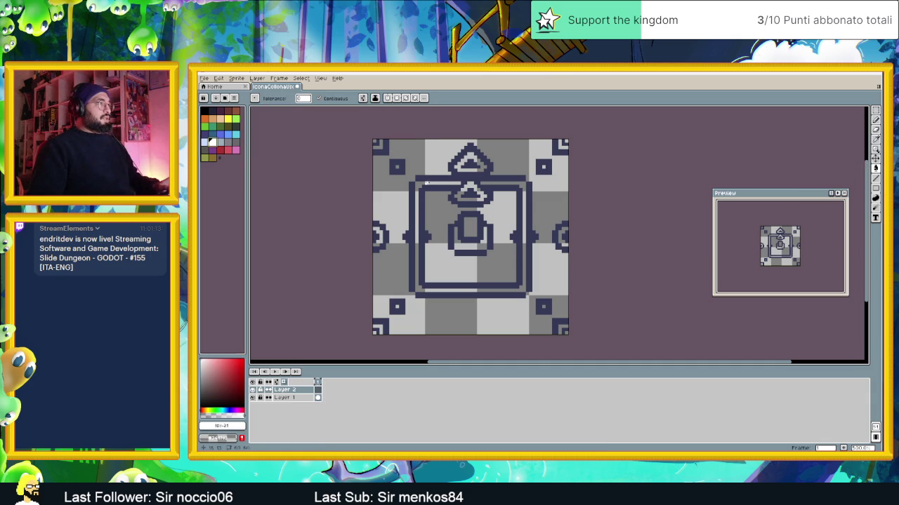
pyautogui.click(426, 183)
pyautogui.hotkey('ctrl', 'z')
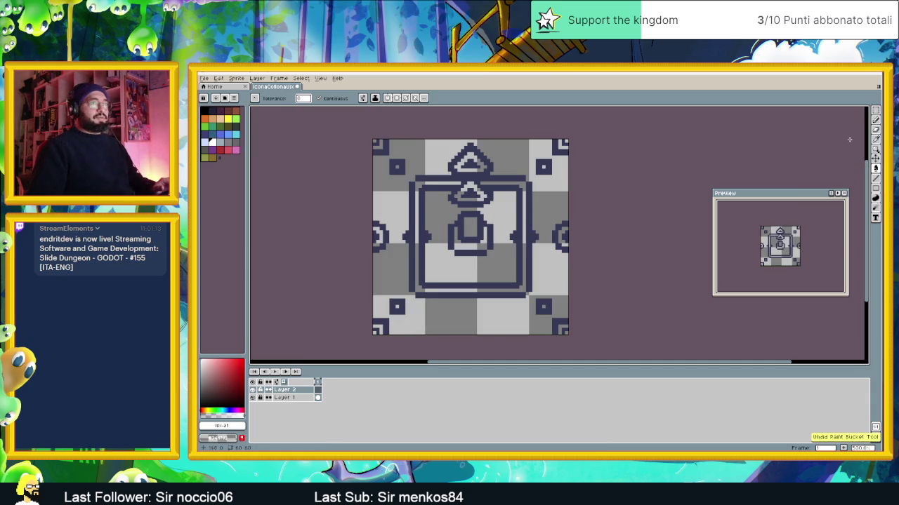
pyautogui.click(875, 179)
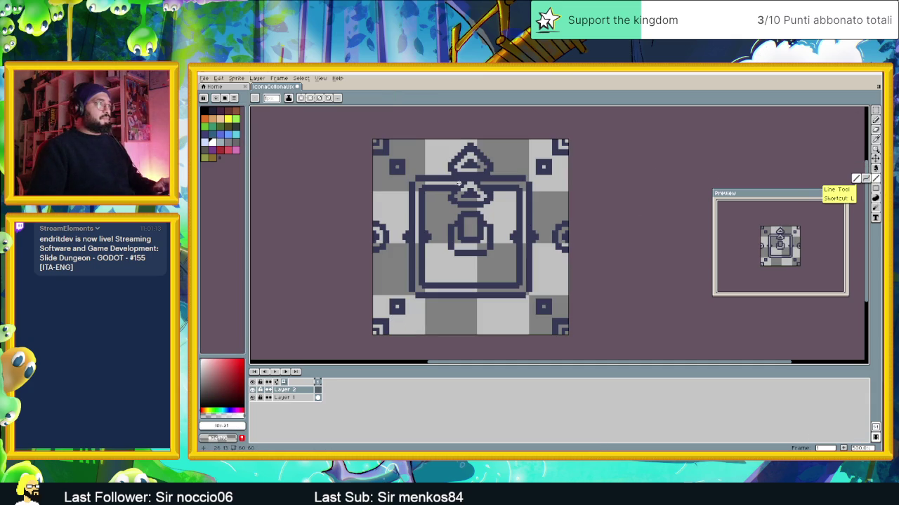
pyautogui.moveTo(459, 183)
pyautogui.mouseDown()
pyautogui.moveTo(418, 185)
pyautogui.moveTo(417, 286)
pyautogui.moveTo(518, 288)
pyautogui.mouseUp()
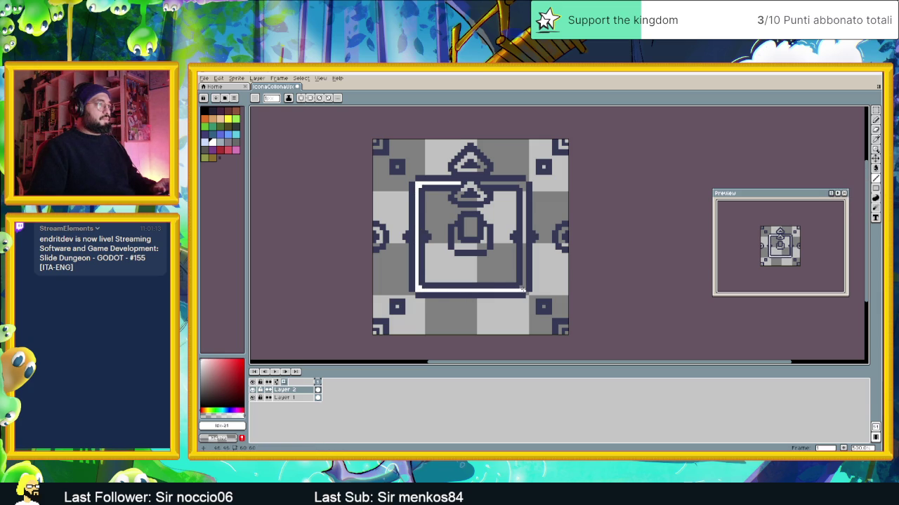
pyautogui.moveTo(522, 286)
pyautogui.mouseDown()
pyautogui.moveTo(521, 185)
pyautogui.moveTo(469, 187)
pyautogui.mouseUp()
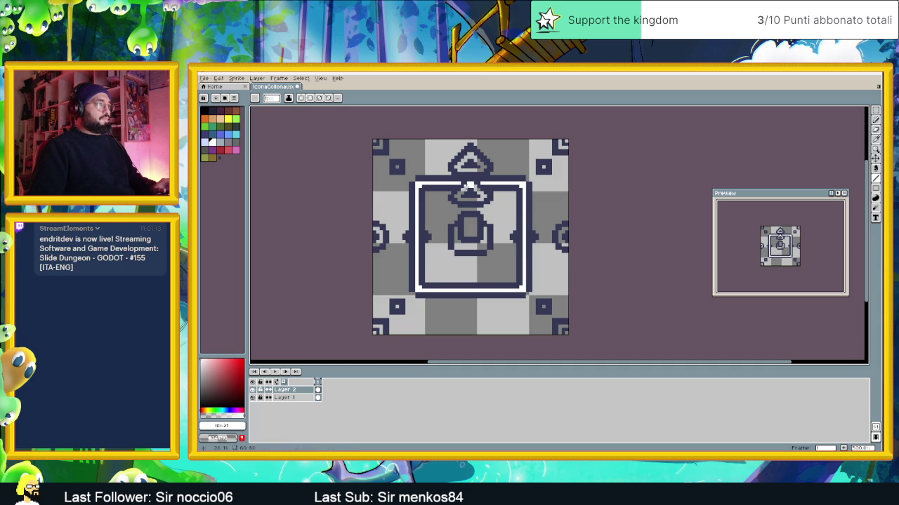
pyautogui.scroll(4, 469, 186)
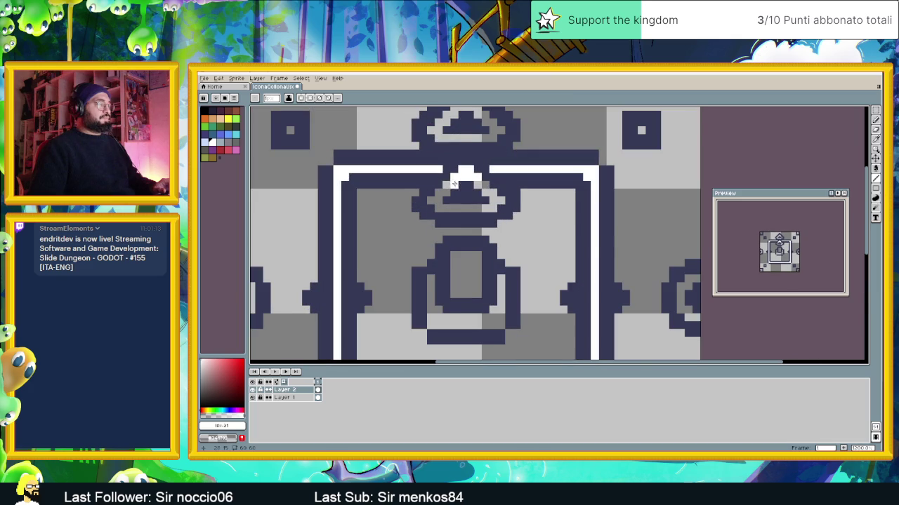
pyautogui.scroll(-4, 452, 181)
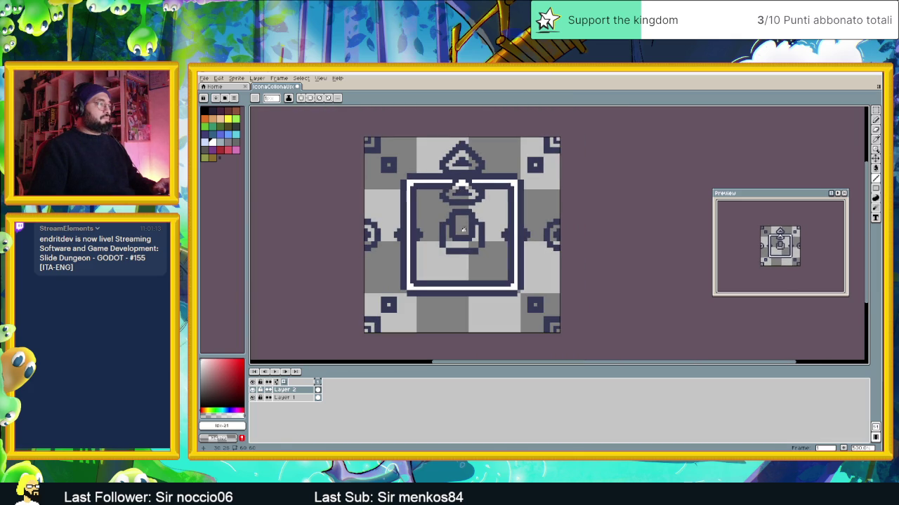
pyautogui.hotkey('ctrl', 'z')
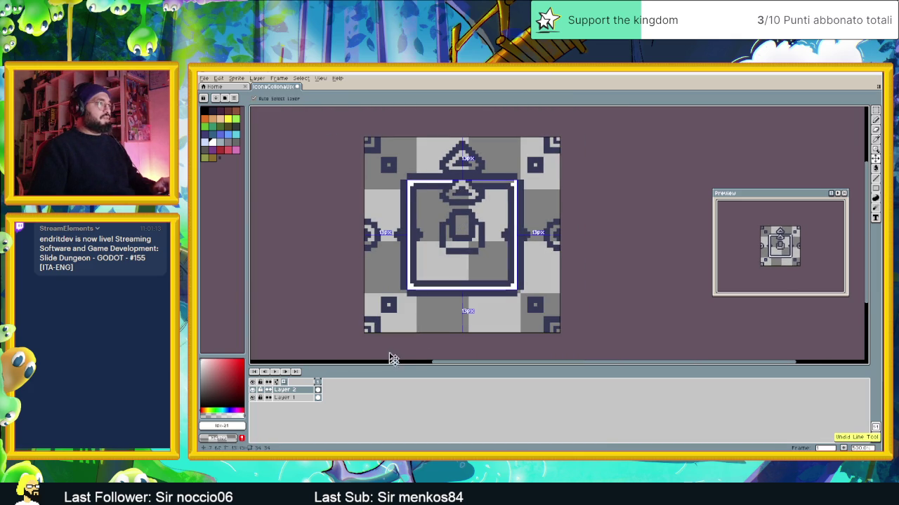
pyautogui.hotkey('ctrl', 'z')
pyautogui.hotkey('ctrl', 'z')
pyautogui.hotkey('ctrl', 'z')
pyautogui.hotkey('ctrl', 'z')
pyautogui.hotkey('ctrl', 'z')
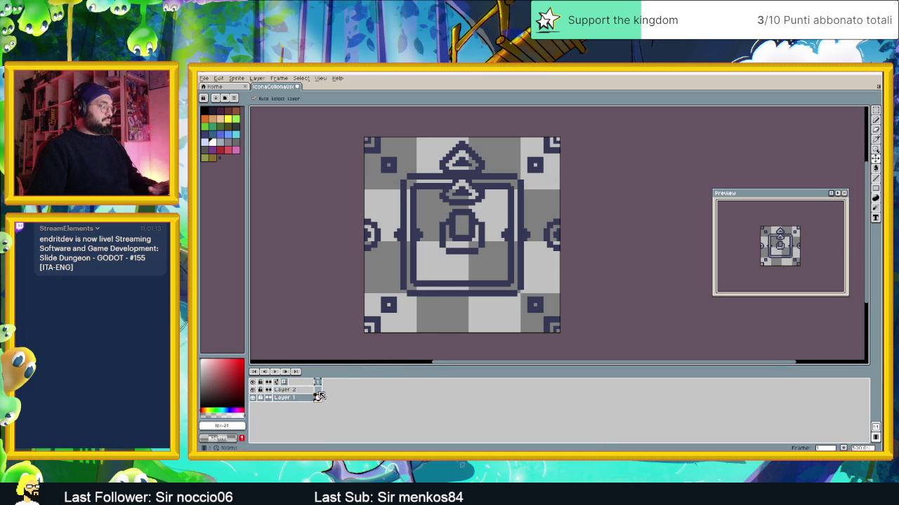
# Flood-fill the square frame, both triangles, the urn and the edge brackets white on Layer 2.
pyautogui.click(875, 168)
pyautogui.click(508, 182)
pyautogui.click(473, 162)
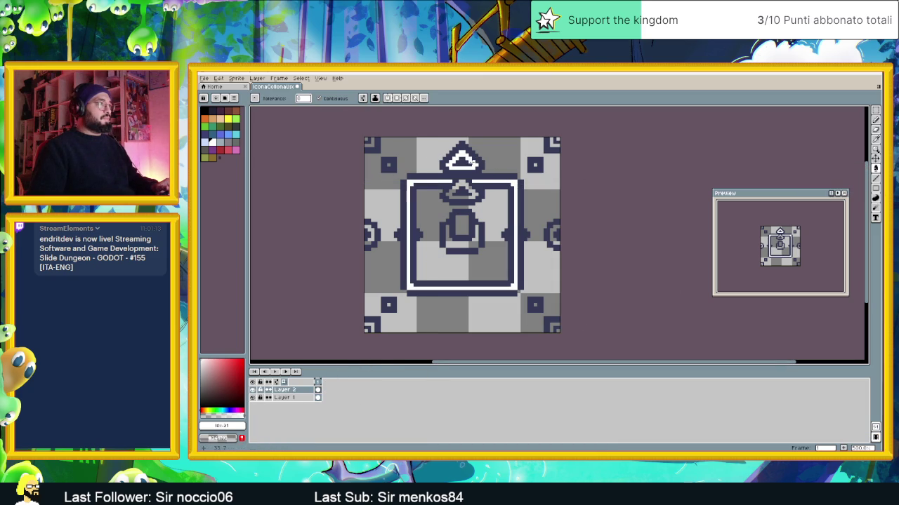
pyautogui.click(461, 184)
pyautogui.click(473, 242)
pyautogui.click(466, 229)
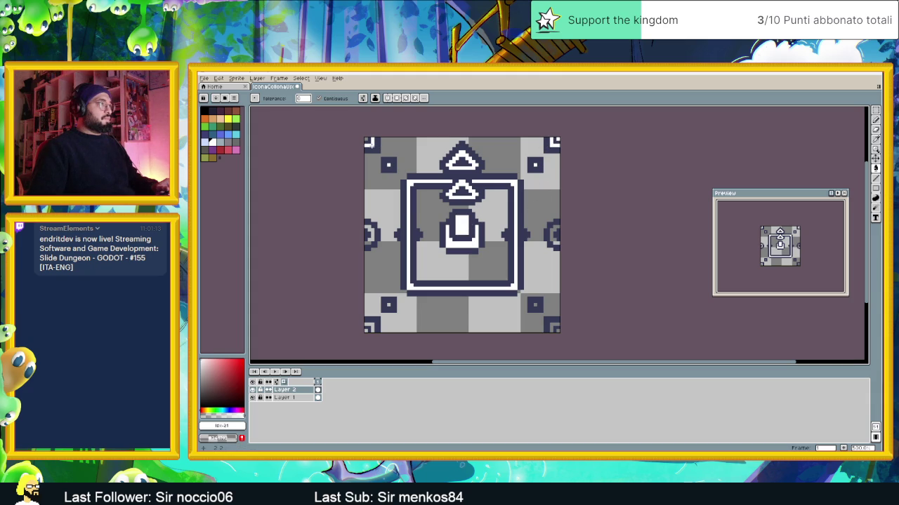
pyautogui.click(370, 233)
pyautogui.click(369, 328)
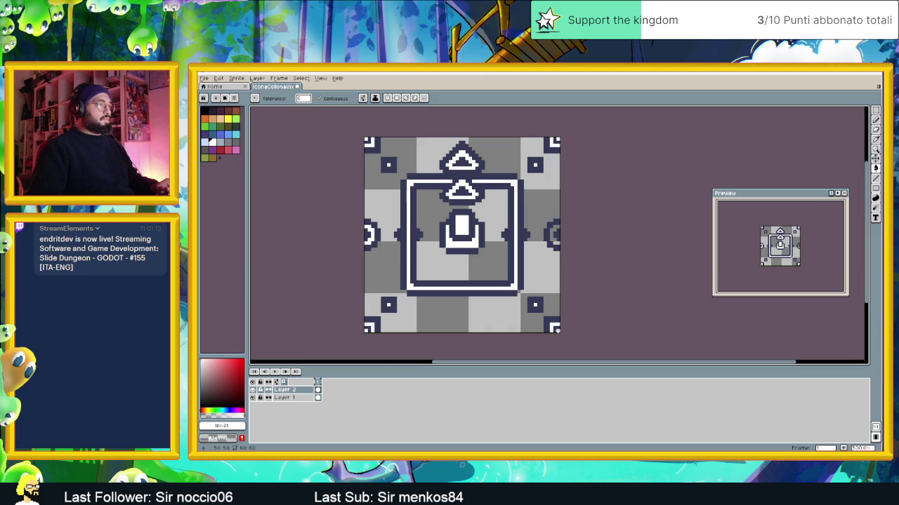
pyautogui.click(552, 238)
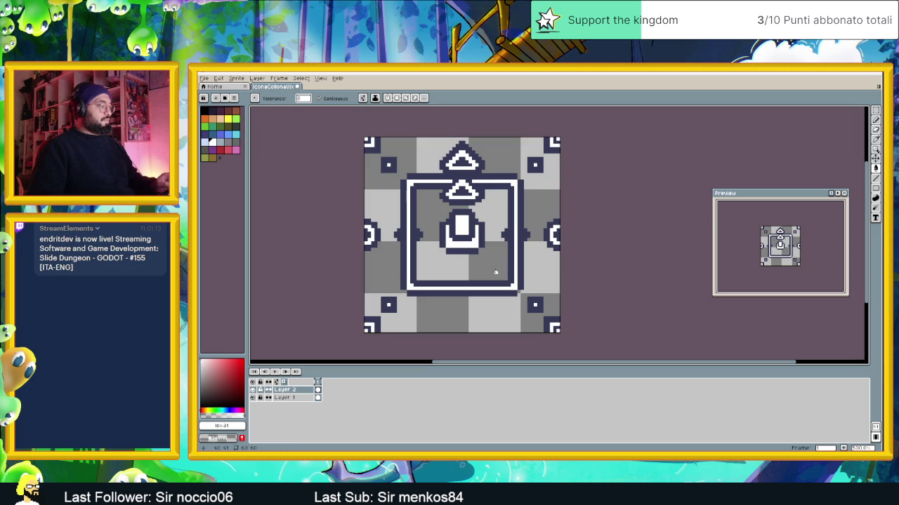
pyautogui.hotkey('shift', 'r')
# Replace the dark #343154 outline colour using the Replace Color dialog.
pyautogui.click(515, 177)
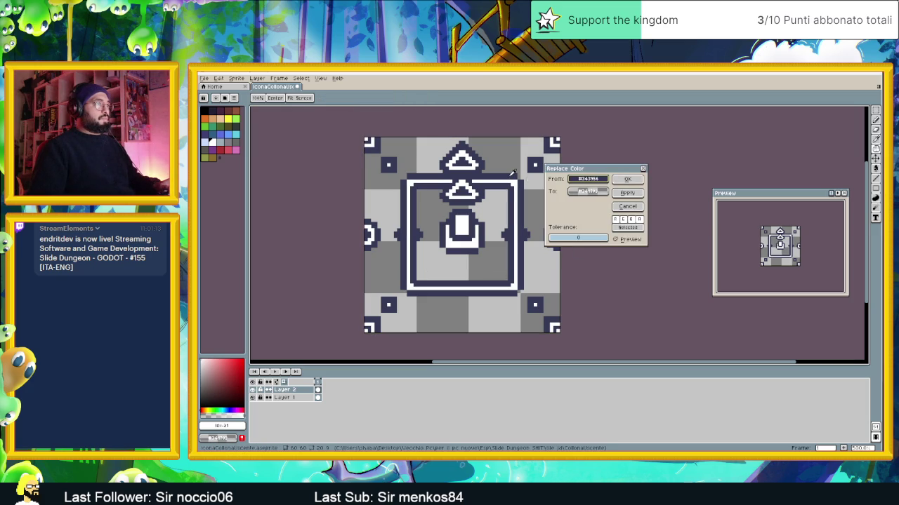
pyautogui.click(586, 191)
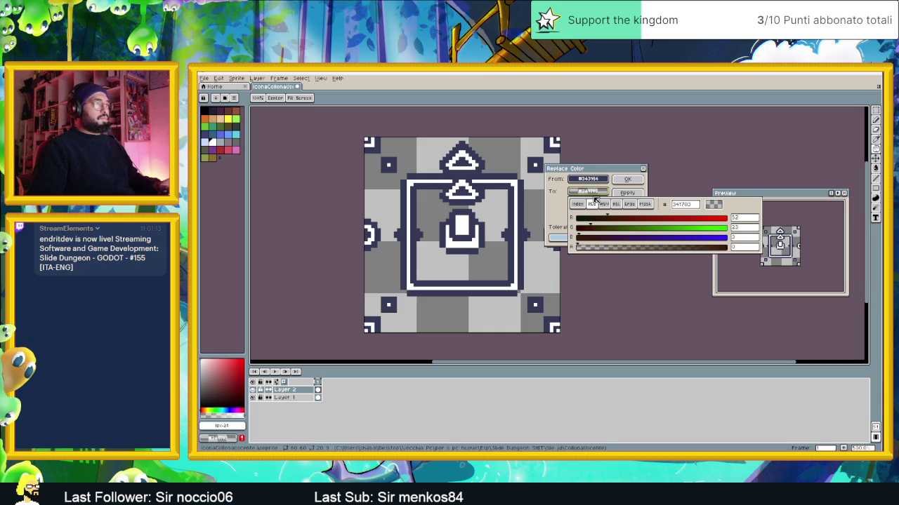
pyautogui.click(630, 191)
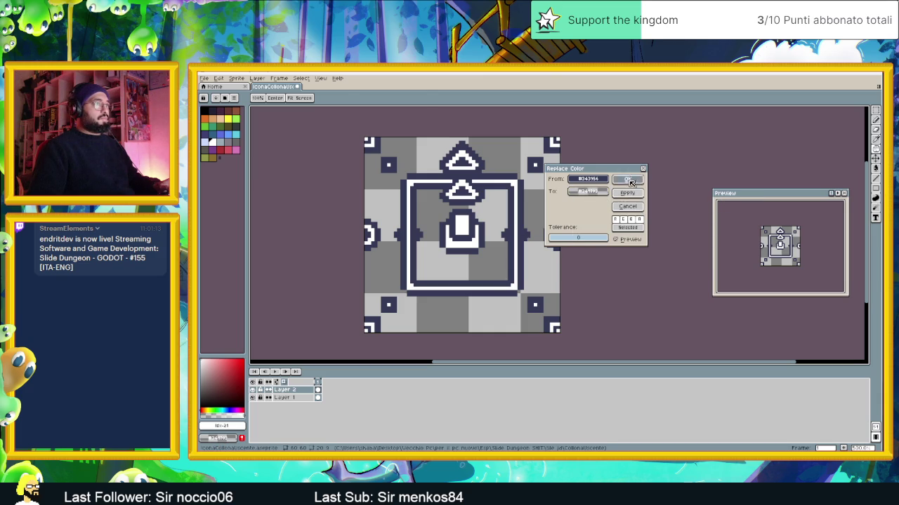
pyautogui.click(627, 179)
# Hide Layer 1 so only Layer 2's white highlights show.
pyautogui.click(253, 397)
pyautogui.click(252, 397)
pyautogui.click(253, 397)
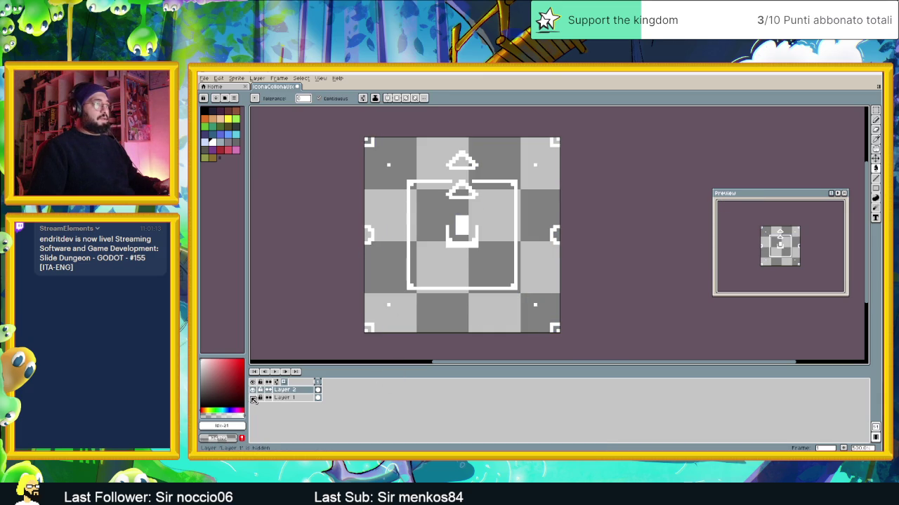
# Show Layer 1 again, add a second frame and select Layer 2's frame-2 cel.
pyautogui.click(252, 398)
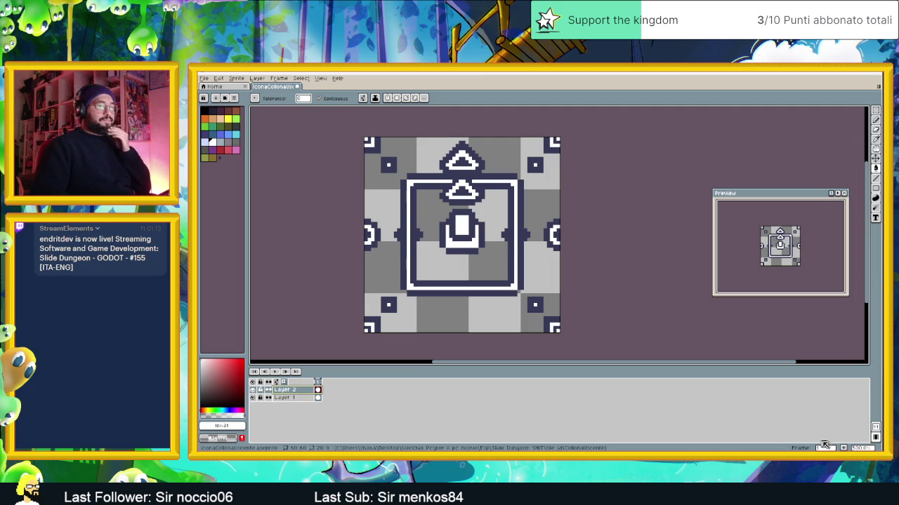
pyautogui.click(843, 448)
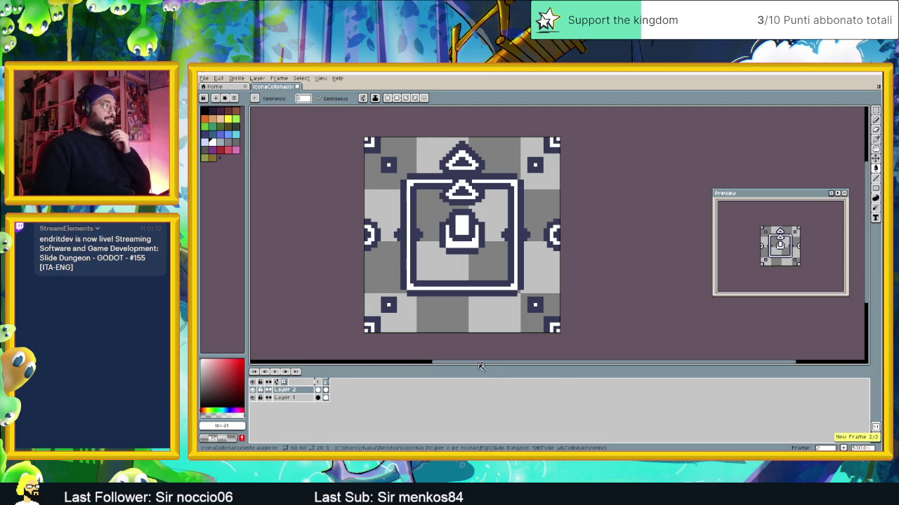
pyautogui.click(326, 392)
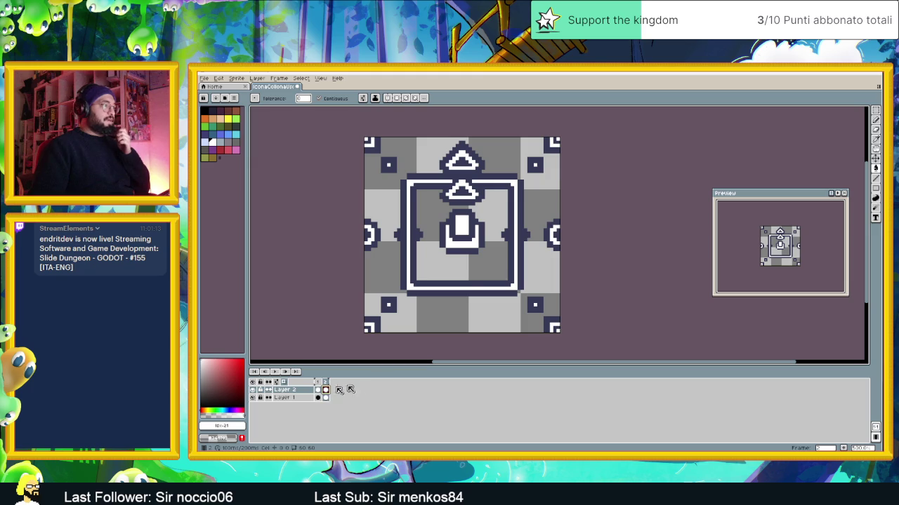
pyautogui.scroll(1, 461, 266)
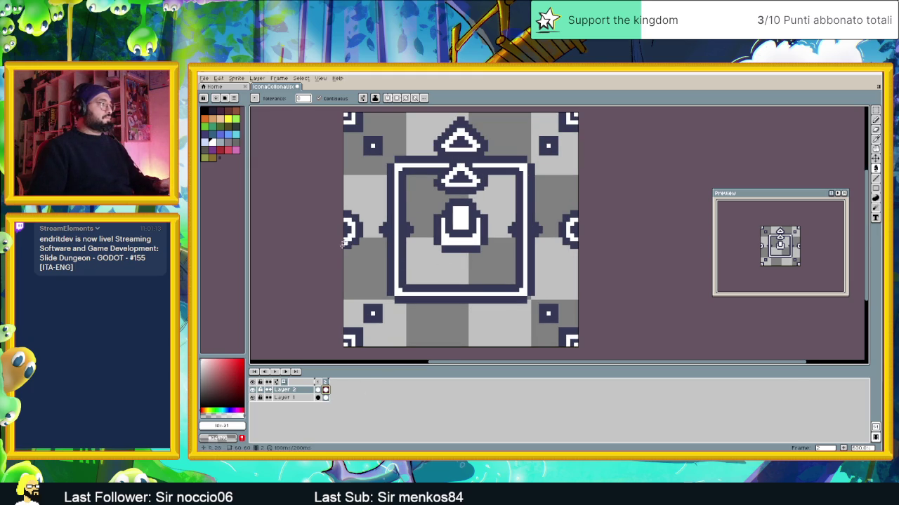
# Set the paint colour to white #ffffff, undoing an accidental dark fill.
pyautogui.click(241, 412)
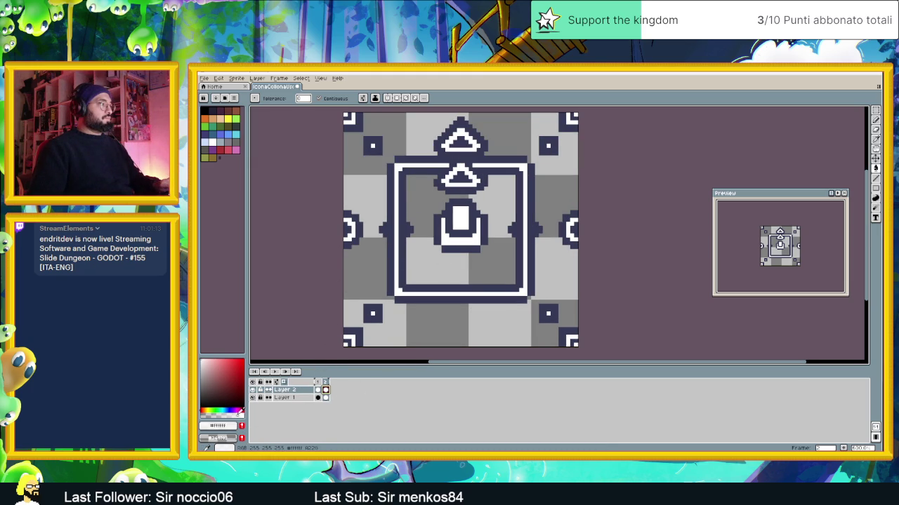
pyautogui.click(393, 238)
pyautogui.hotkey('ctrl', 'z')
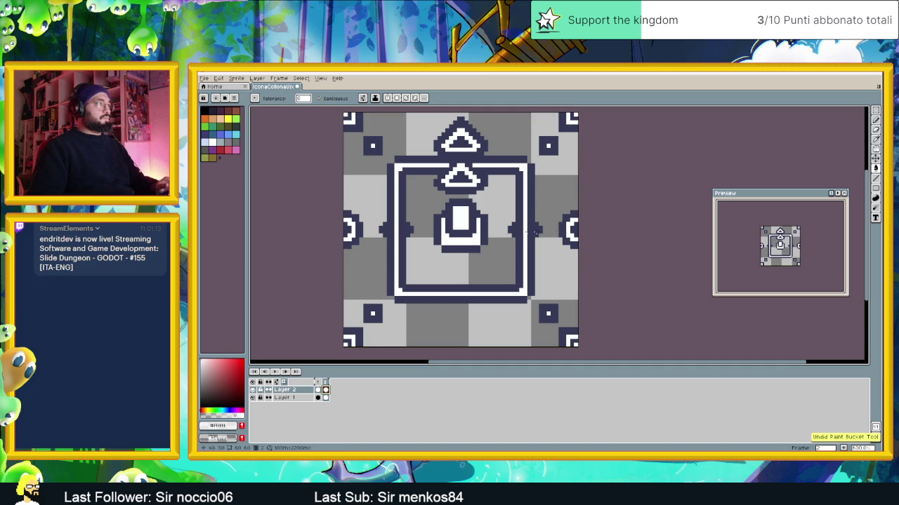
pyautogui.click(875, 178)
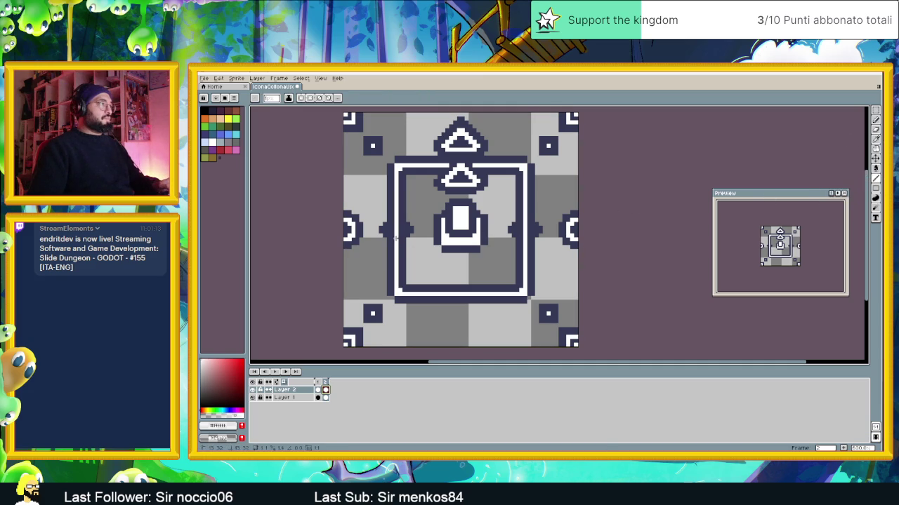
# Turn on vertical and horizontal symmetry and draw short mirrored test lines near the frame.
pyautogui.moveTo(395, 217); pyautogui.dragTo(396, 229)
pyautogui.click(301, 99)
pyautogui.click(310, 98)
pyautogui.moveTo(396, 220); pyautogui.dragTo(397, 236)
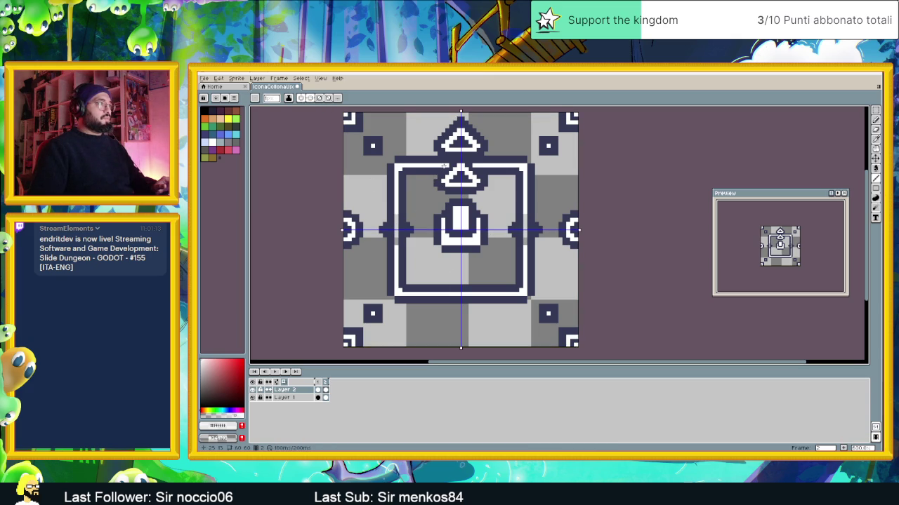
pyautogui.moveTo(447, 165); pyautogui.dragTo(439, 165)
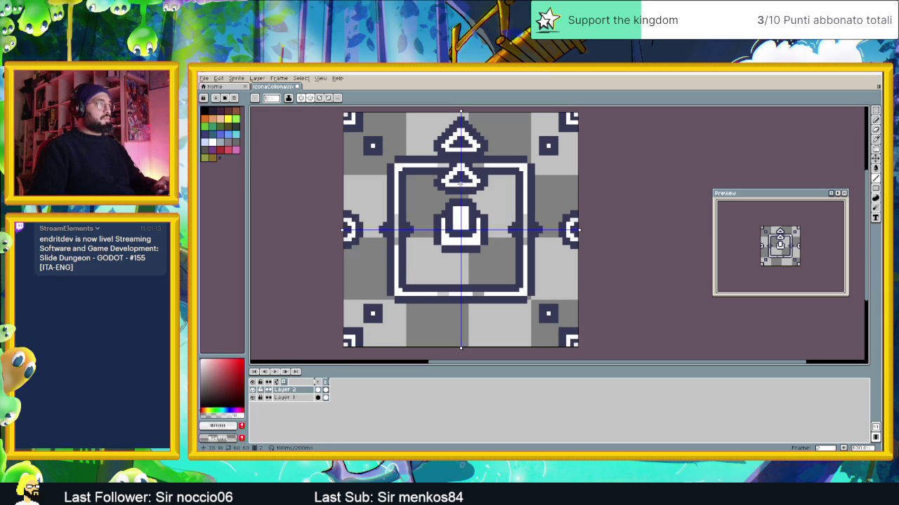
pyautogui.moveTo(440, 165); pyautogui.dragTo(446, 164)
pyautogui.moveTo(396, 218); pyautogui.dragTo(397, 243)
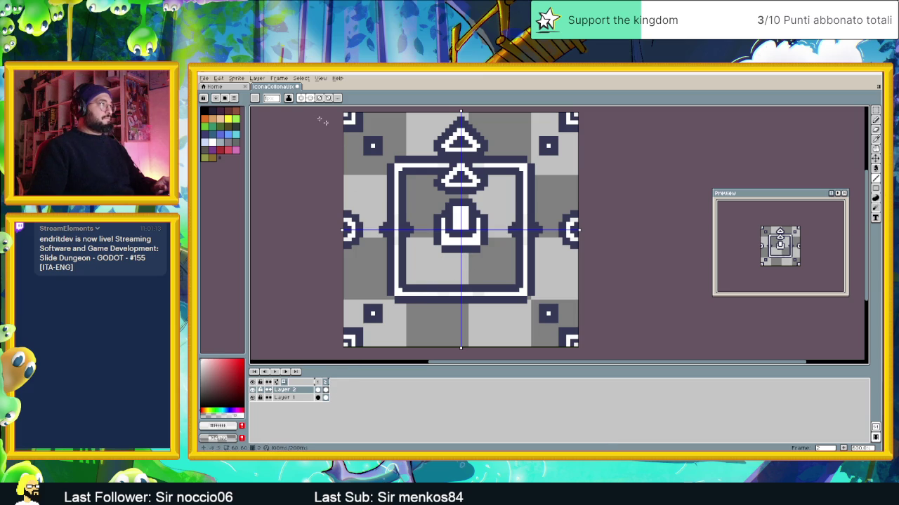
# With horizontal symmetry off, draw a white highlight across the bottle's base and add frame 3.
pyautogui.click(310, 98)
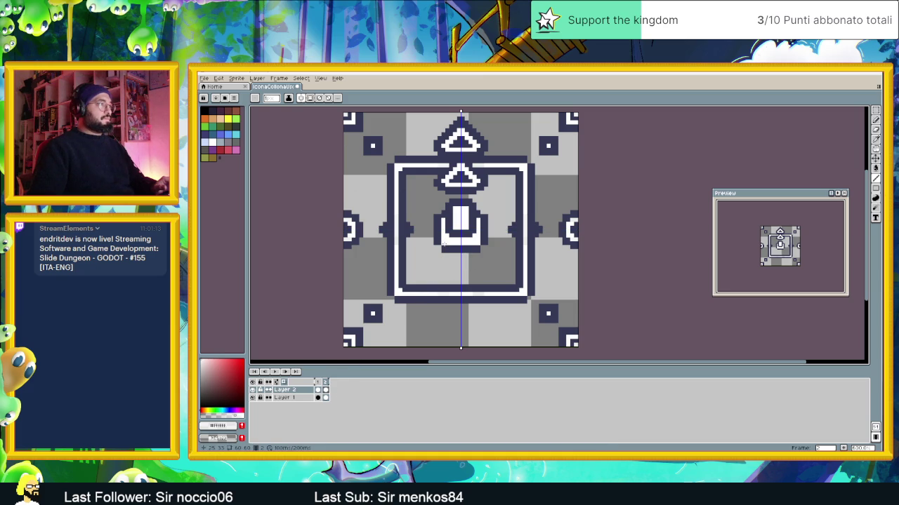
pyautogui.click(443, 241)
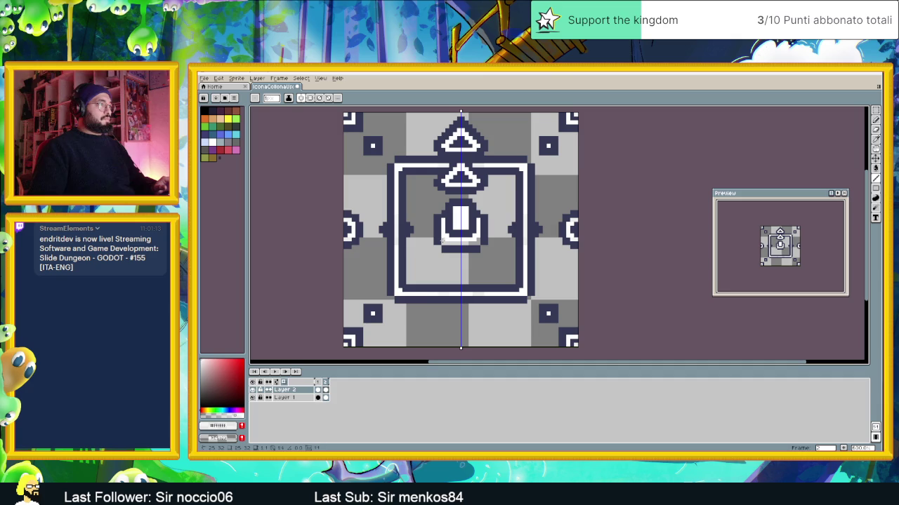
pyautogui.moveTo(456, 243); pyautogui.dragTo(471, 242)
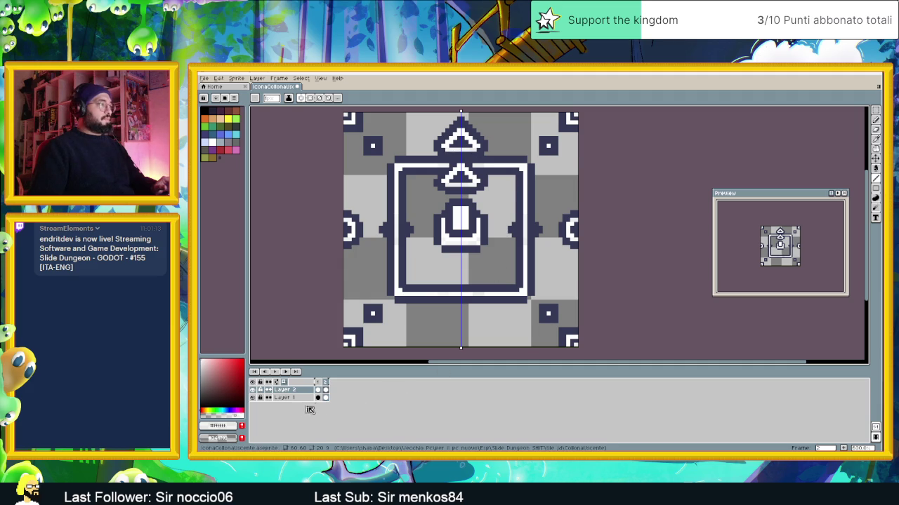
pyautogui.click(843, 448)
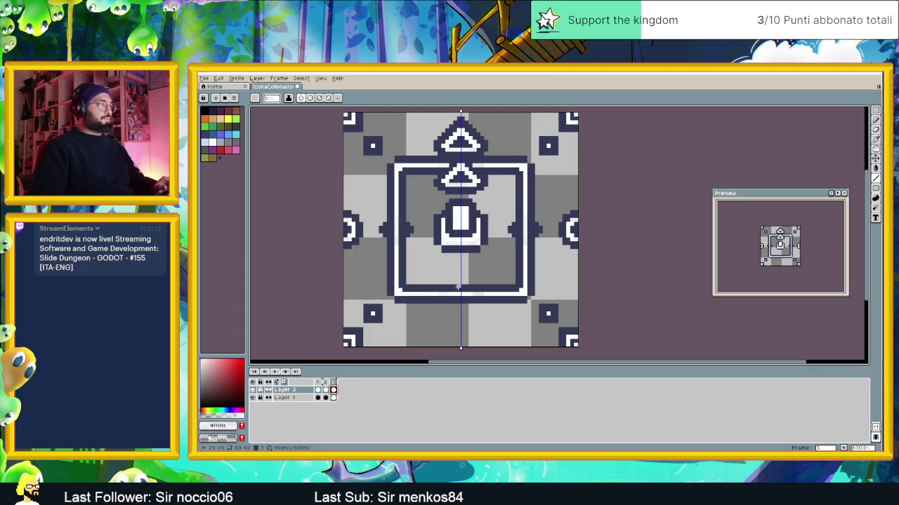
# Re-enable horizontal symmetry, move frames, and draw mirrored dark strokes and pixels on both sides.
pyautogui.click(310, 97)
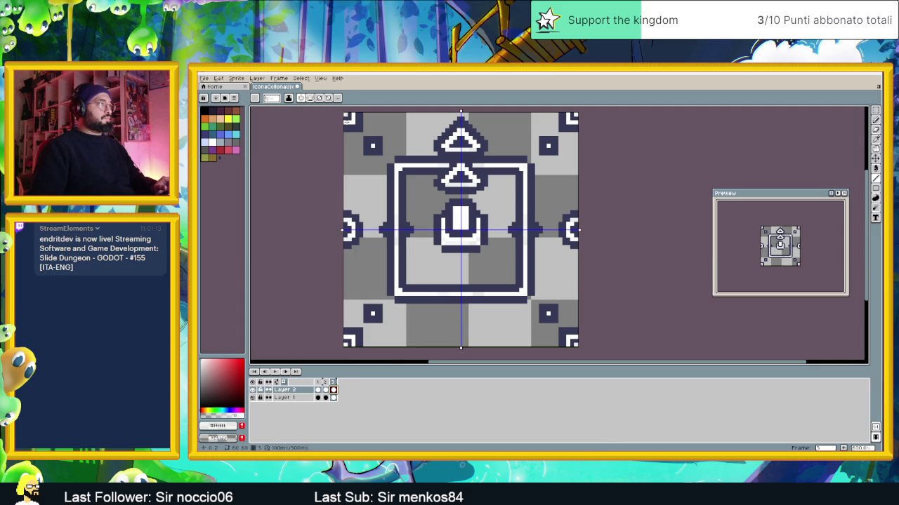
pyautogui.press('Right')
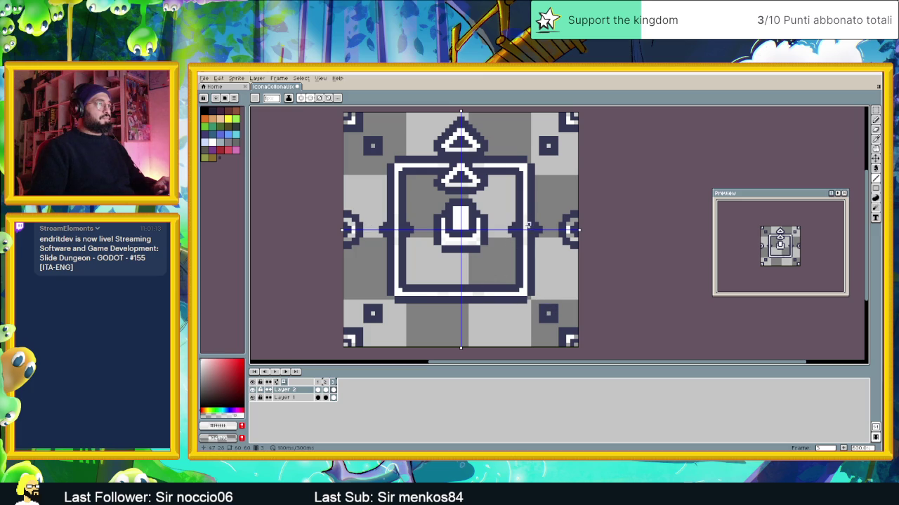
pyautogui.moveTo(524, 243); pyautogui.dragTo(523, 191)
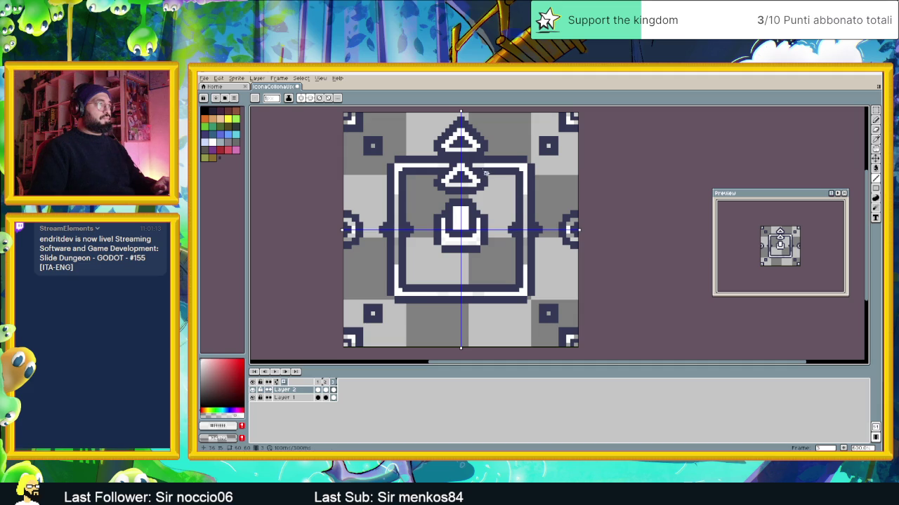
pyautogui.moveTo(492, 164); pyautogui.dragTo(498, 165)
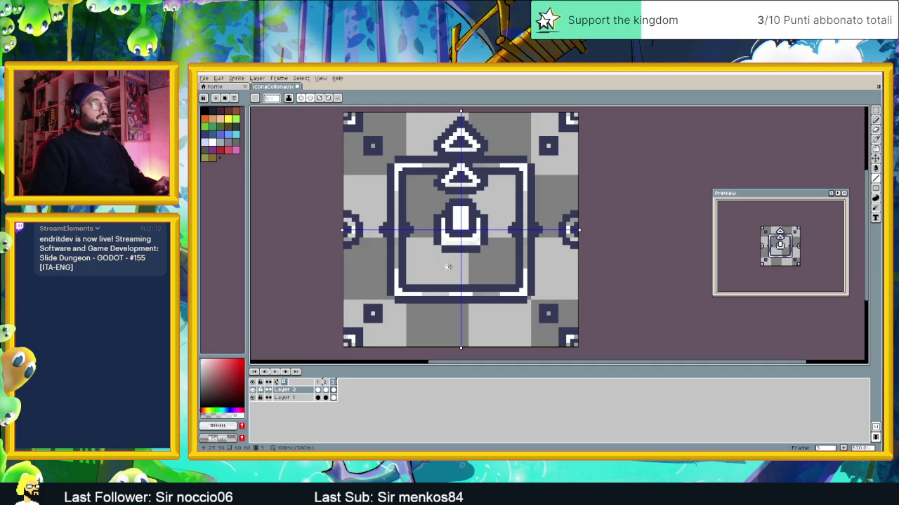
pyautogui.scroll(1, 451, 245)
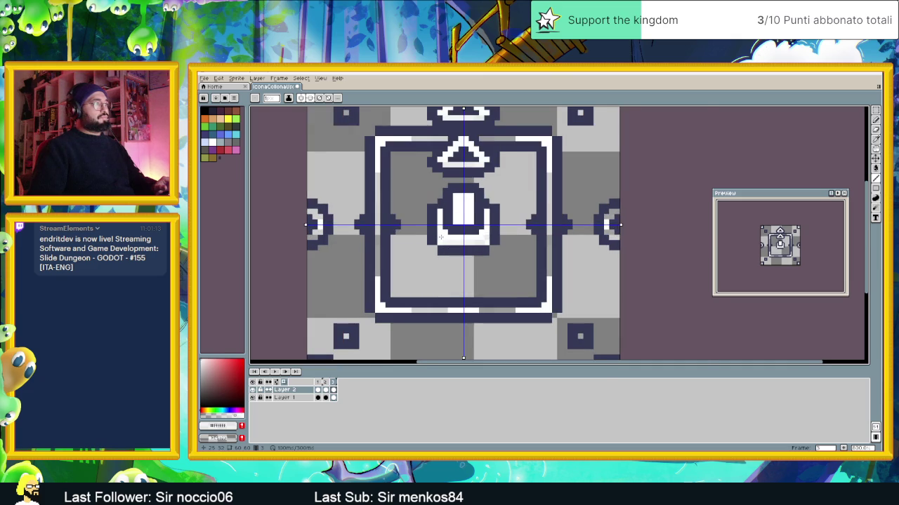
# Undo an accidental short line and turn off both mirror symmetries.
pyautogui.scroll(1, 441, 236)
pyautogui.moveTo(438, 228); pyautogui.dragTo(442, 229)
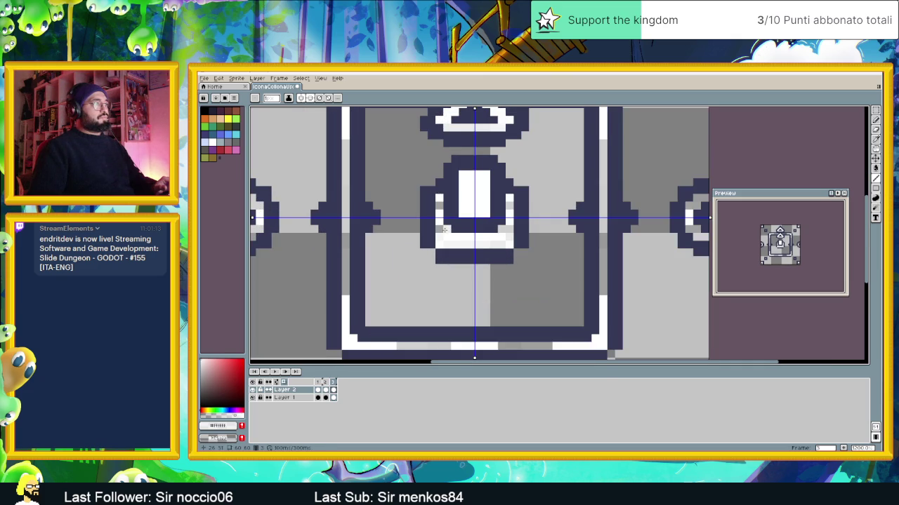
pyautogui.hotkey('ctrl', 'z')
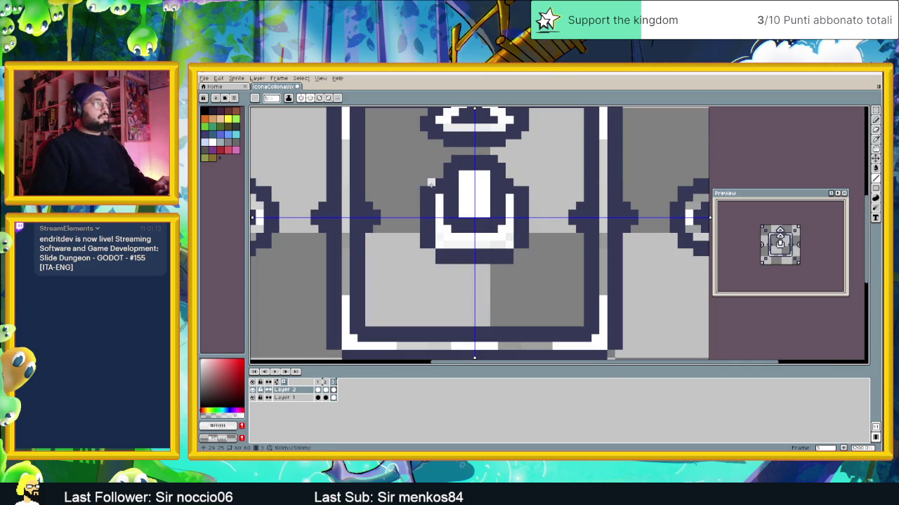
pyautogui.scroll(-1, 459, 202)
pyautogui.click(315, 98)
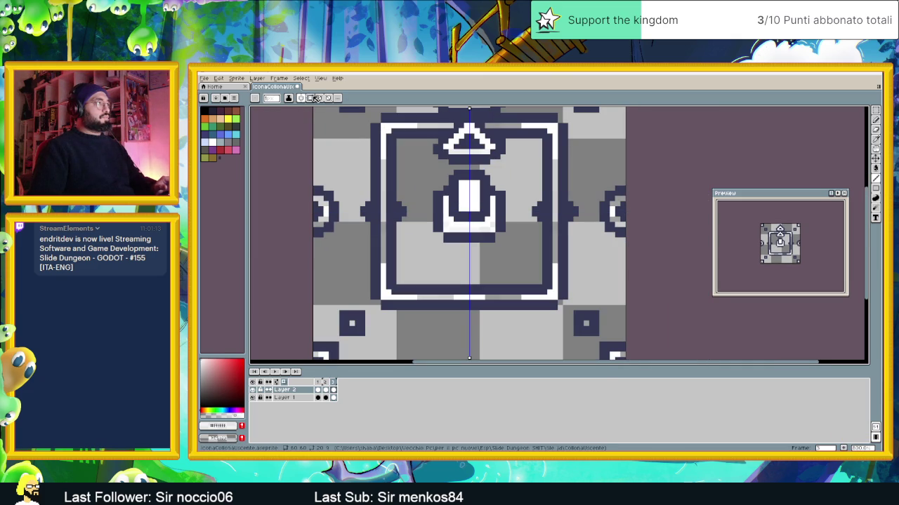
pyautogui.click(304, 99)
pyautogui.scroll(3, 415, 253)
# Shade the central shape's lower white rows and inner rectangle's bottom row grey.
pyautogui.moveTo(404, 241); pyautogui.dragTo(483, 249)
pyautogui.click(490, 239)
pyautogui.moveTo(500, 239)
pyautogui.mouseDown()
pyautogui.moveTo(500, 260)
pyautogui.moveTo(407, 260)
pyautogui.mouseUp()
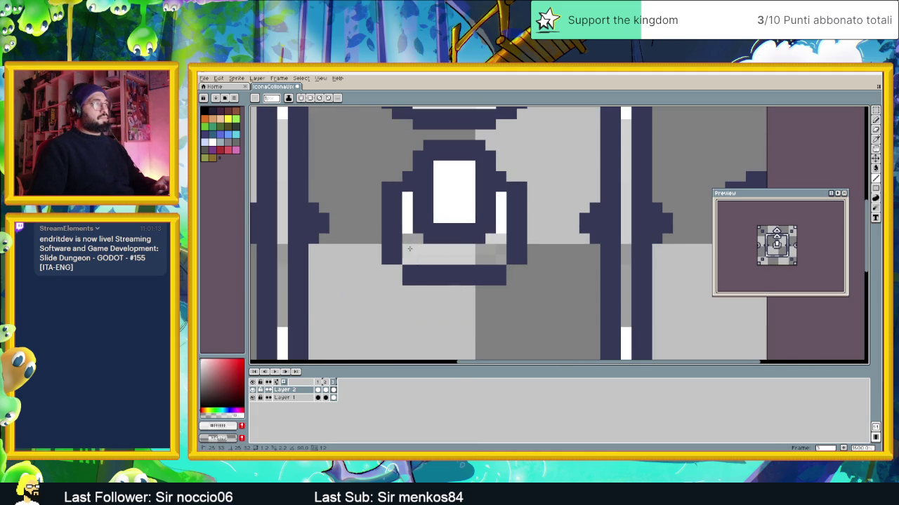
pyautogui.moveTo(437, 218); pyautogui.dragTo(472, 217)
pyautogui.click(438, 207)
pyautogui.click(469, 208)
# Shade the row below the white triangle and the upper triangle's base grey.
pyautogui.scroll(-3, 476, 199)
pyautogui.scroll(2, 465, 162)
pyautogui.moveTo(447, 162); pyautogui.dragTo(500, 162)
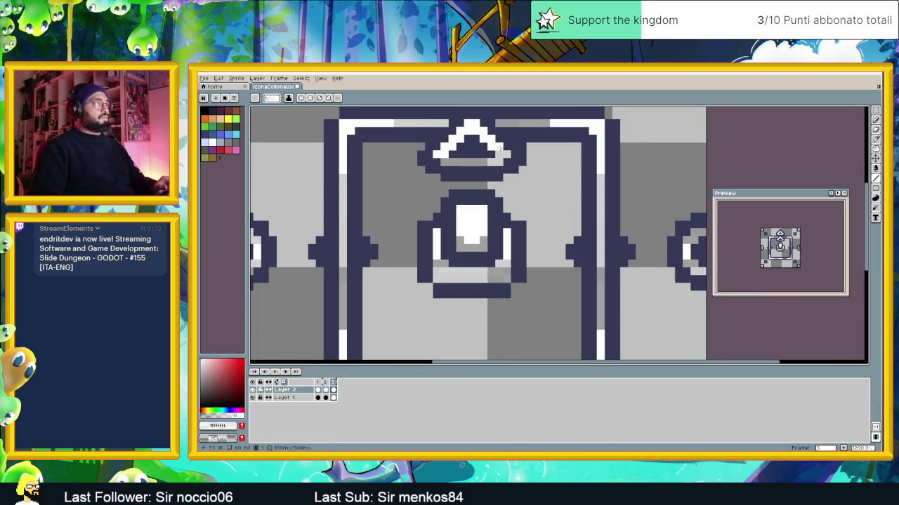
pyautogui.click(483, 147)
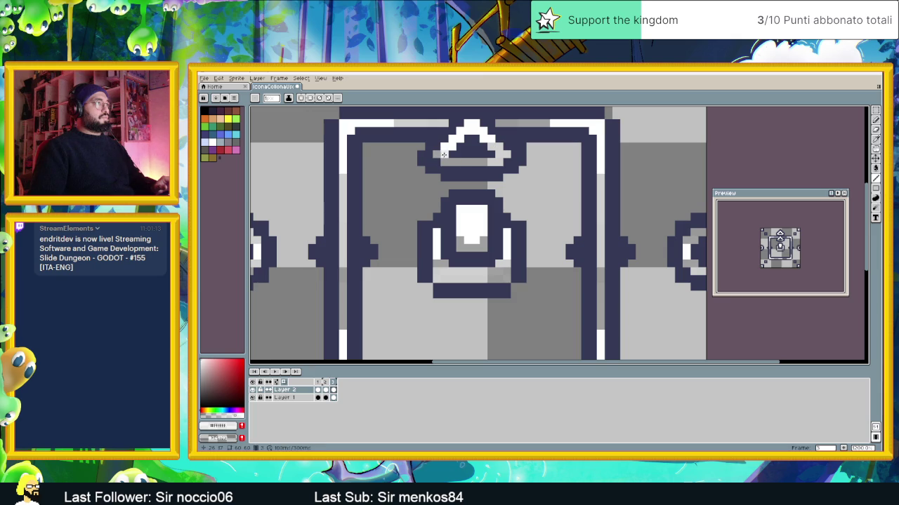
pyautogui.scroll(5, 460, 151)
pyautogui.moveTo(464, 172); pyautogui.dragTo(512, 153)
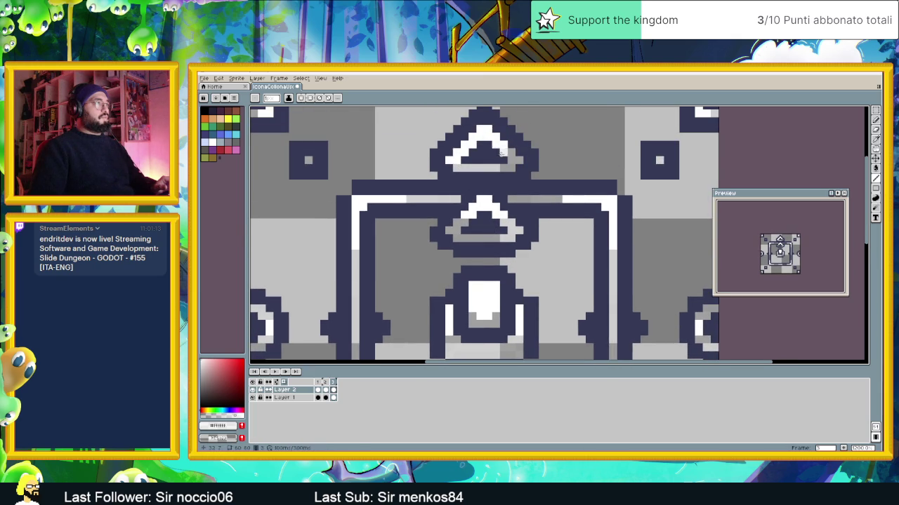
pyautogui.scroll(-3, 462, 153)
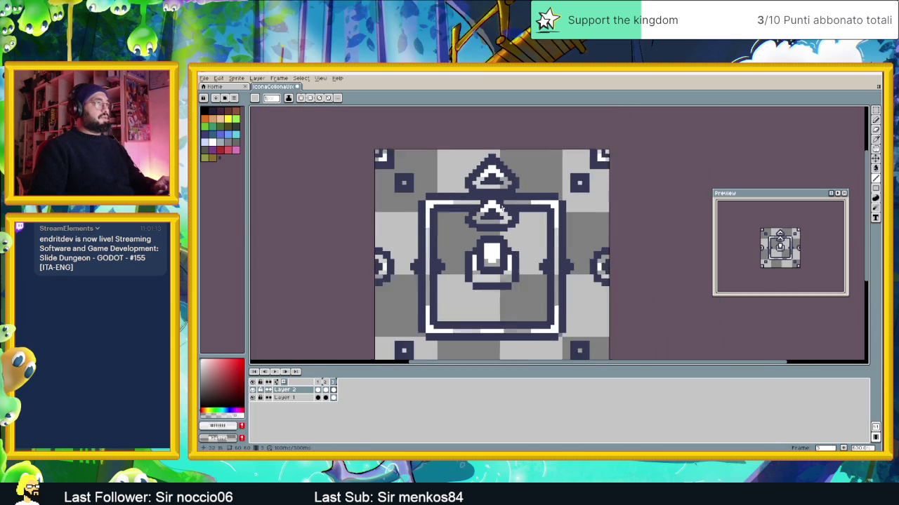
pyautogui.scroll(1, 491, 227)
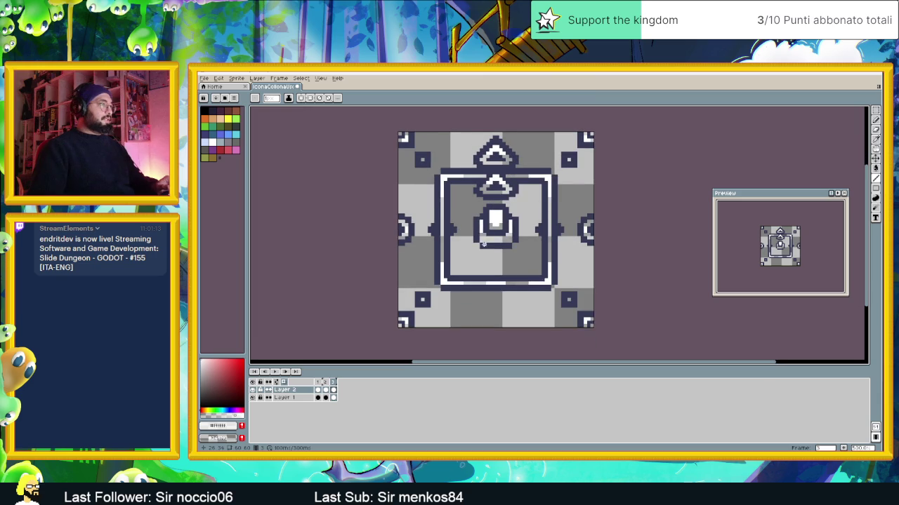
pyautogui.scroll(1, 475, 231)
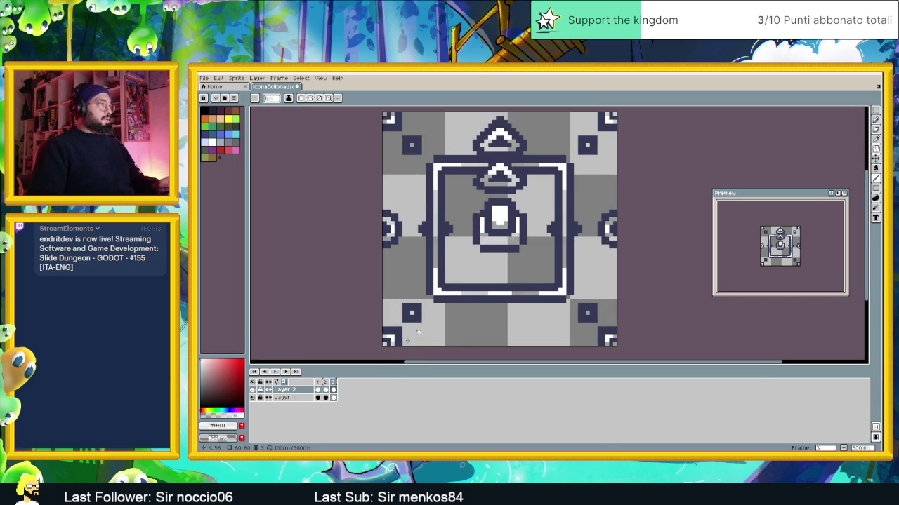
# Sample white from frame 2, then paint a white strip and a left-knob highlight on frame 3.
pyautogui.click(326, 390)
pyautogui.press('i')
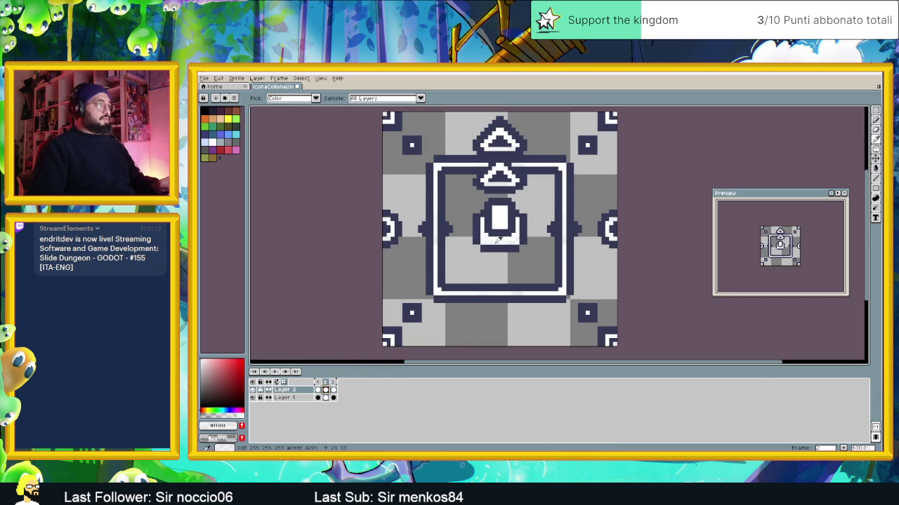
pyautogui.press('b')
pyautogui.click(333, 390)
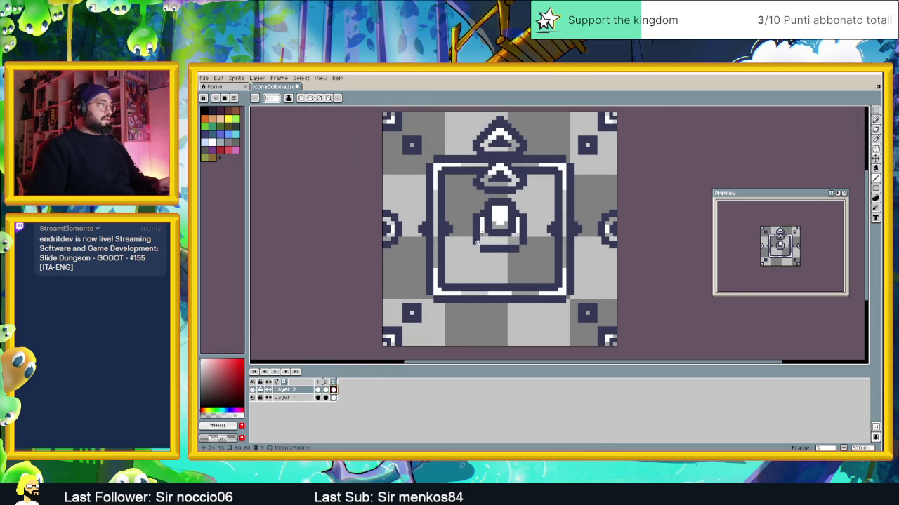
pyautogui.scroll(3, 470, 254)
pyautogui.moveTo(489, 256); pyautogui.dragTo(526, 255)
pyautogui.click(540, 257)
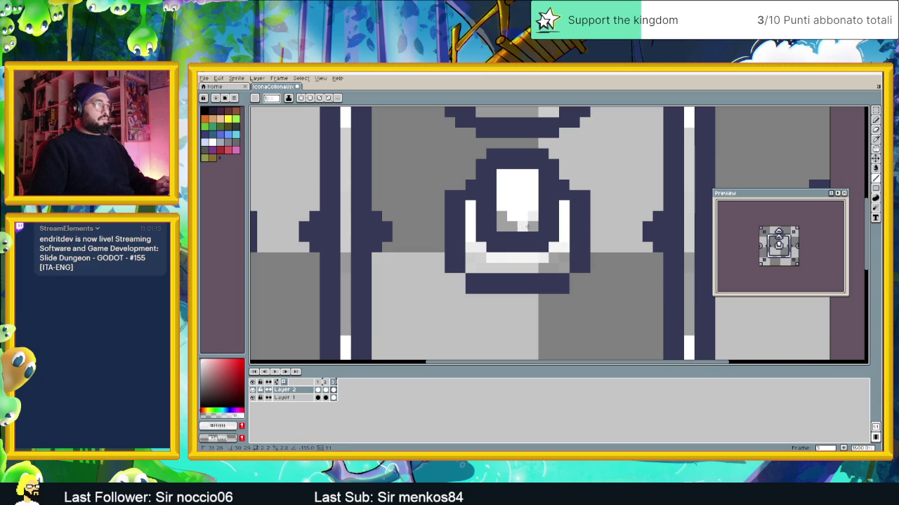
pyautogui.scroll(-4, 544, 248)
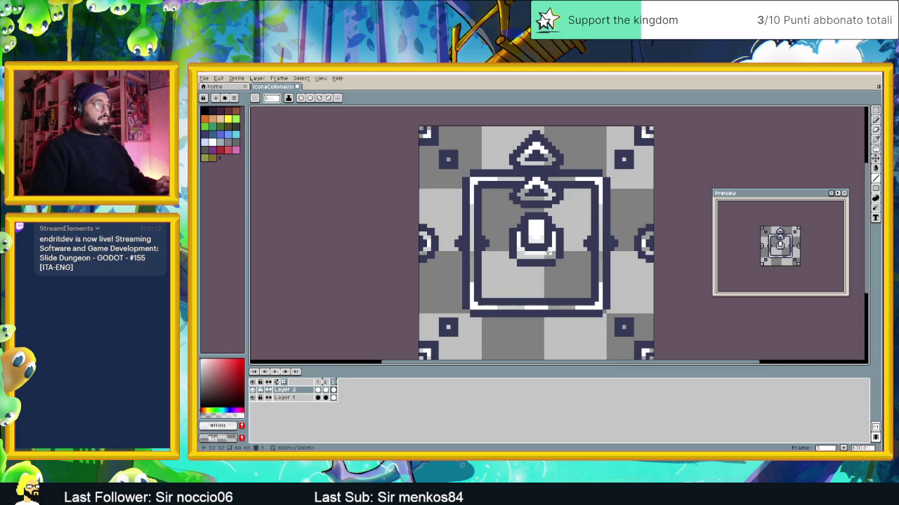
pyautogui.scroll(1, 549, 253)
pyautogui.scroll(2, 424, 220)
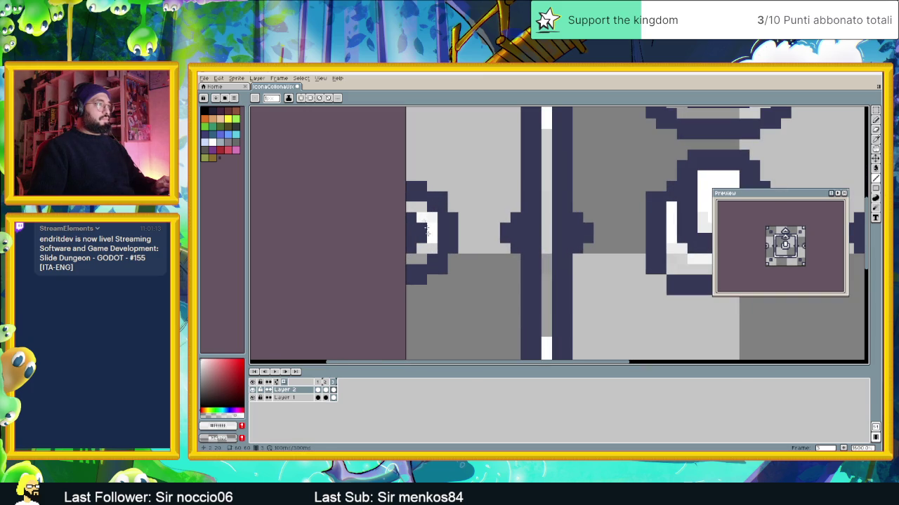
pyautogui.click(421, 249)
# Undo the recent line strokes and redraw the lower-left knob pixels.
pyautogui.scroll(-2, 571, 307)
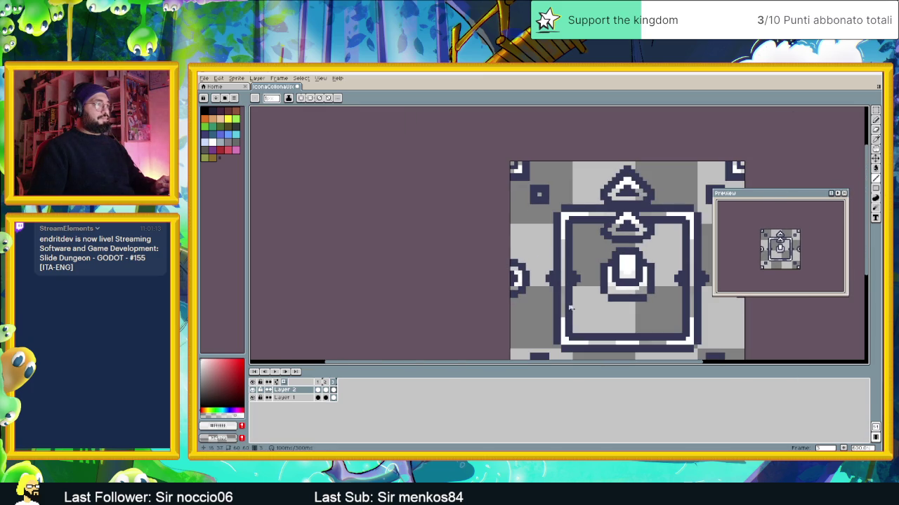
pyautogui.scroll(1, 519, 280)
pyautogui.scroll(2, 492, 266)
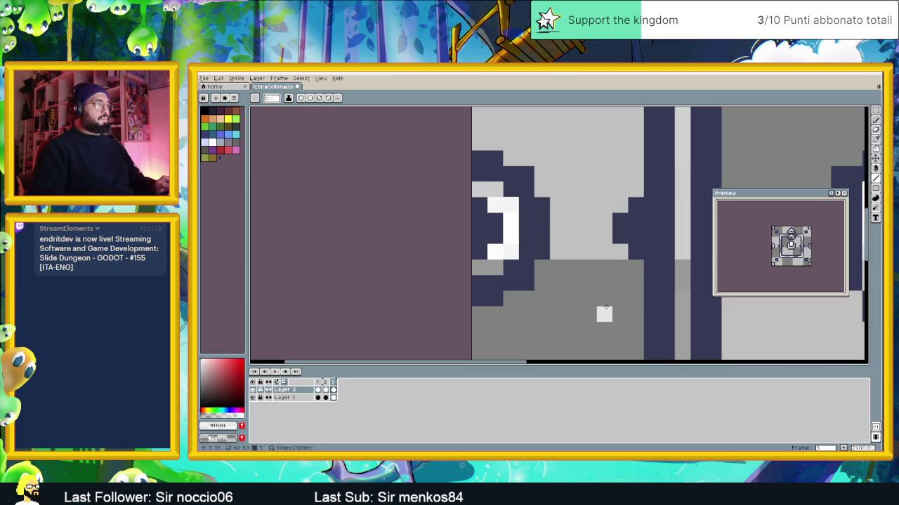
pyautogui.scroll(-2, 602, 314)
pyautogui.scroll(-1, 599, 302)
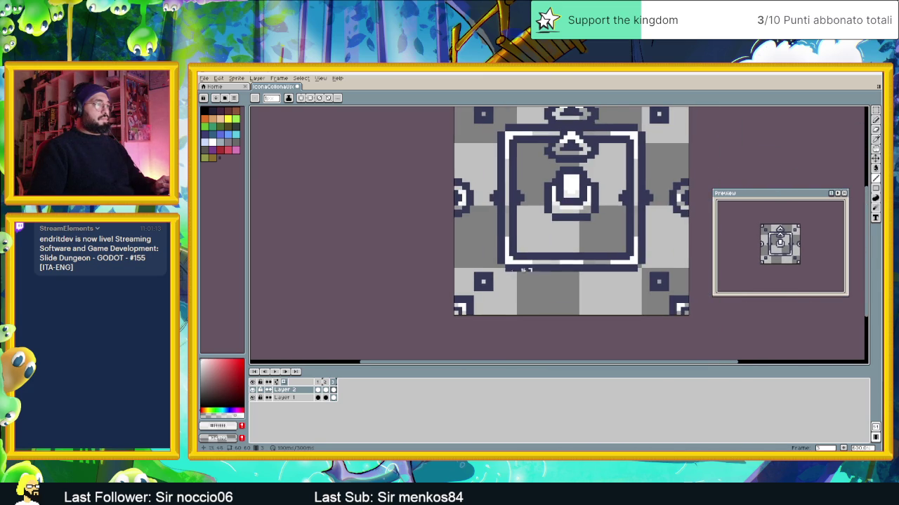
pyautogui.press('v')
pyautogui.hotkey('ctrl', 'z')
pyautogui.press('b')
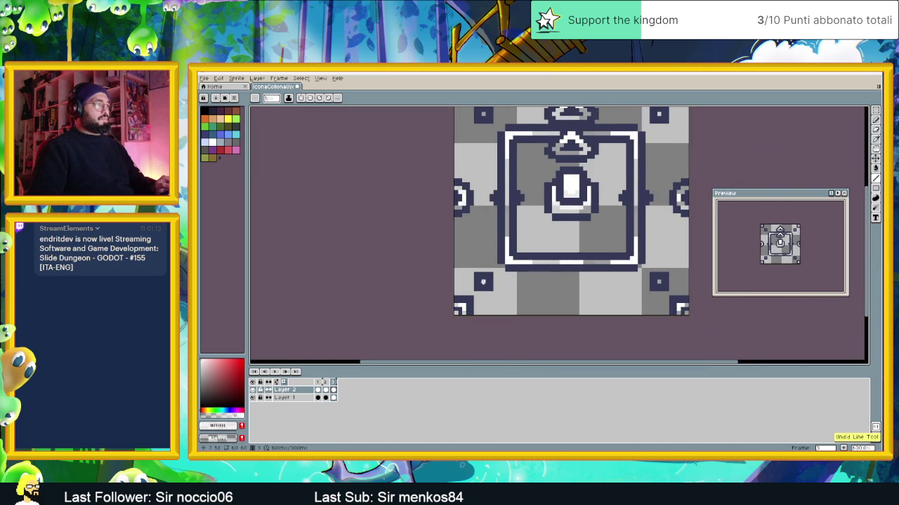
pyautogui.scroll(3, 484, 288)
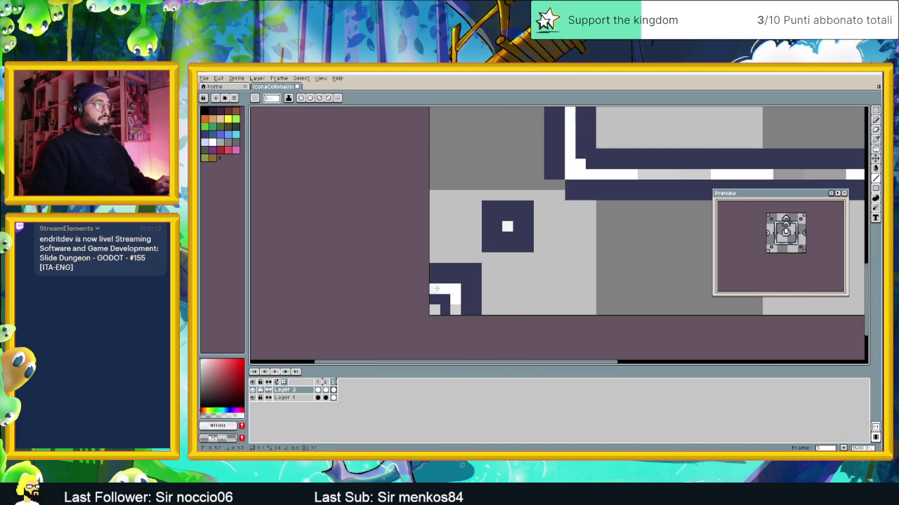
pyautogui.hotkey('ctrl', 'z')
pyautogui.scroll(-3, 539, 310)
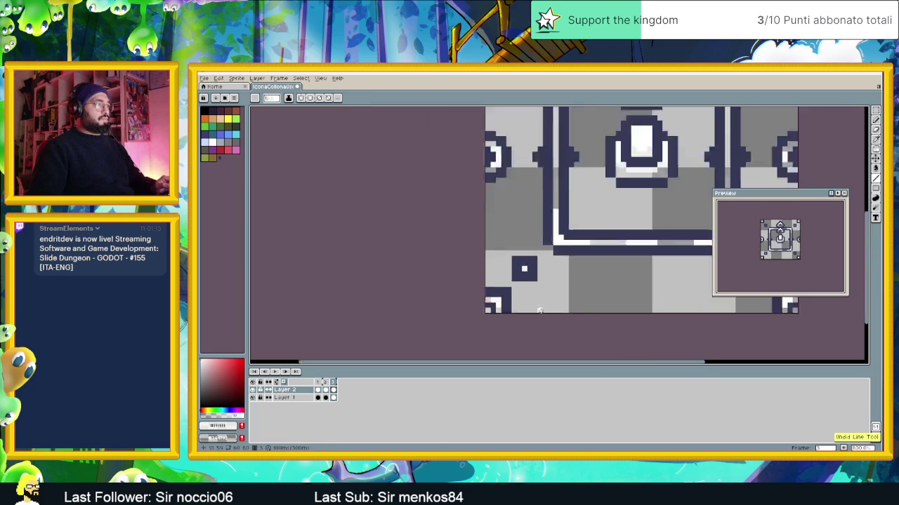
pyautogui.scroll(3, 460, 309)
pyautogui.moveTo(460, 309); pyautogui.dragTo(446, 293)
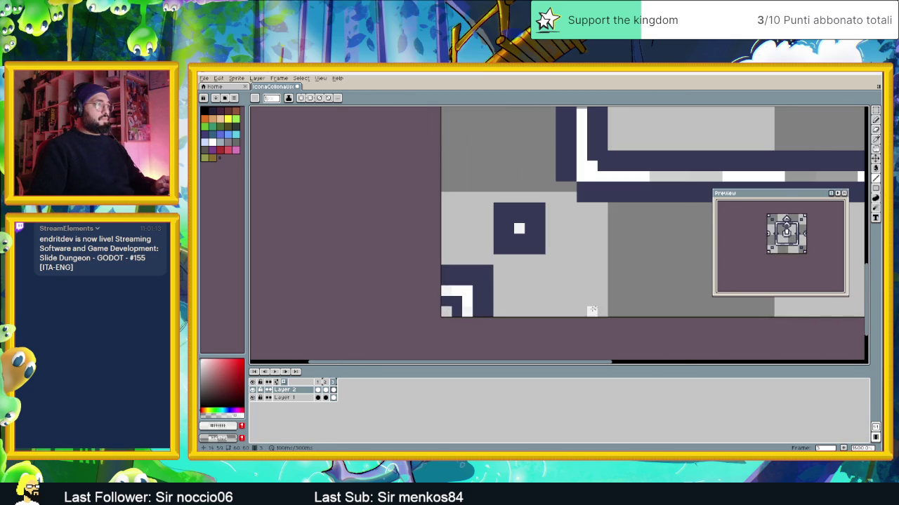
pyautogui.scroll(-3, 575, 309)
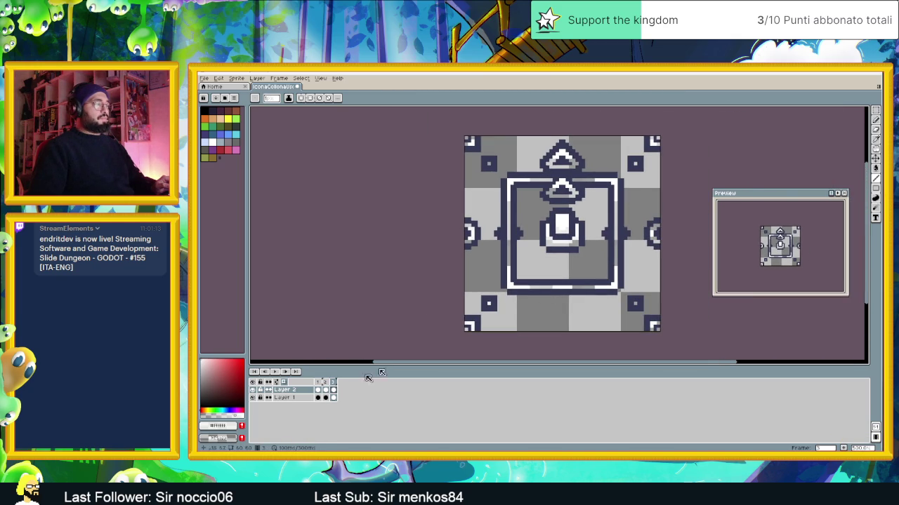
# Compare frames 2 and 3 and zoom in on the centre shape.
pyautogui.click(326, 390)
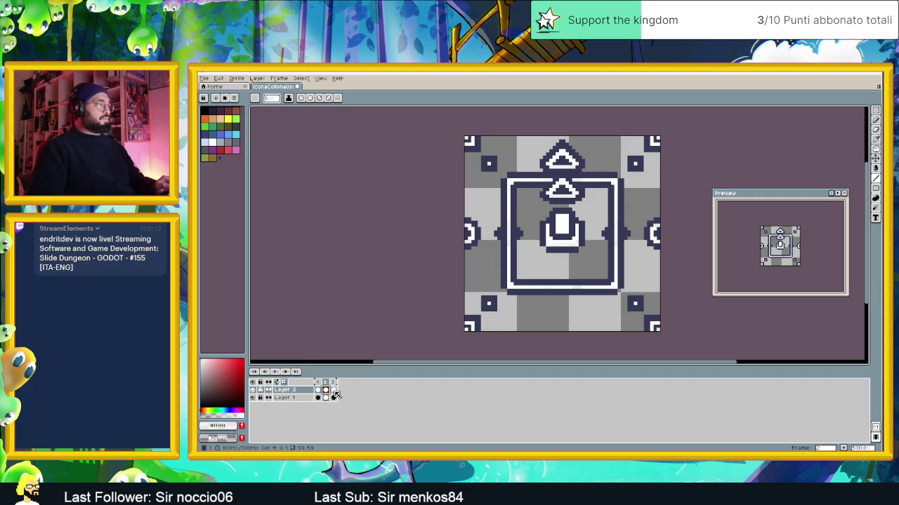
pyautogui.click(334, 390)
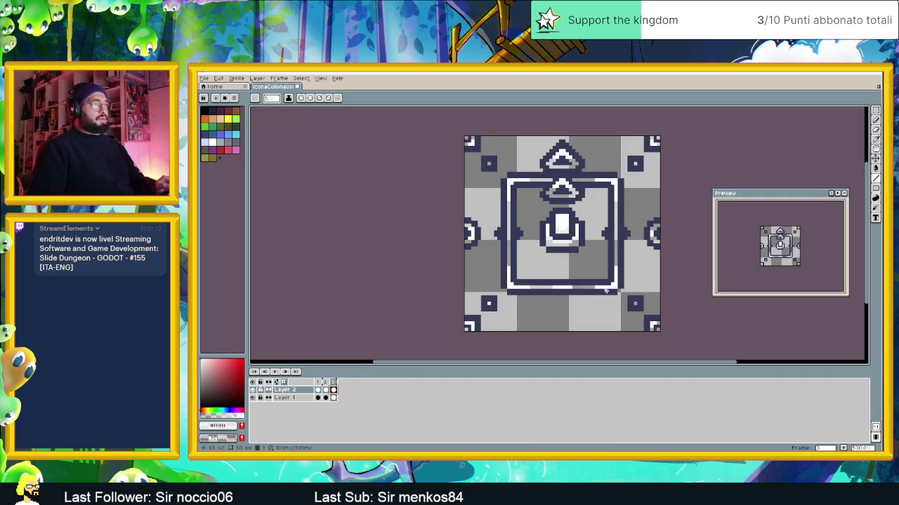
pyautogui.moveTo(591, 298); pyautogui.dragTo(569, 293)
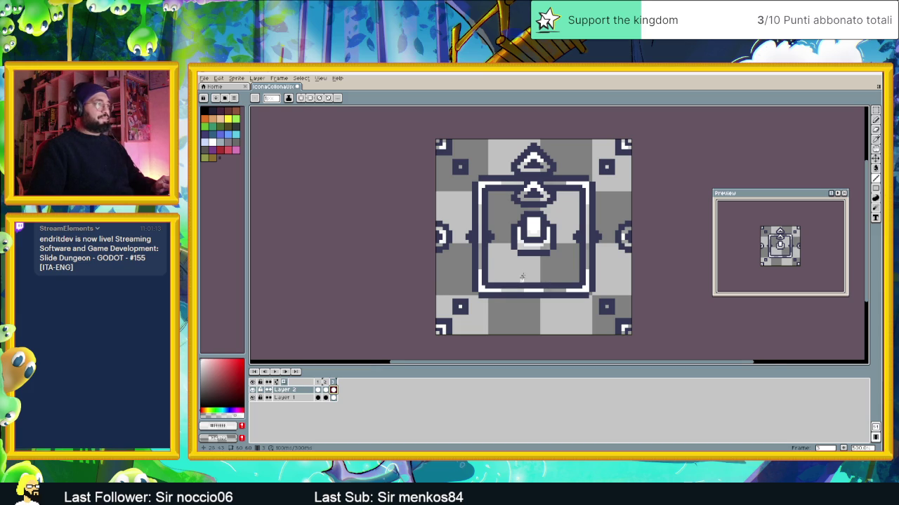
pyautogui.scroll(3, 521, 280)
pyautogui.moveTo(536, 260); pyautogui.dragTo(413, 256)
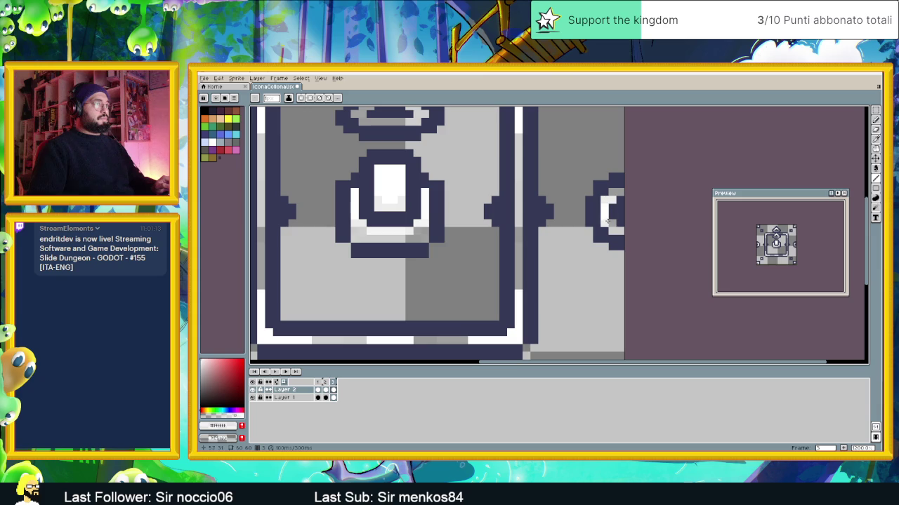
pyautogui.scroll(-3, 557, 246)
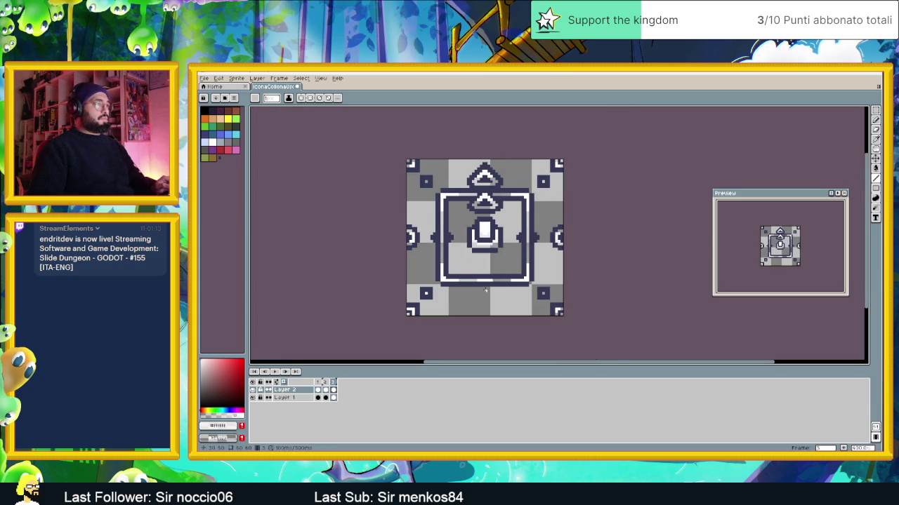
pyautogui.scroll(1, 485, 289)
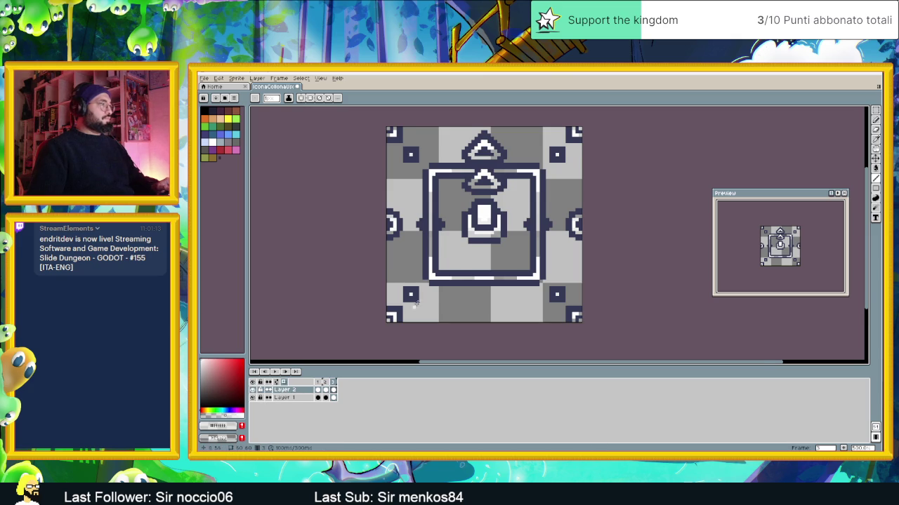
pyautogui.scroll(2, 419, 302)
pyautogui.scroll(2, 442, 264)
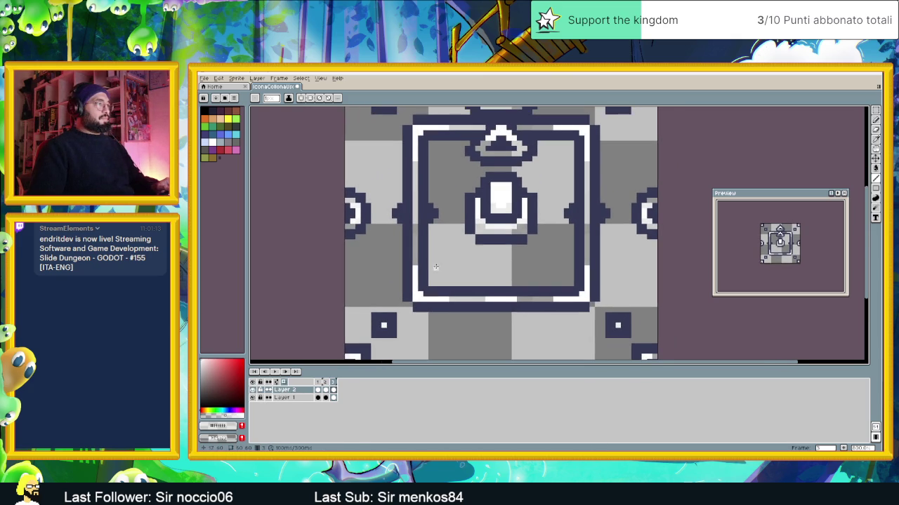
# Draw white lines along the frame's top and left inner edges, then enable both mirror symmetries.
pyautogui.moveTo(453, 300)
pyautogui.mouseDown()
pyautogui.moveTo(525, 301)
pyautogui.moveTo(453, 300)
pyautogui.mouseUp()
pyautogui.hotkey('ctrl', 'z')
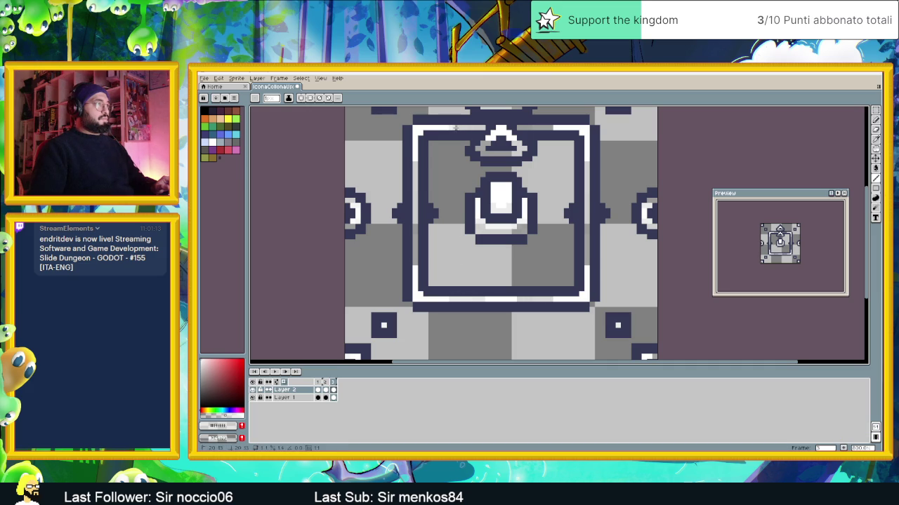
pyautogui.moveTo(519, 127); pyautogui.dragTo(552, 128)
pyautogui.moveTo(415, 164); pyautogui.dragTo(416, 261)
pyautogui.moveTo(586, 164); pyautogui.dragTo(587, 261)
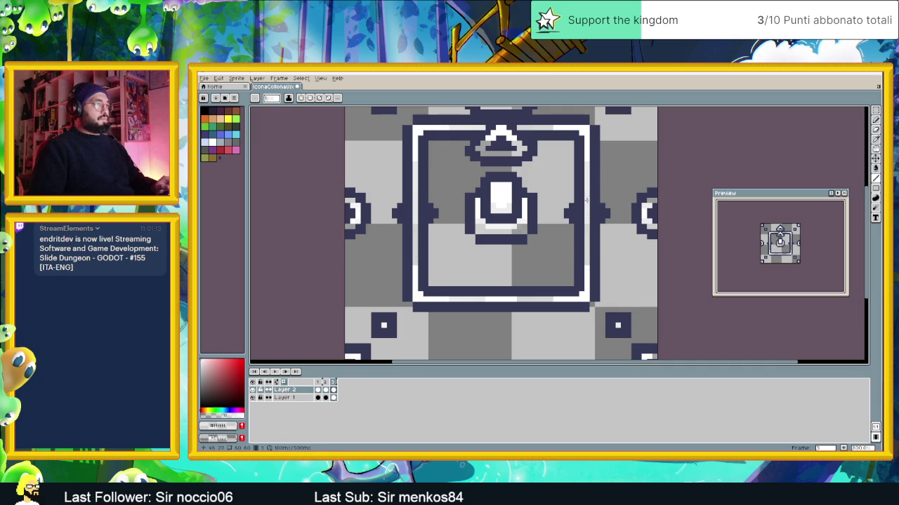
pyautogui.hotkey('ctrl', 'z')
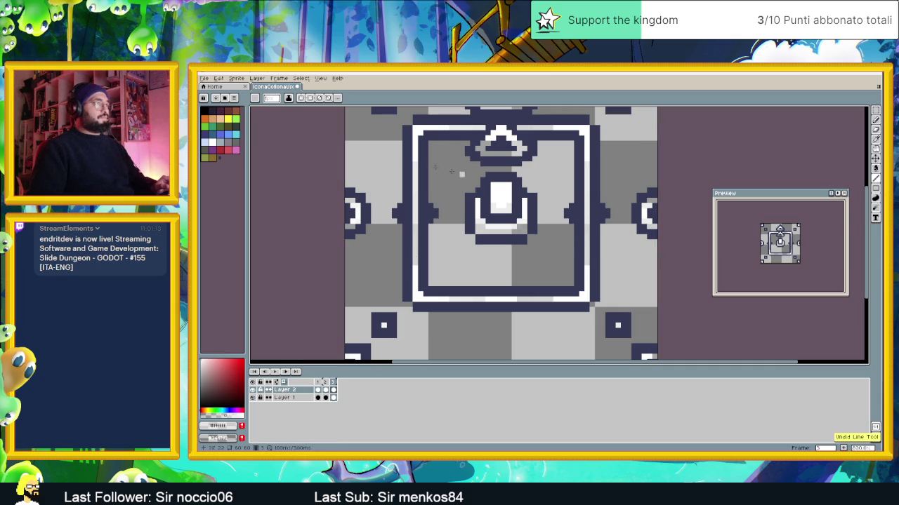
pyautogui.click(309, 97)
pyautogui.click(319, 98)
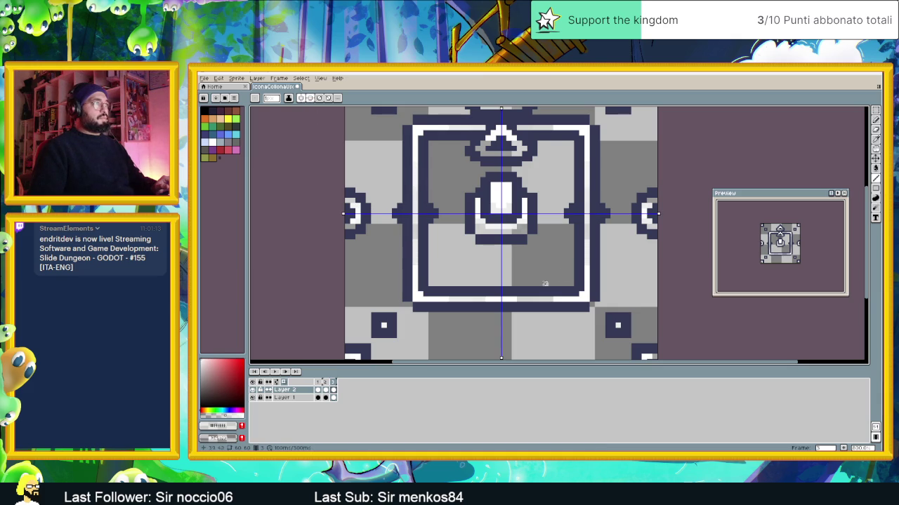
pyautogui.moveTo(499, 325); pyautogui.dragTo(512, 268)
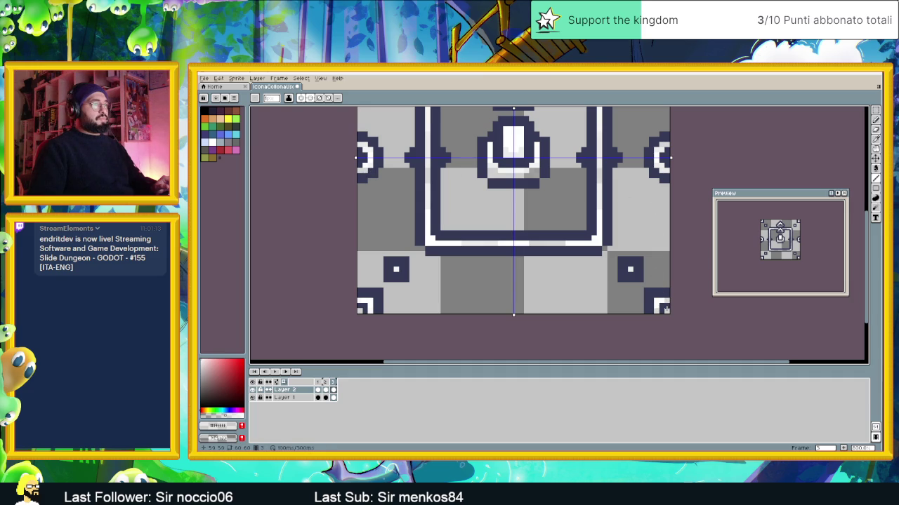
# Turn off top-bottom symmetry and paint white along the triangle base and the row below the central block.
pyautogui.scroll(-3, 553, 271)
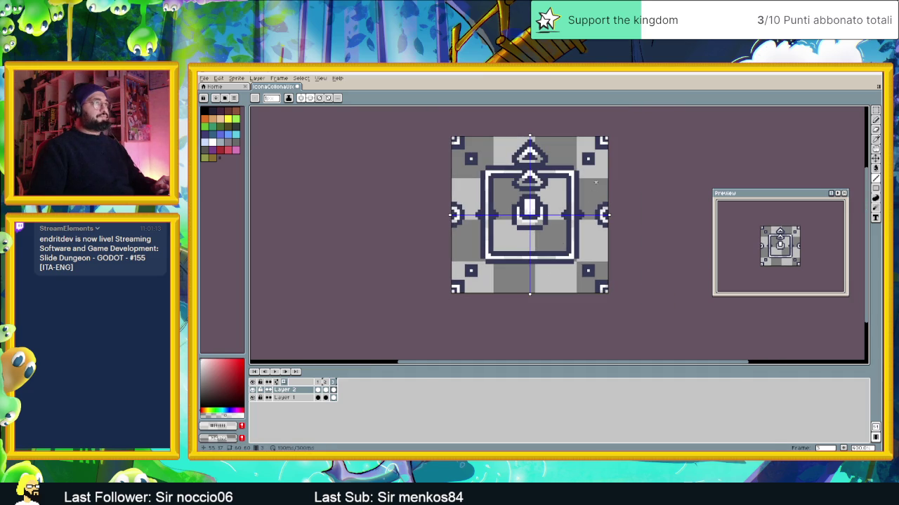
pyautogui.scroll(1, 500, 202)
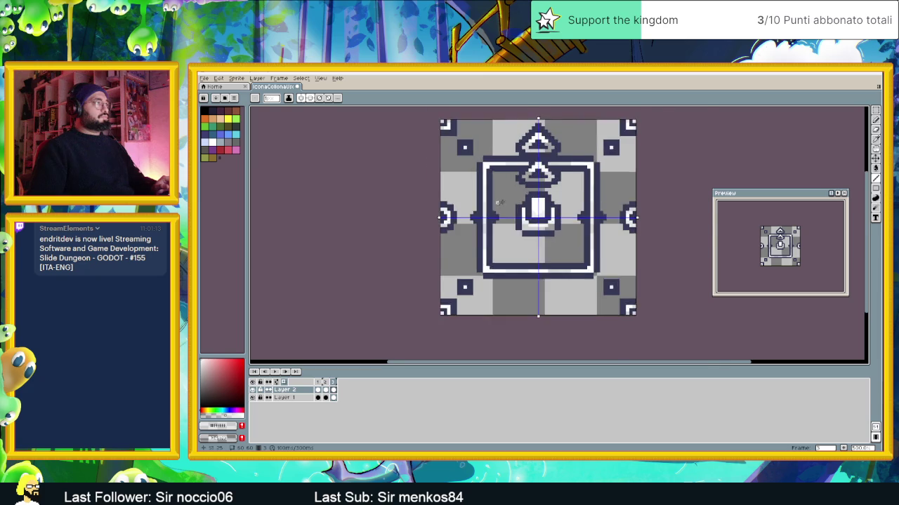
pyautogui.scroll(2, 523, 191)
pyautogui.click(309, 97)
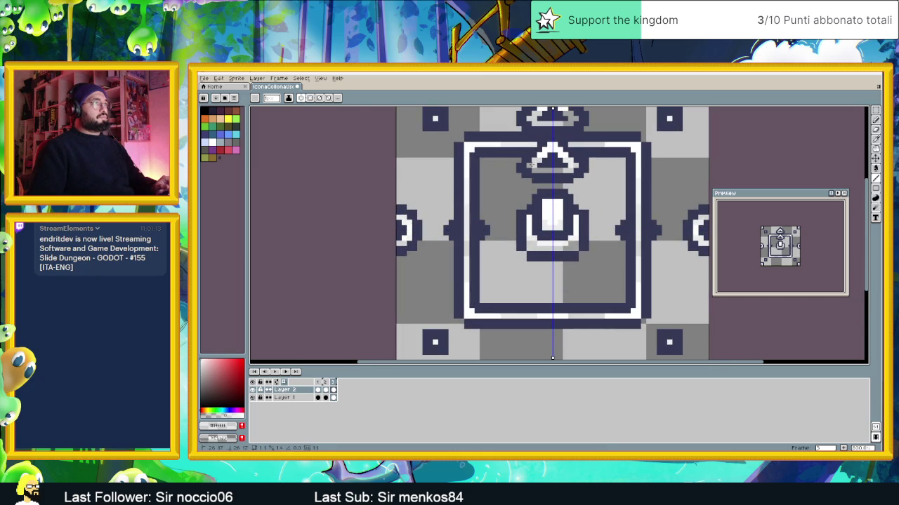
pyautogui.moveTo(532, 169); pyautogui.dragTo(560, 168)
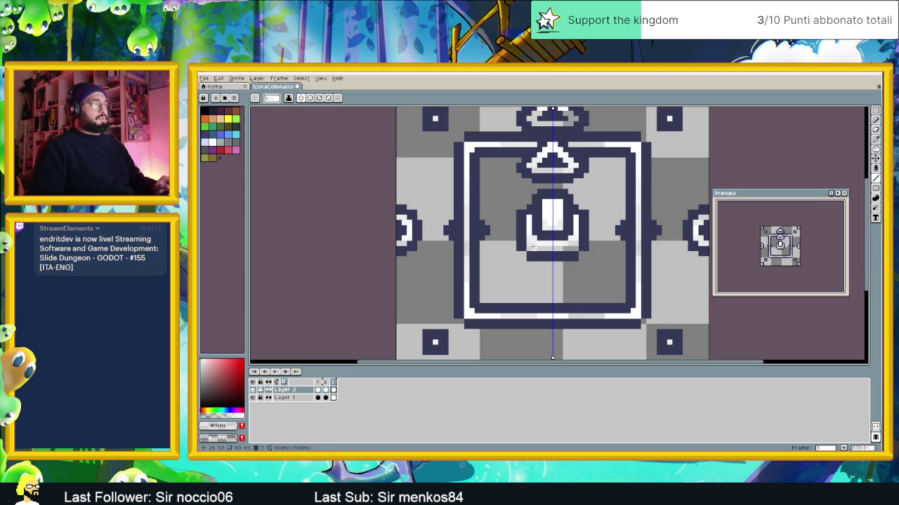
pyautogui.moveTo(530, 247); pyautogui.dragTo(574, 247)
# Select and deselect the frame 3 column, go to frame 2 and play the tile animation.
pyautogui.scroll(-2, 574, 246)
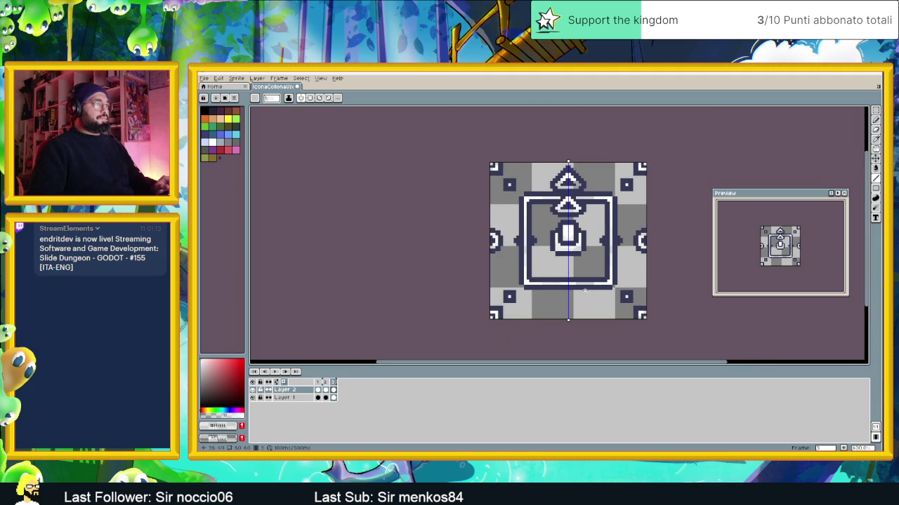
pyautogui.scroll(1, 584, 290)
pyautogui.scroll(1, 584, 290)
pyautogui.scroll(-1, 584, 290)
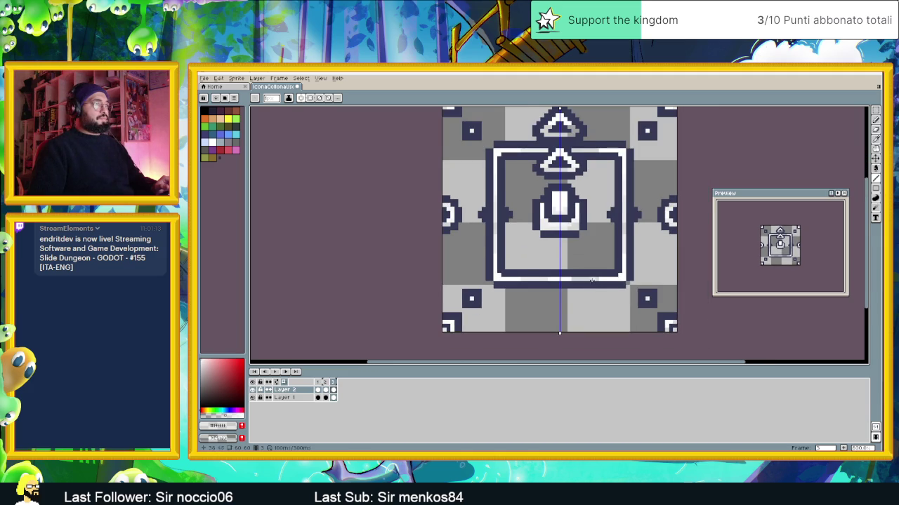
pyautogui.scroll(1, 591, 280)
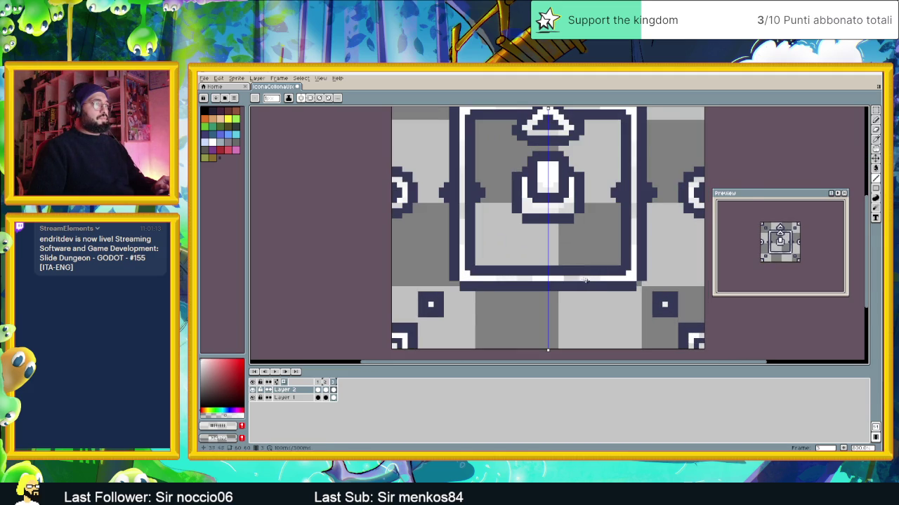
pyautogui.scroll(-2, 584, 280)
pyautogui.click(331, 383)
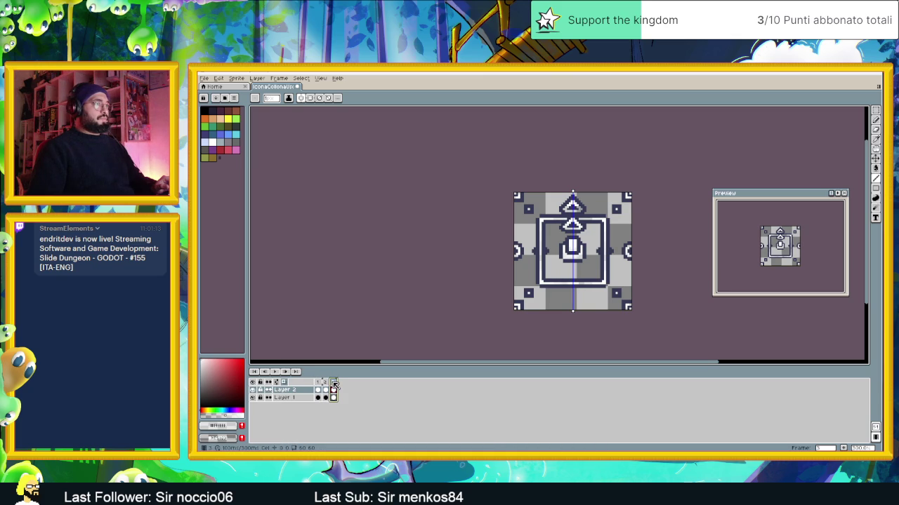
pyautogui.scroll(3, 566, 217)
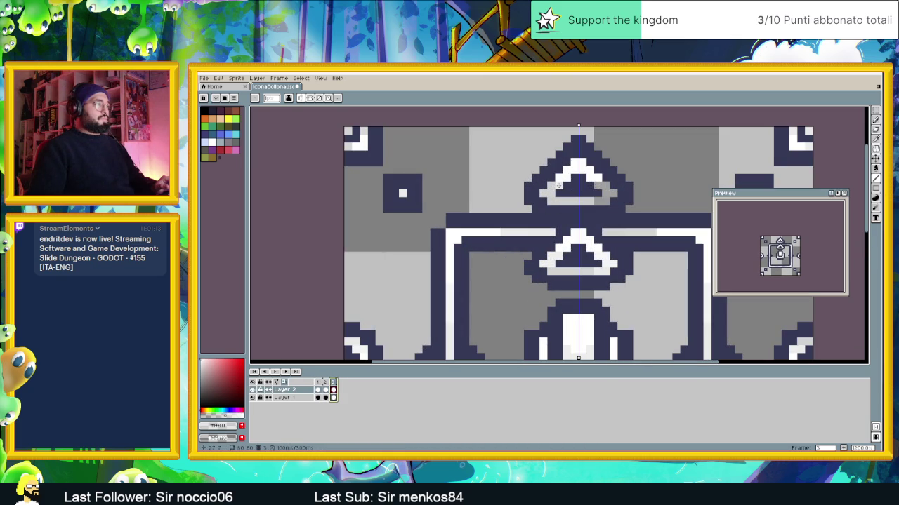
pyautogui.click(552, 188)
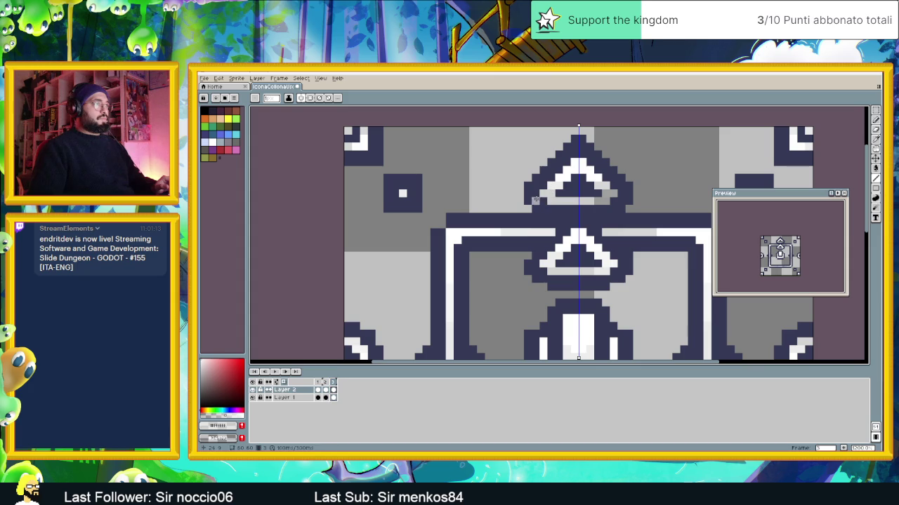
pyautogui.scroll(-3, 550, 207)
pyautogui.click(325, 382)
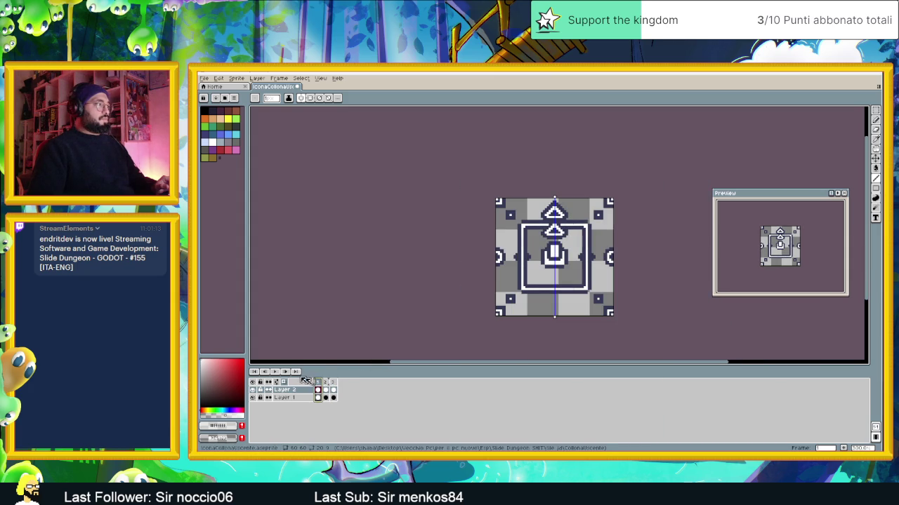
pyautogui.click(275, 372)
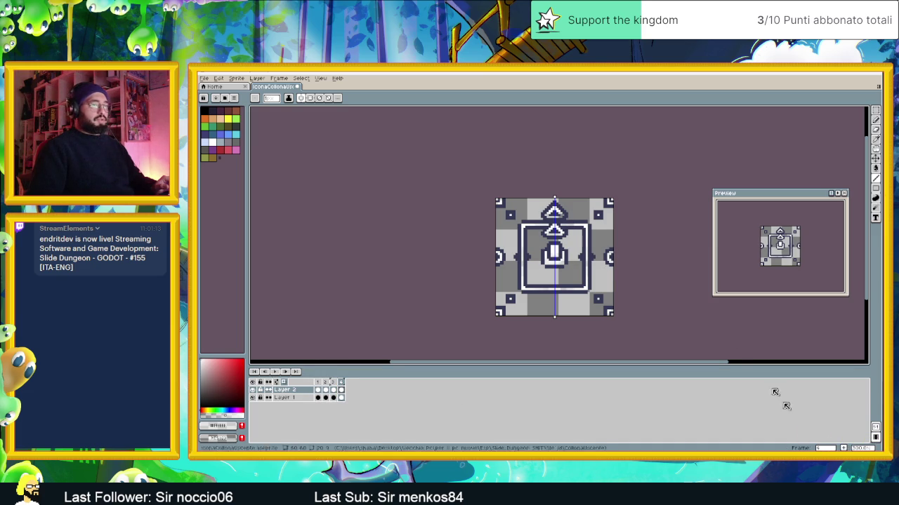
pyautogui.scroll(1, 576, 272)
pyautogui.scroll(1, 575, 272)
pyautogui.scroll(1, 576, 273)
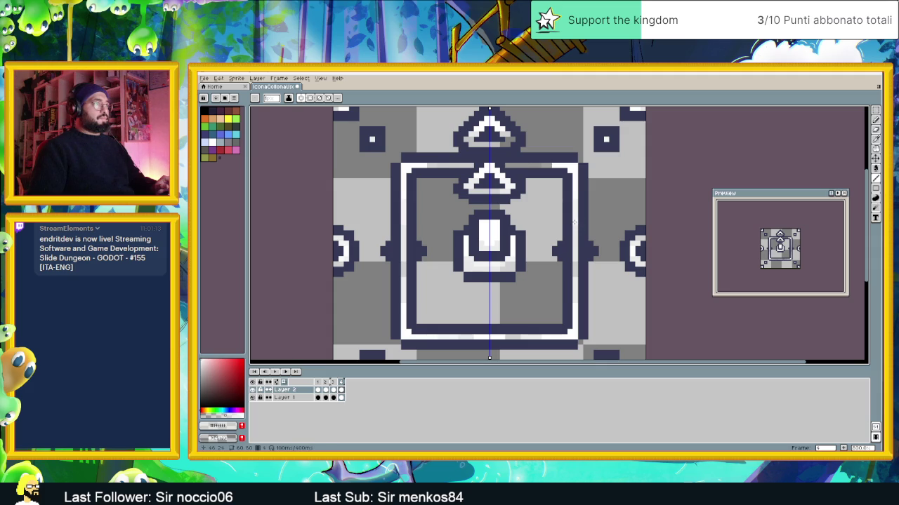
pyautogui.moveTo(574, 186); pyautogui.dragTo(575, 316)
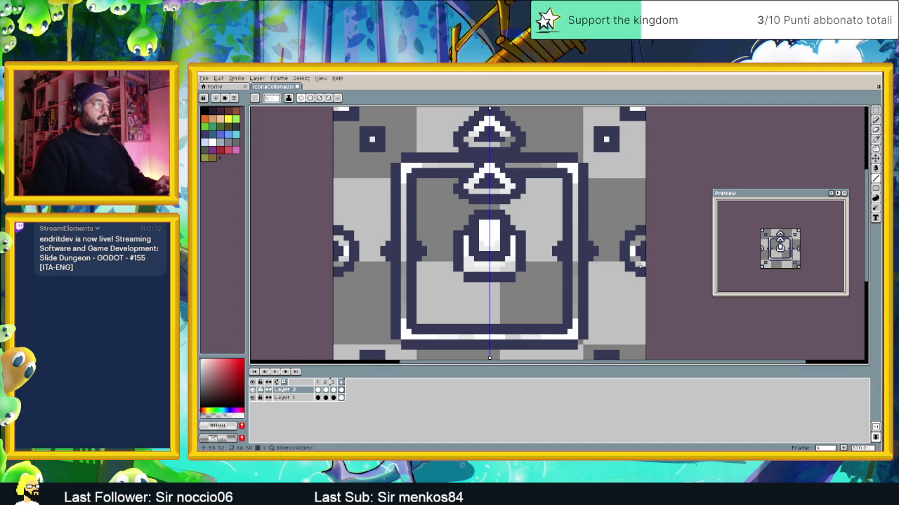
pyautogui.scroll(-1, 445, 301)
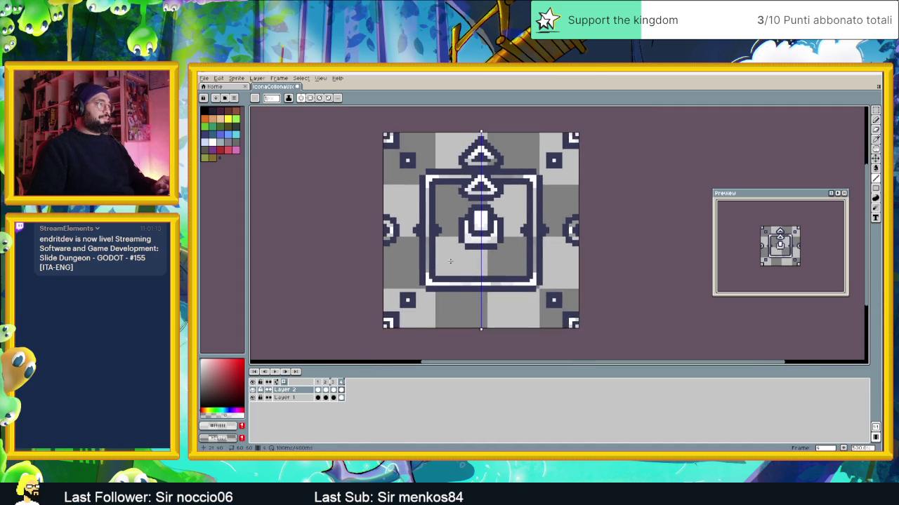
pyautogui.scroll(1, 412, 309)
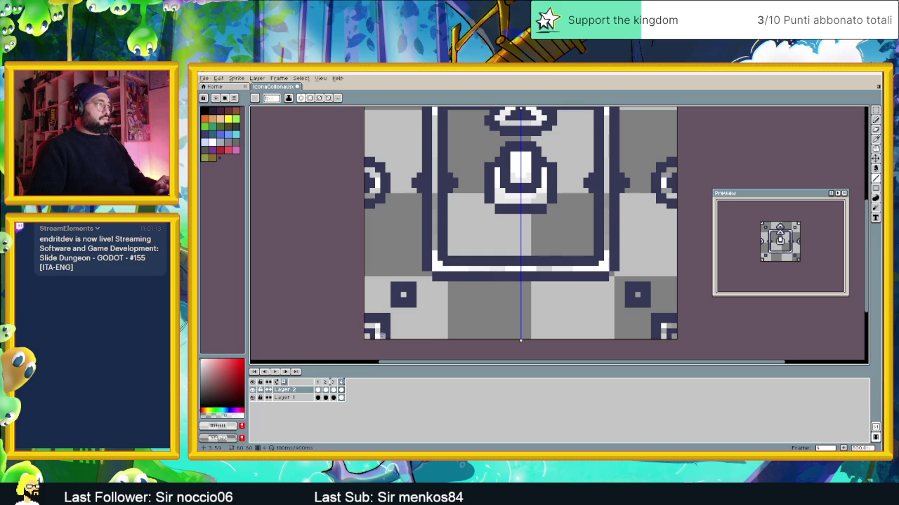
pyautogui.scroll(-1, 554, 315)
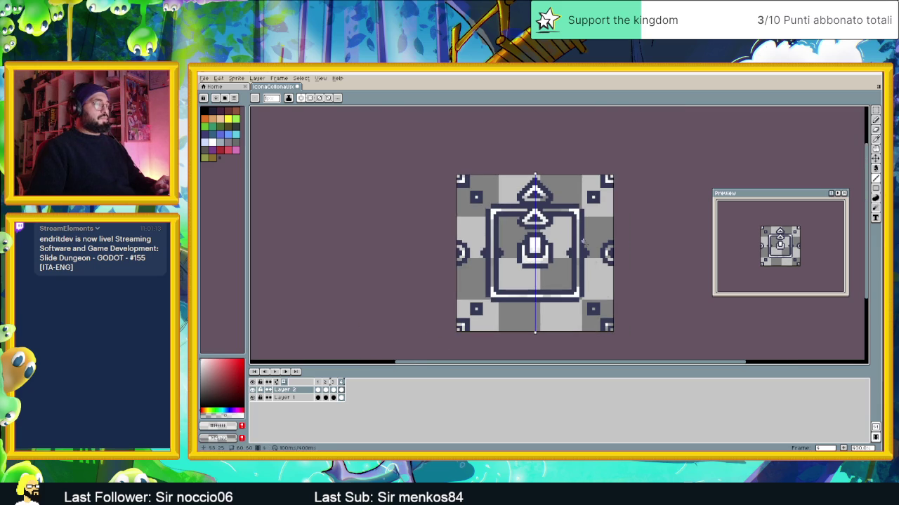
pyautogui.scroll(1, 583, 241)
pyautogui.scroll(1, 596, 302)
pyautogui.scroll(1, 600, 330)
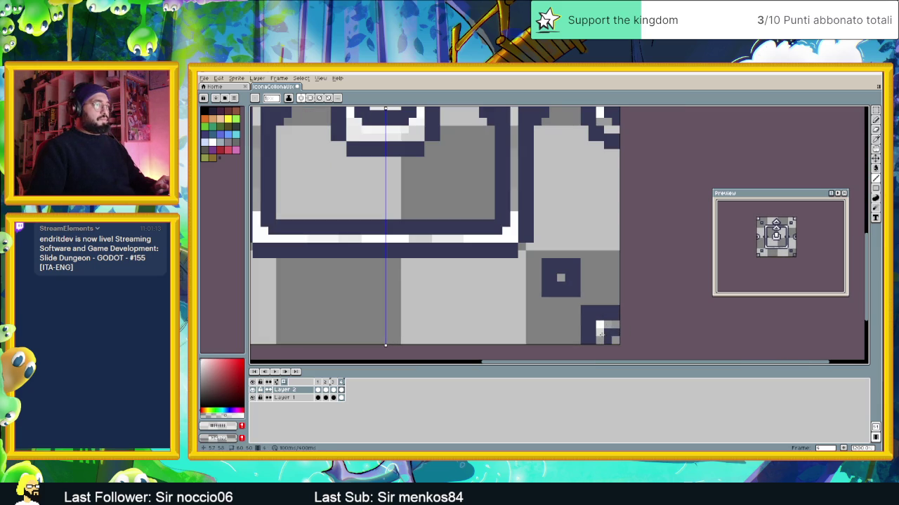
pyautogui.scroll(-2, 608, 254)
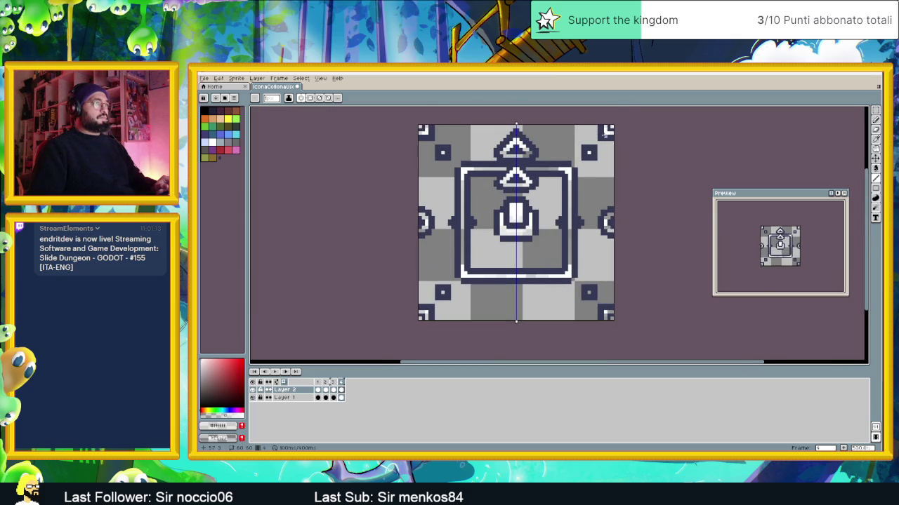
pyautogui.scroll(1, 530, 203)
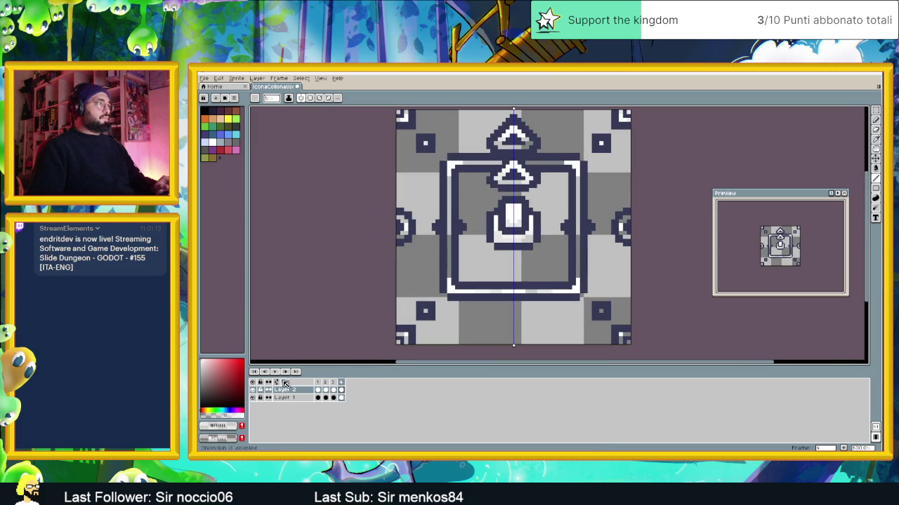
# Paint mirrored grey and white highlights on the keyhole's lower part, sides and arch.
pyautogui.scroll(-1, 559, 208)
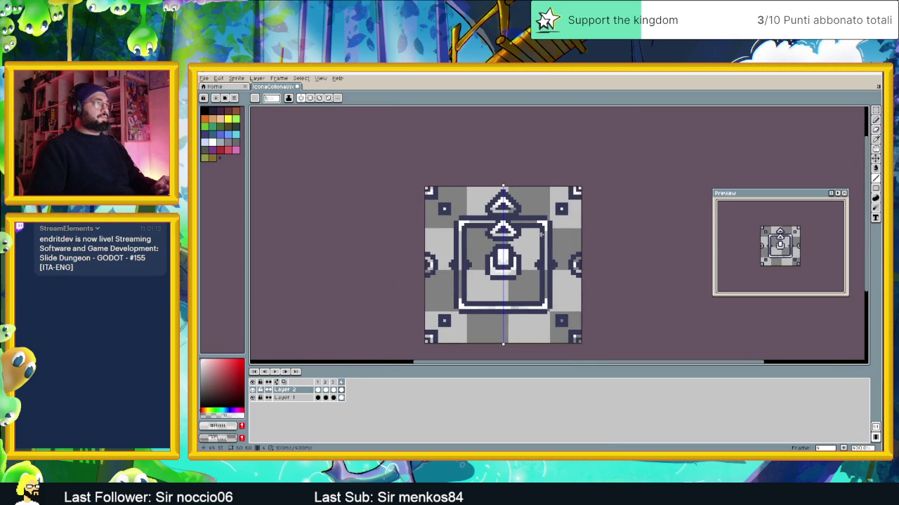
pyautogui.scroll(1, 570, 192)
pyautogui.scroll(-1, 570, 191)
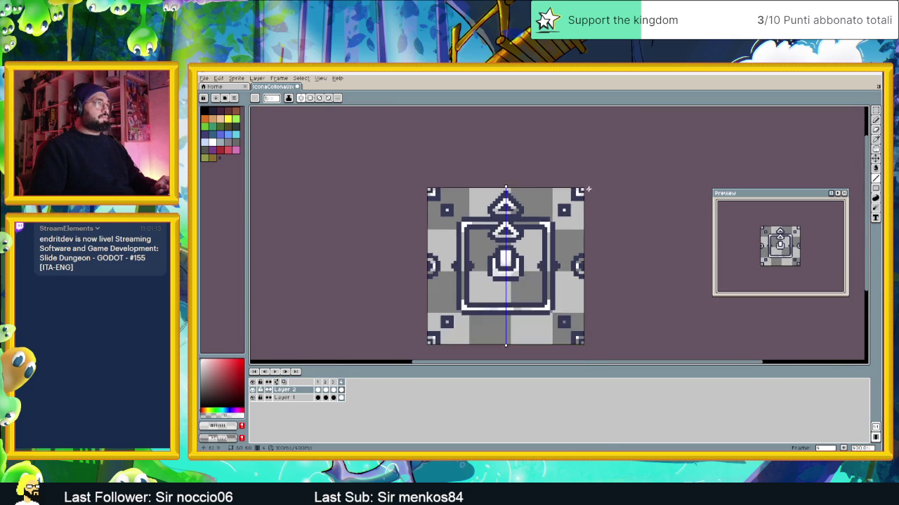
pyautogui.scroll(2, 565, 194)
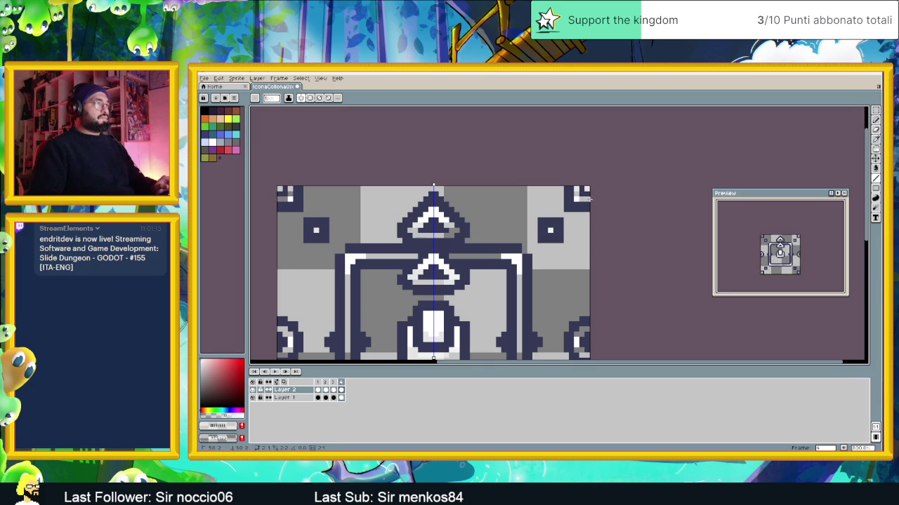
pyautogui.scroll(-2, 585, 188)
pyautogui.scroll(-1, 491, 231)
pyautogui.scroll(3, 462, 262)
pyautogui.moveTo(462, 265)
pyautogui.mouseDown()
pyautogui.moveTo(469, 257)
pyautogui.moveTo(474, 281)
pyautogui.mouseUp()
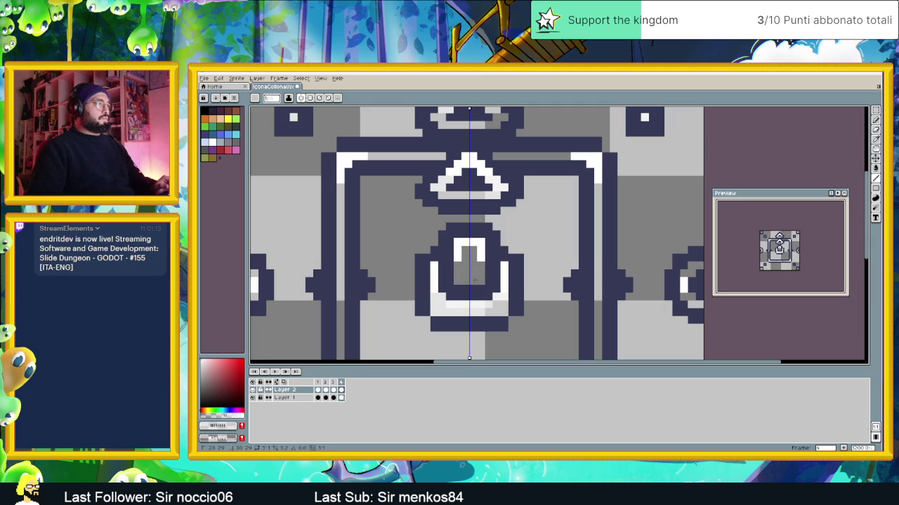
pyautogui.moveTo(433, 278)
pyautogui.mouseDown()
pyautogui.moveTo(438, 302)
pyautogui.moveTo(499, 277)
pyautogui.moveTo(469, 304)
pyautogui.moveTo(472, 312)
pyautogui.mouseUp()
pyautogui.click(505, 305)
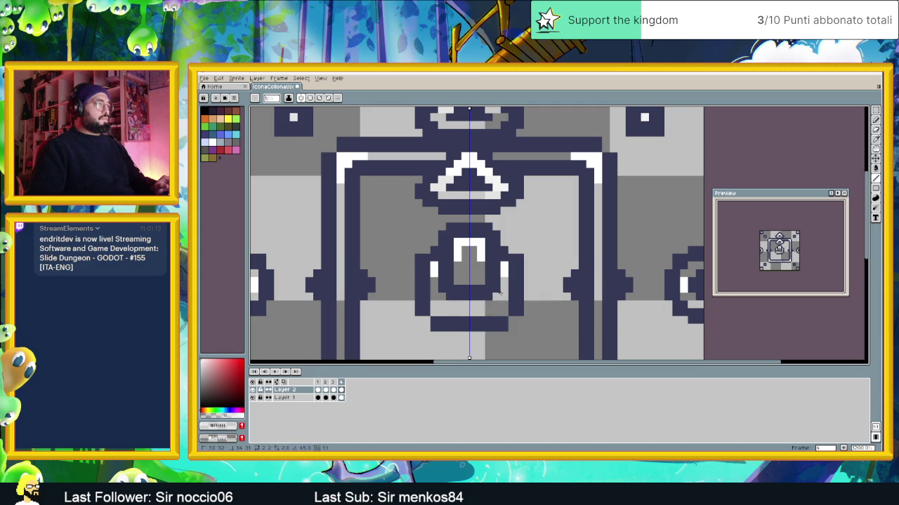
# Darken the upper triangle, turning its two white pixels grey.
pyautogui.scroll(-1, 501, 290)
pyautogui.scroll(-1, 501, 290)
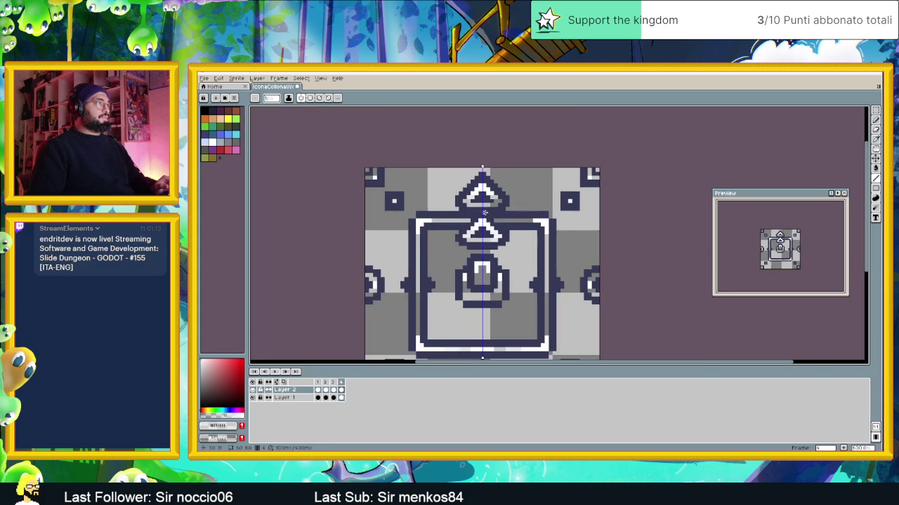
pyautogui.scroll(1, 485, 212)
pyautogui.moveTo(469, 199)
pyautogui.mouseDown()
pyautogui.moveTo(444, 198)
pyautogui.moveTo(465, 184)
pyautogui.mouseUp()
pyautogui.click(480, 180)
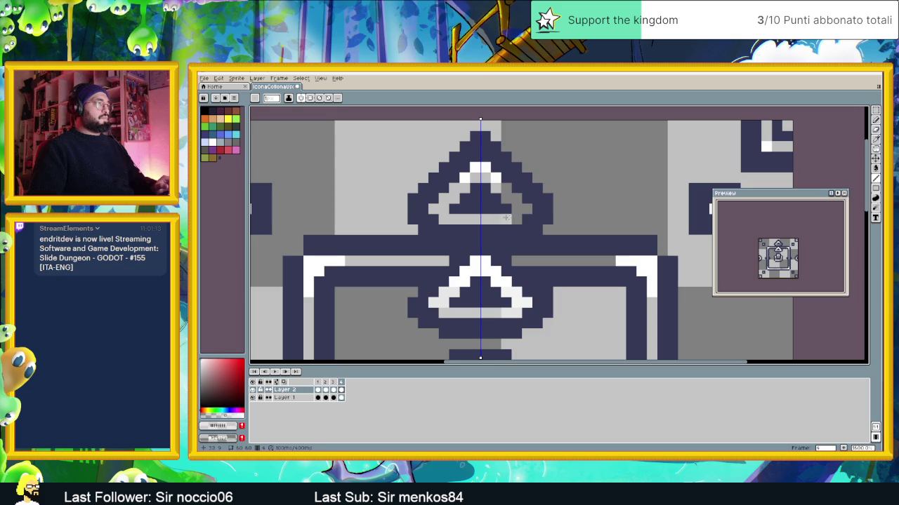
# With symmetry off, repaint the frame's bottom white edge navy, leaving only its corners.
pyautogui.scroll(-4, 462, 237)
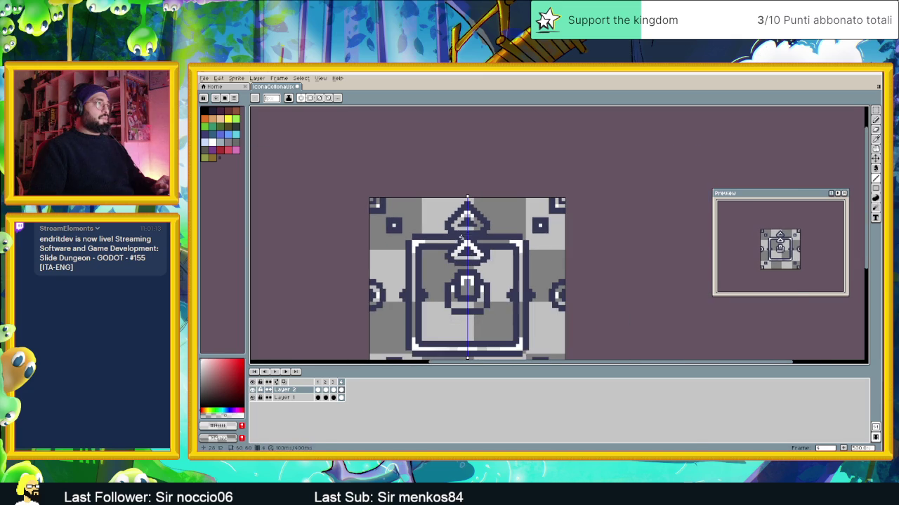
pyautogui.scroll(1, 453, 259)
pyautogui.scroll(1, 454, 261)
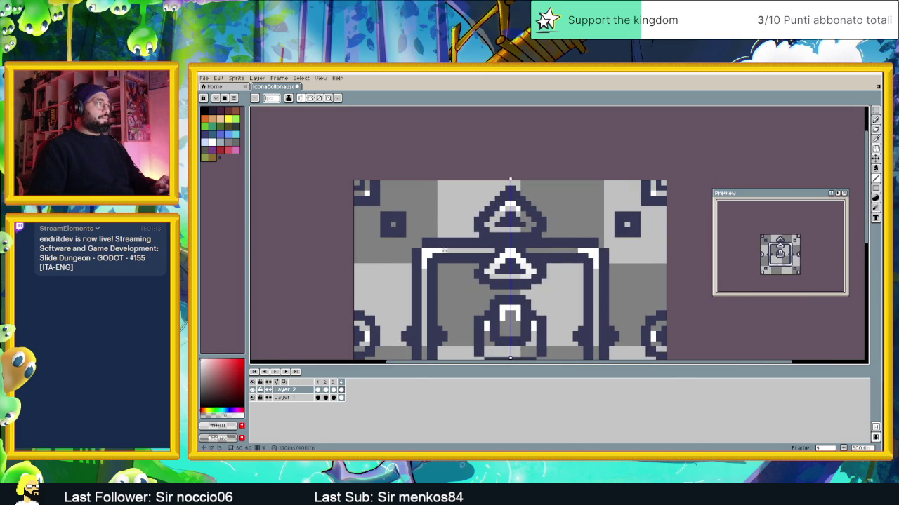
pyautogui.scroll(-3, 449, 279)
pyautogui.scroll(1, 438, 285)
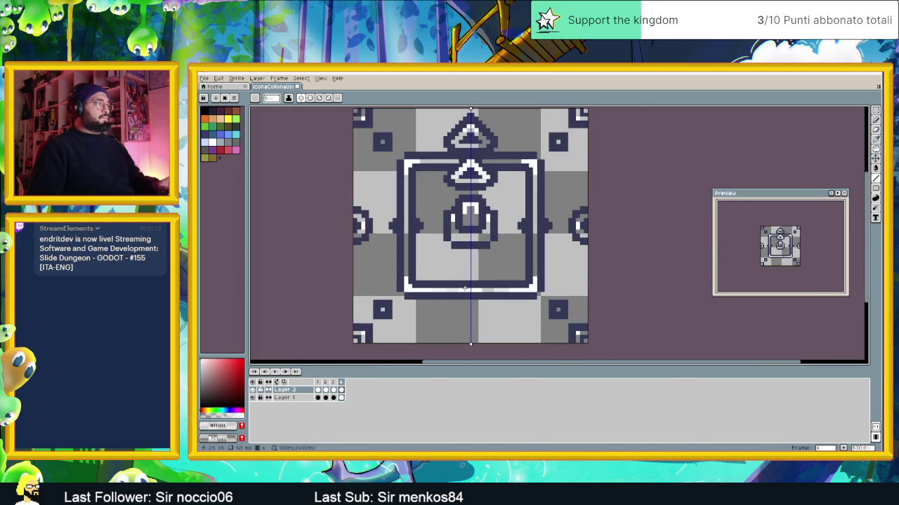
pyautogui.scroll(4, 429, 290)
pyautogui.scroll(-3, 449, 285)
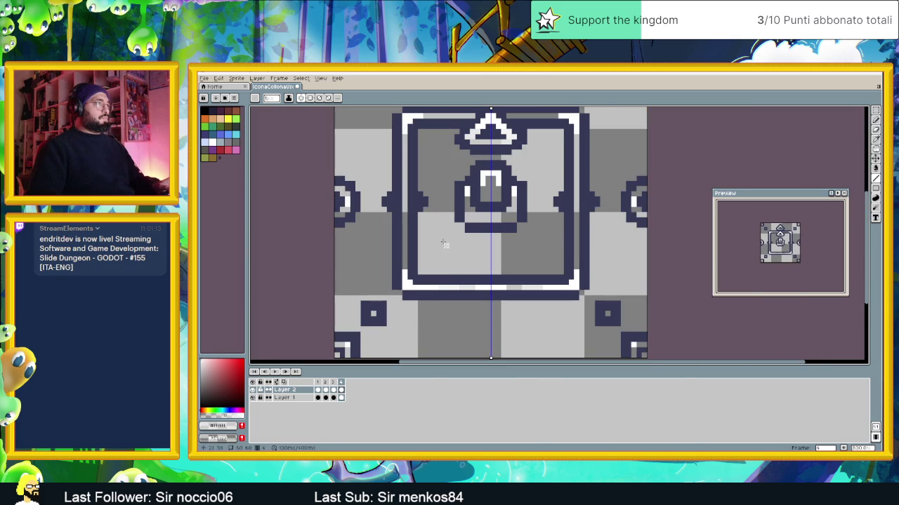
pyautogui.click(306, 99)
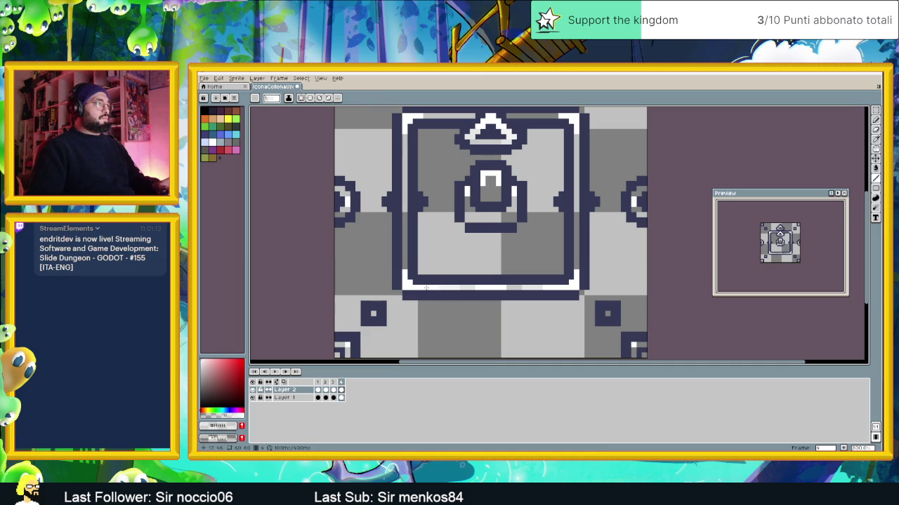
pyautogui.moveTo(426, 287); pyautogui.dragTo(555, 286)
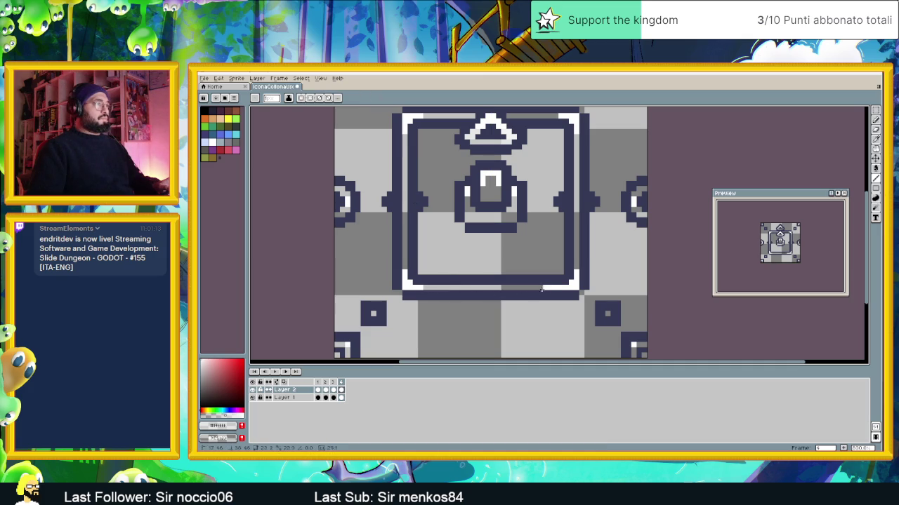
pyautogui.scroll(-1, 524, 309)
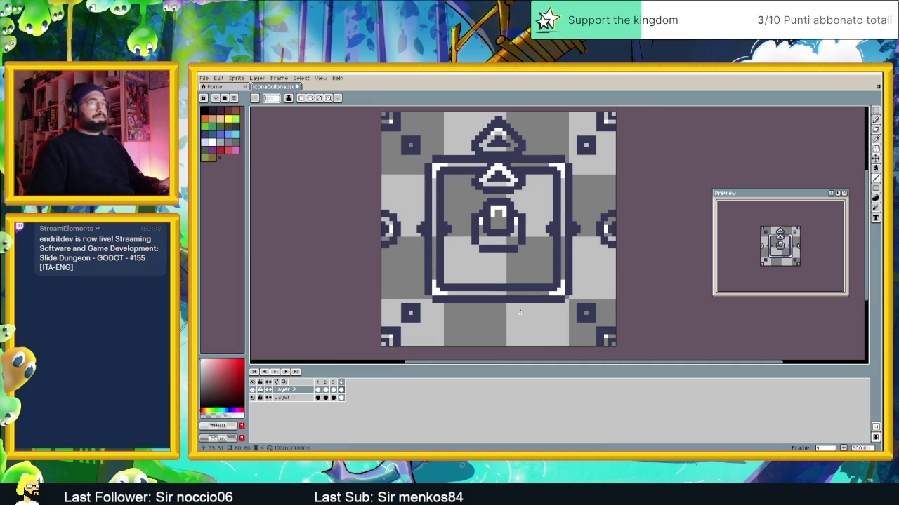
pyautogui.scroll(-1, 517, 314)
pyautogui.scroll(-1, 503, 302)
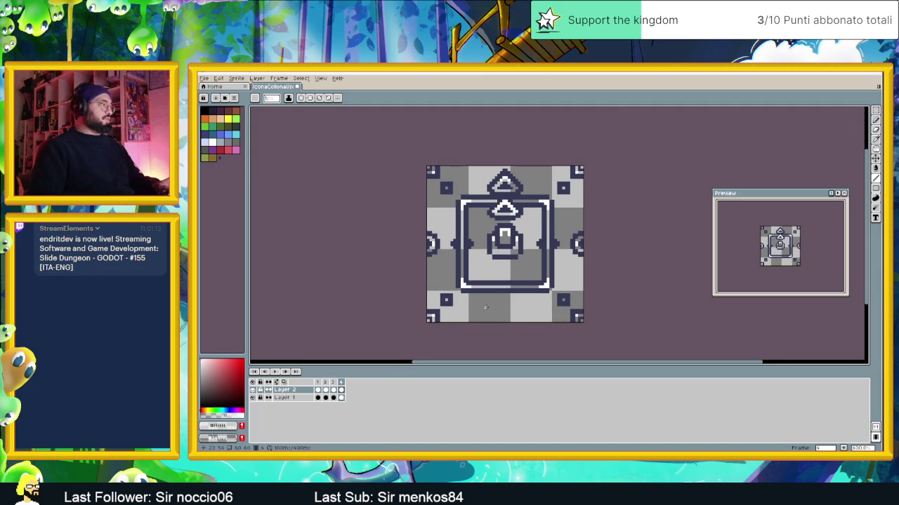
pyautogui.scroll(1, 485, 307)
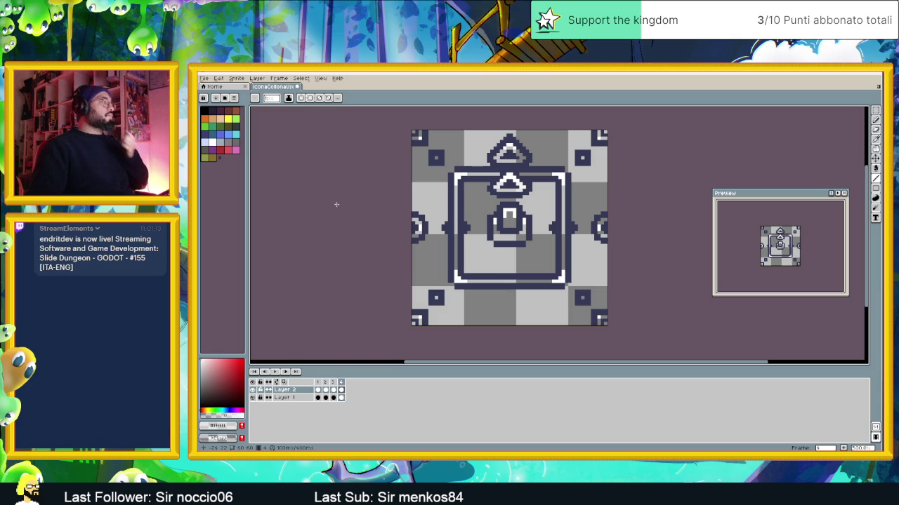
pyautogui.scroll(1, 519, 225)
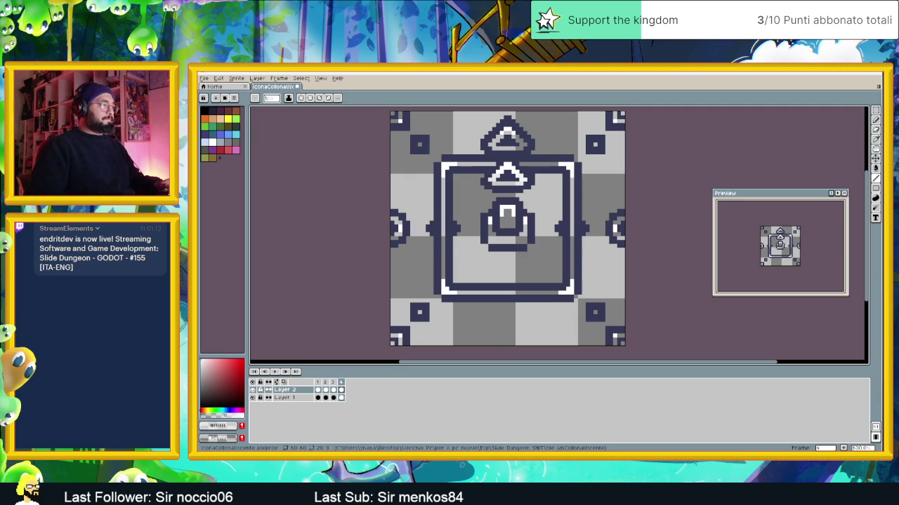
pyautogui.scroll(-1, 502, 210)
pyautogui.scroll(1, 501, 210)
pyautogui.moveTo(503, 224); pyautogui.dragTo(501, 217)
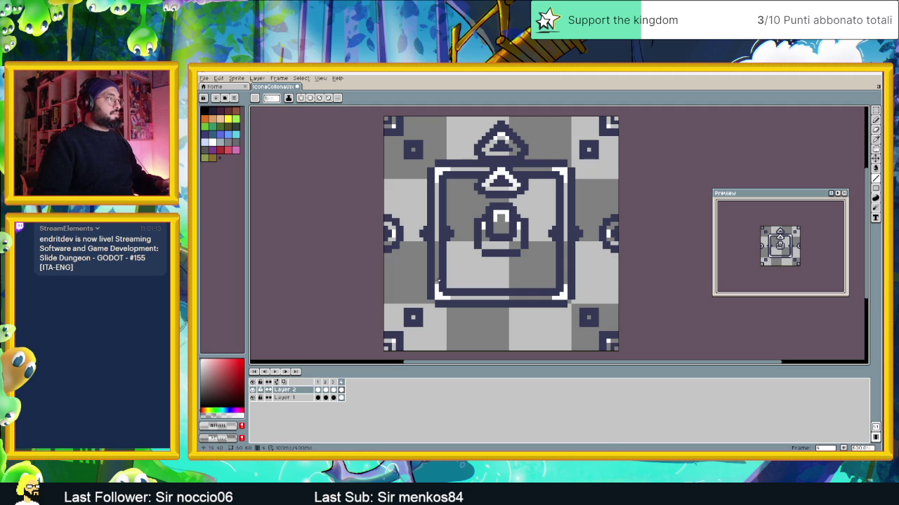
# With symmetry on both axes, retouch the upper triangle's lower rows and the corner pixels.
pyautogui.click(301, 99)
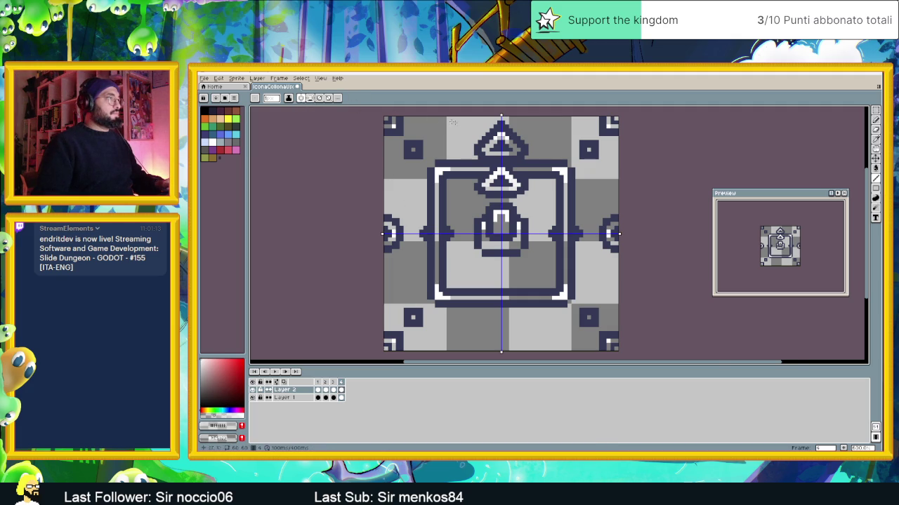
pyautogui.scroll(1, 499, 135)
pyautogui.scroll(1, 498, 135)
pyautogui.click(491, 143)
pyautogui.click(473, 150)
pyautogui.click(473, 161)
pyautogui.click(482, 165)
pyautogui.scroll(-1, 480, 166)
pyautogui.scroll(-1, 435, 151)
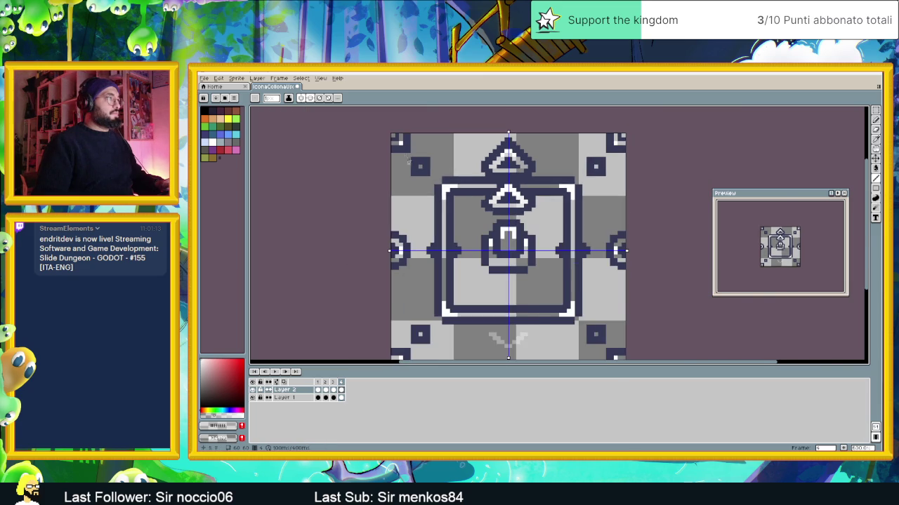
pyautogui.scroll(2, 399, 141)
pyautogui.click(393, 140)
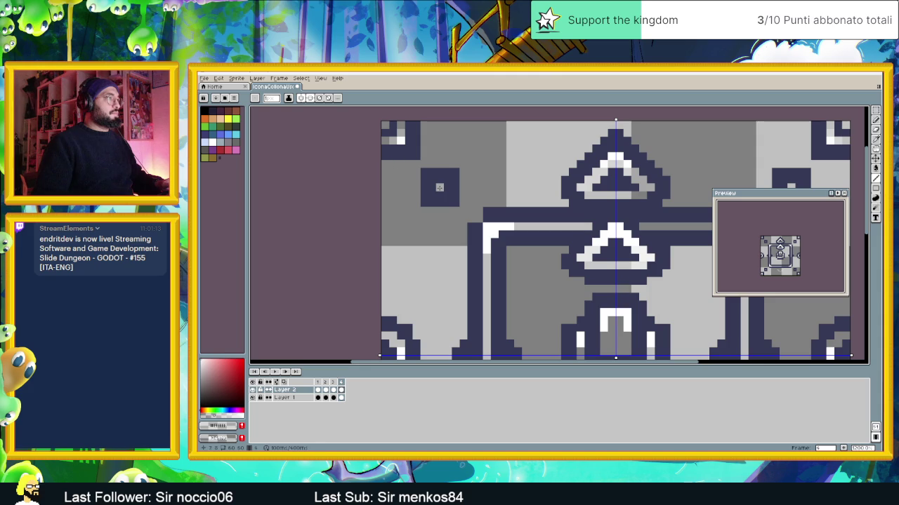
# Shade the inside of the keyhole grey.
pyautogui.scroll(-2, 498, 247)
pyautogui.scroll(1, 463, 253)
pyautogui.scroll(1, 439, 259)
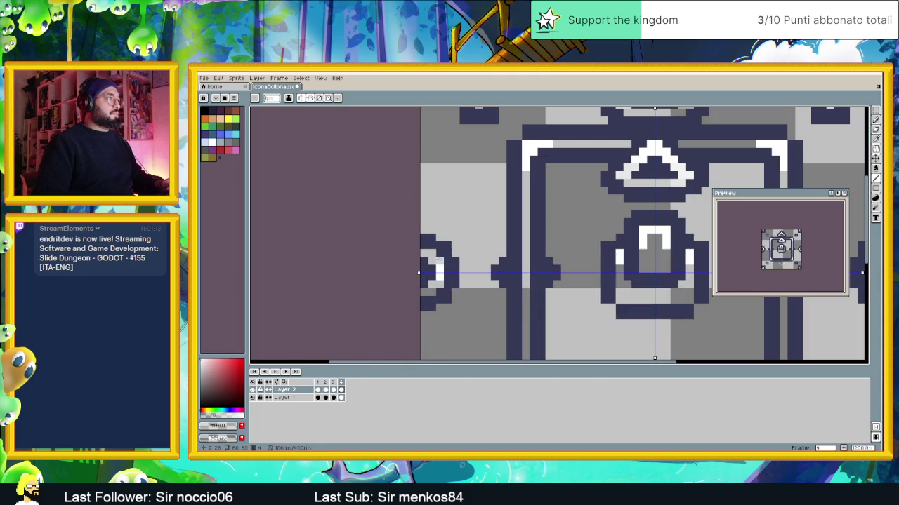
pyautogui.scroll(-1, 438, 261)
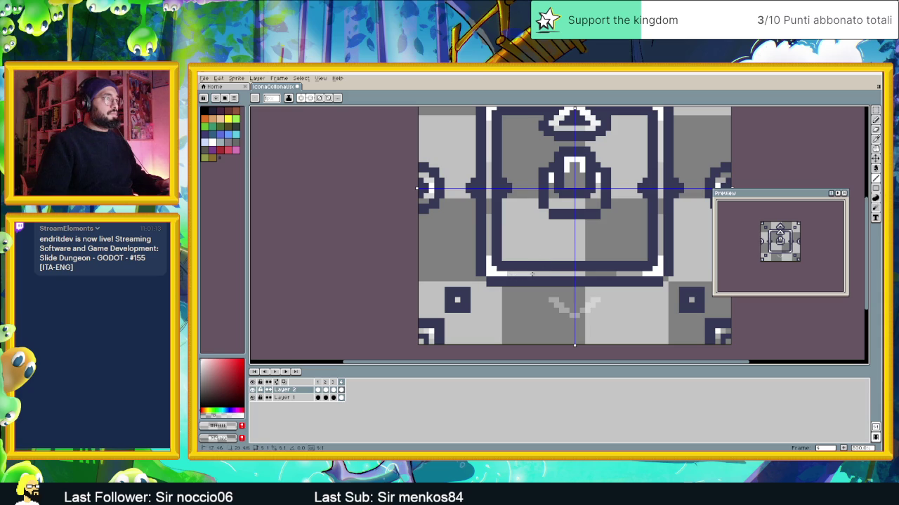
pyautogui.scroll(-1, 616, 279)
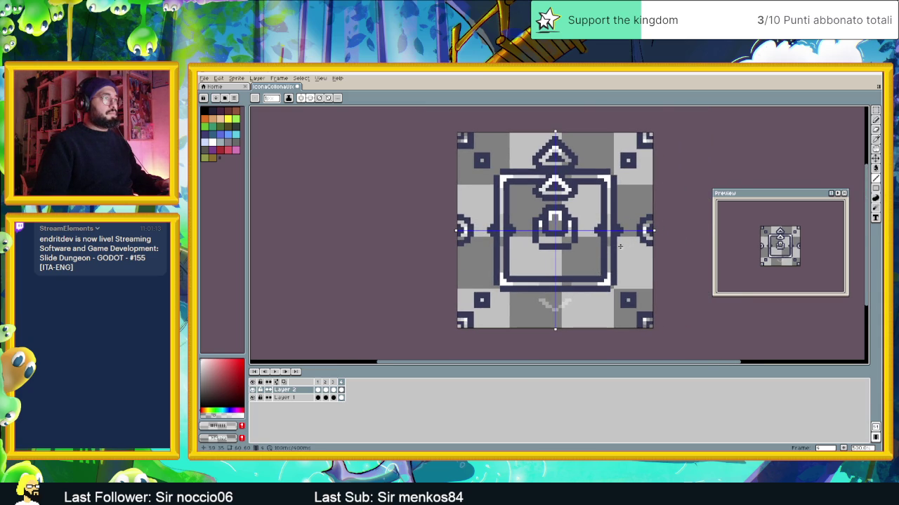
pyautogui.scroll(1, 584, 245)
pyautogui.scroll(1, 562, 235)
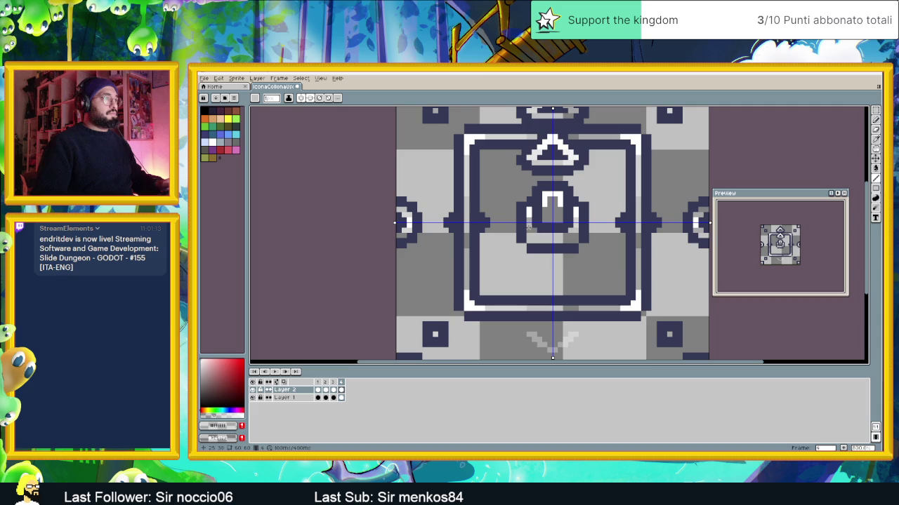
pyautogui.moveTo(534, 230); pyautogui.dragTo(530, 229)
# With the horizontal mirror off, erase the faint grey stroke below the frame.
pyautogui.click(310, 98)
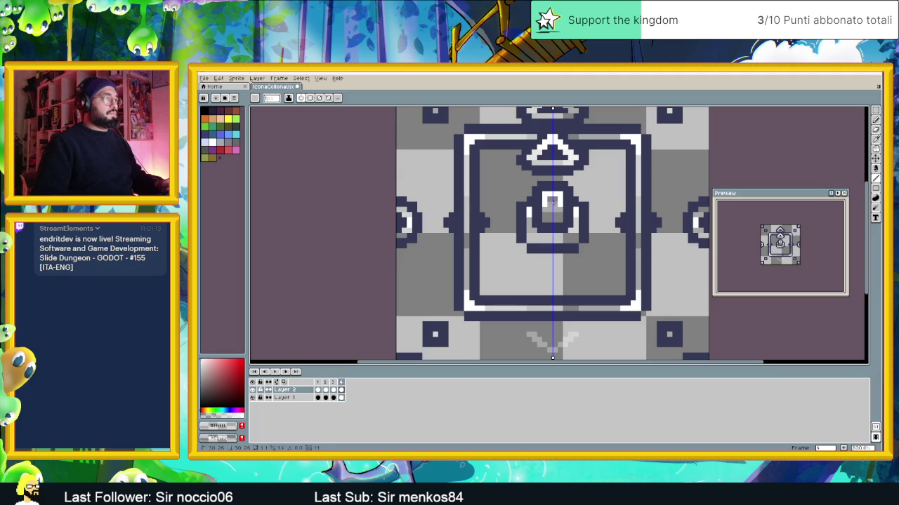
pyautogui.click(553, 217)
pyautogui.scroll(-2, 586, 224)
pyautogui.scroll(2, 547, 183)
pyautogui.scroll(1, 528, 164)
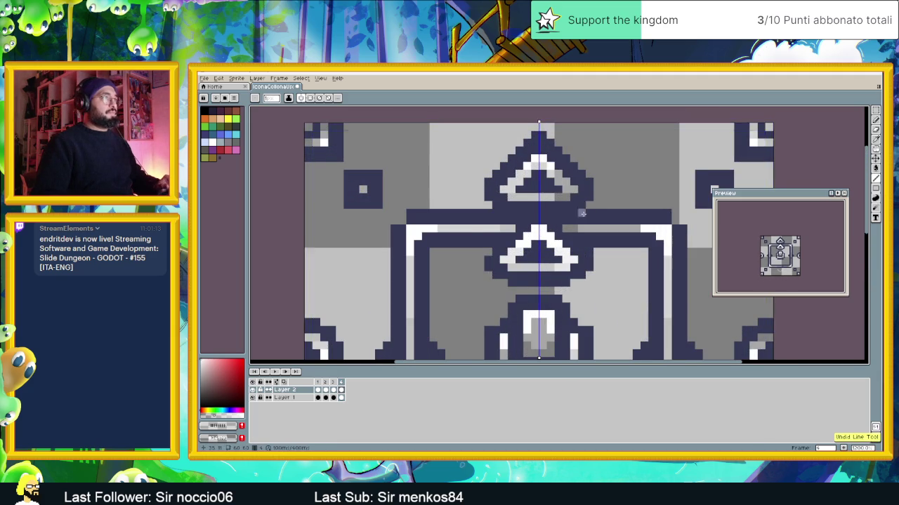
pyautogui.scroll(-2, 564, 224)
pyautogui.scroll(-1, 561, 281)
pyautogui.moveTo(561, 285); pyautogui.dragTo(548, 292)
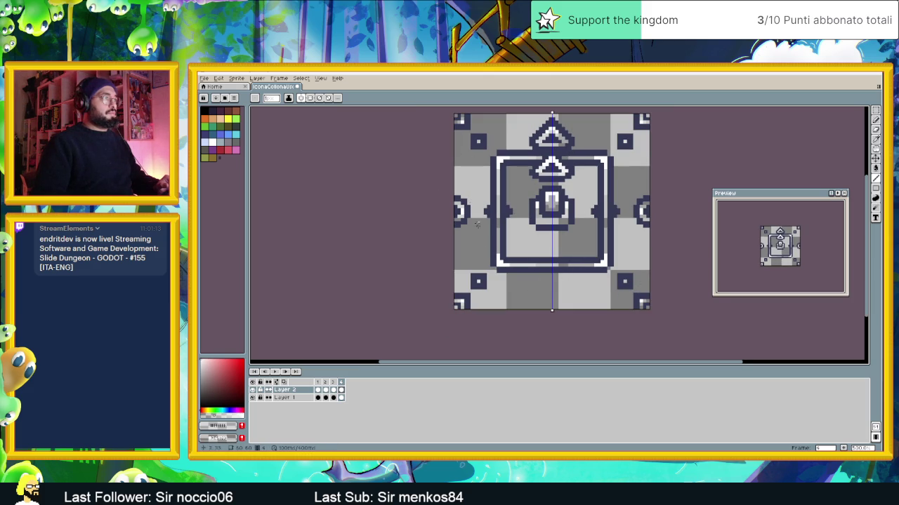
pyautogui.scroll(1, 604, 252)
pyautogui.scroll(-1, 608, 254)
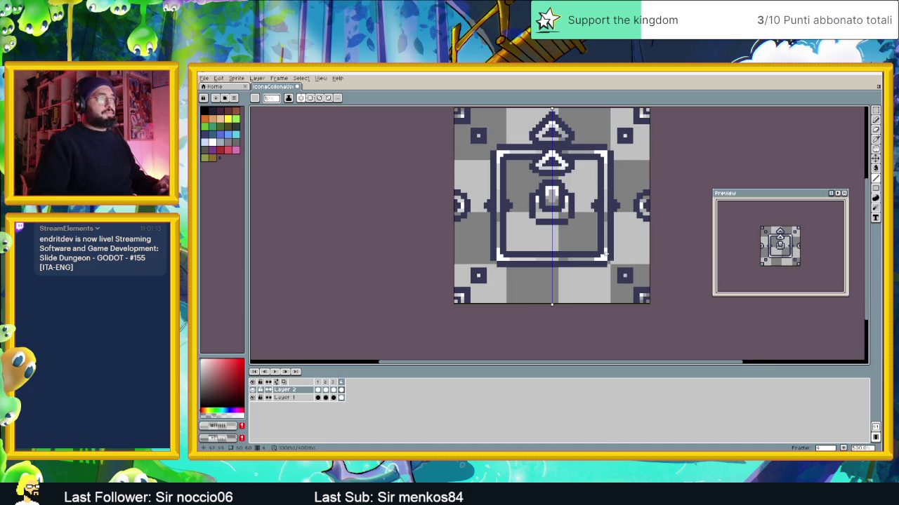
# In frame 4, paint highlight pixels along the frame's top and right borders.
pyautogui.click(333, 390)
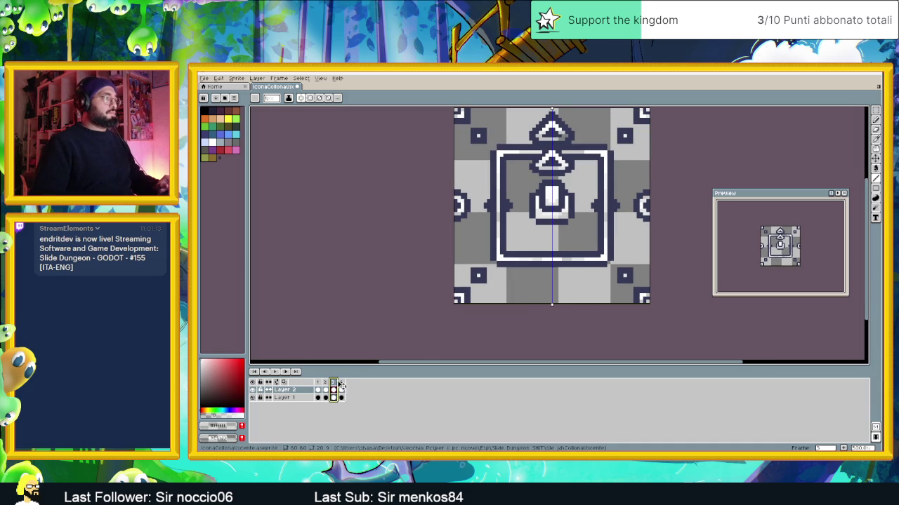
pyautogui.click(341, 389)
pyautogui.scroll(1, 566, 162)
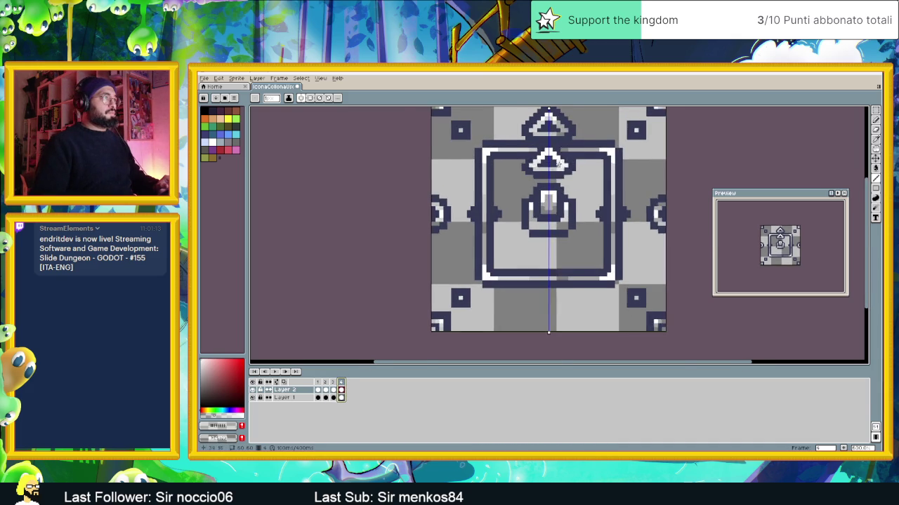
pyautogui.scroll(1, 492, 186)
pyautogui.moveTo(473, 175); pyautogui.dragTo(509, 144)
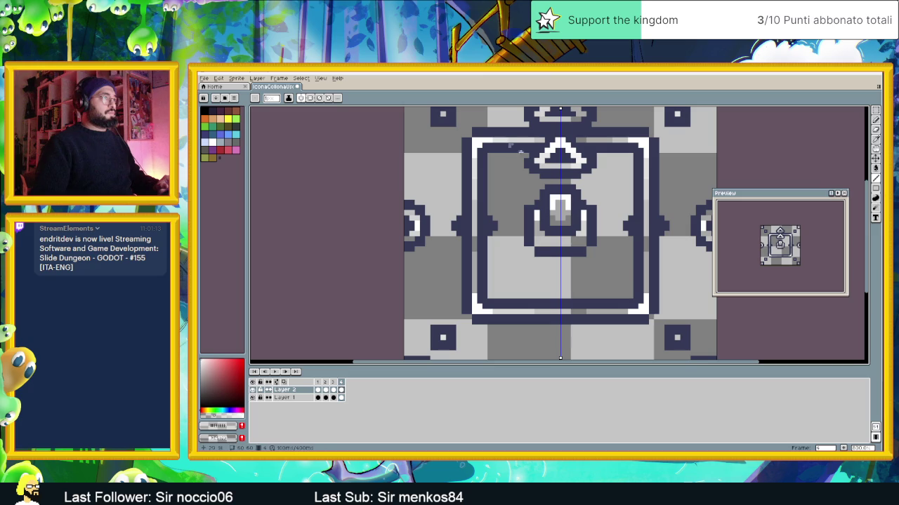
pyautogui.moveTo(645, 285); pyautogui.dragTo(616, 309)
pyautogui.scroll(-2, 615, 311)
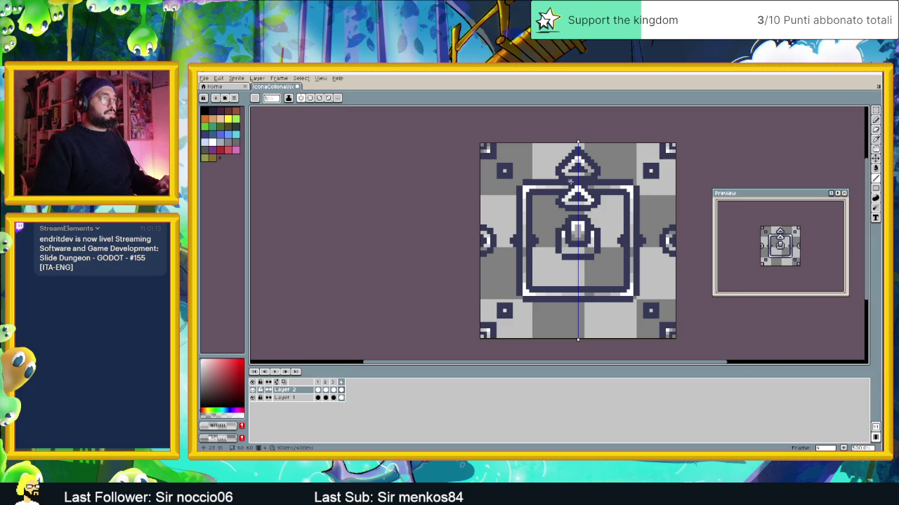
pyautogui.scroll(3, 571, 184)
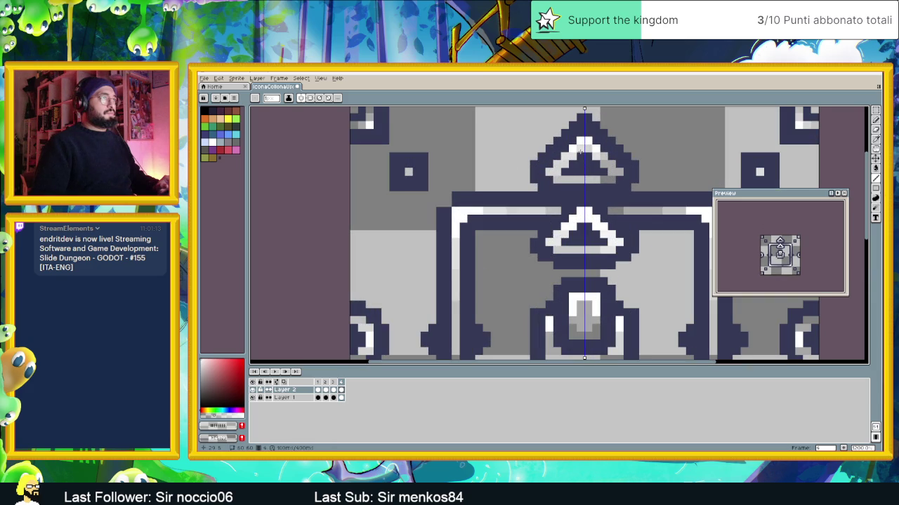
pyautogui.scroll(-3, 581, 203)
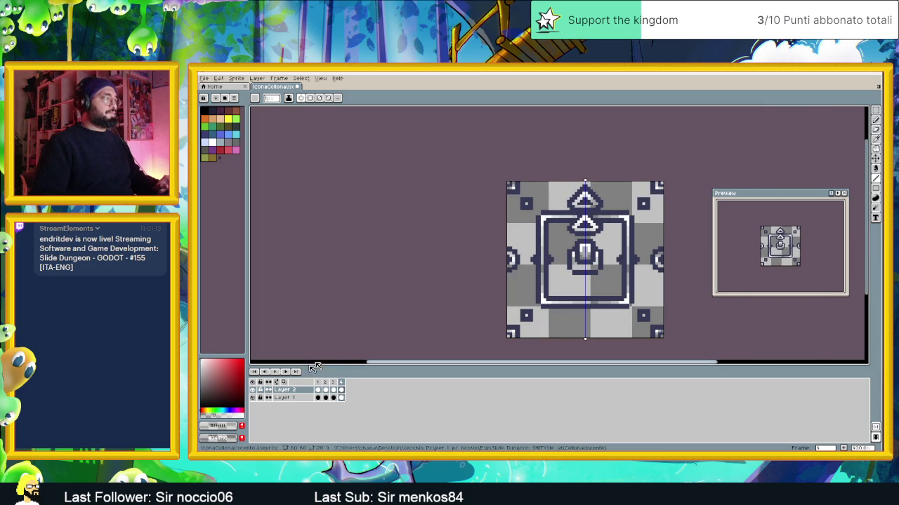
# Shade the inner triangle grey with a grey row beneath it, keeping a white tip.
pyautogui.click(333, 396)
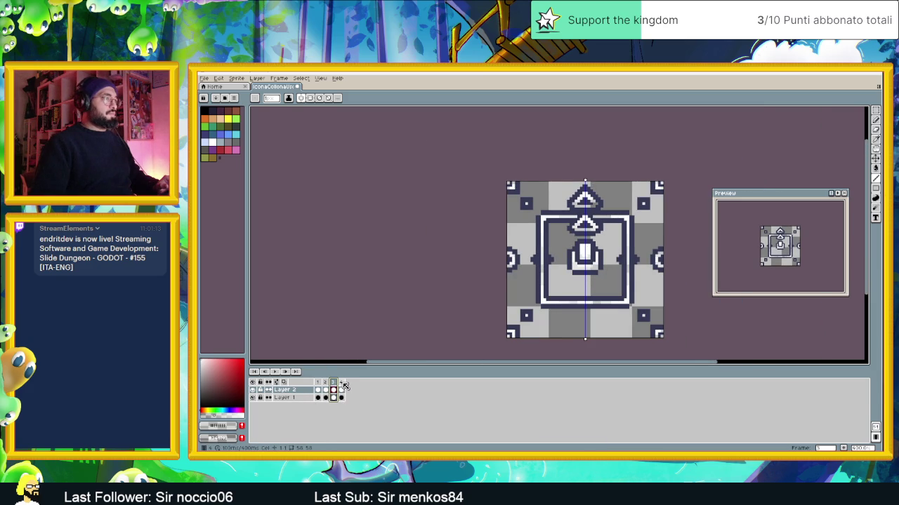
pyautogui.click(342, 382)
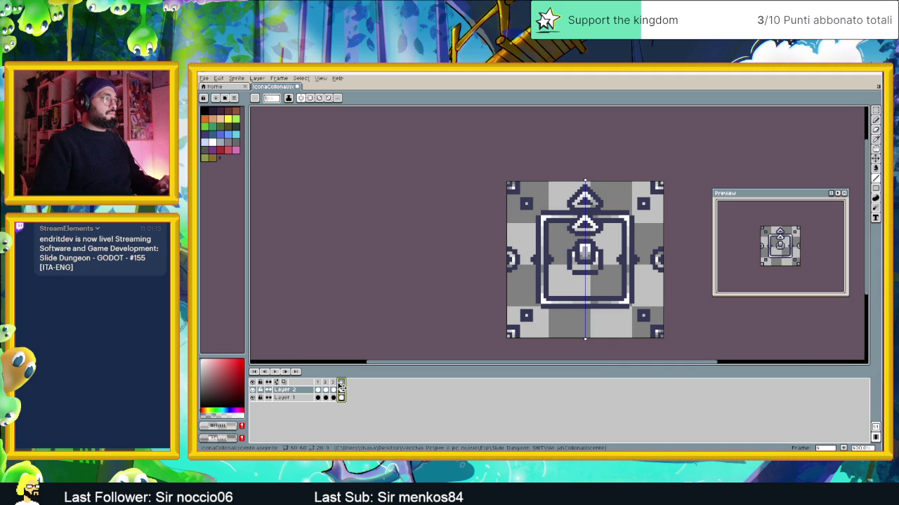
pyautogui.click(333, 388)
pyautogui.click(342, 386)
pyautogui.scroll(1, 558, 203)
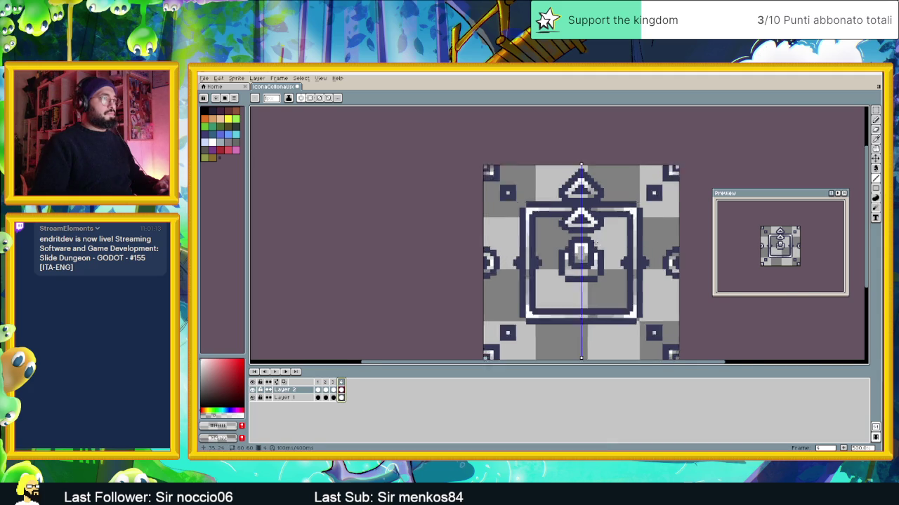
pyautogui.scroll(2, 558, 204)
pyautogui.moveTo(546, 210)
pyautogui.mouseDown()
pyautogui.moveTo(602, 210)
pyautogui.moveTo(541, 202)
pyautogui.moveTo(604, 194)
pyautogui.moveTo(556, 187)
pyautogui.mouseUp()
pyautogui.click(564, 184)
pyautogui.click(588, 184)
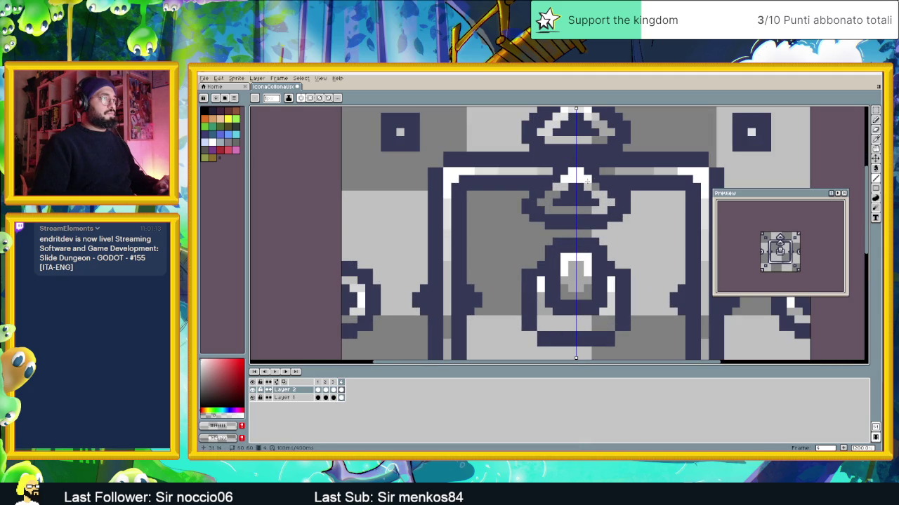
pyautogui.click(564, 187)
pyautogui.click(594, 187)
pyautogui.moveTo(548, 195); pyautogui.dragTo(600, 195)
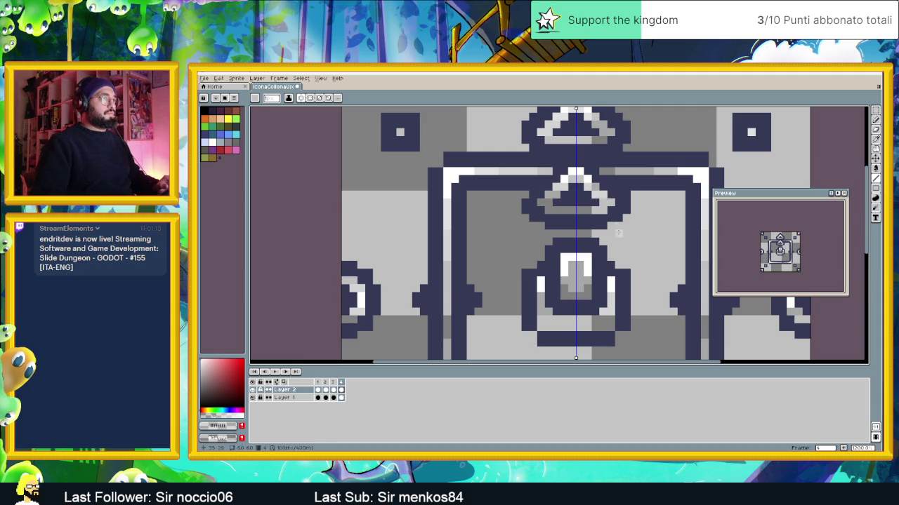
pyautogui.scroll(-5, 600, 196)
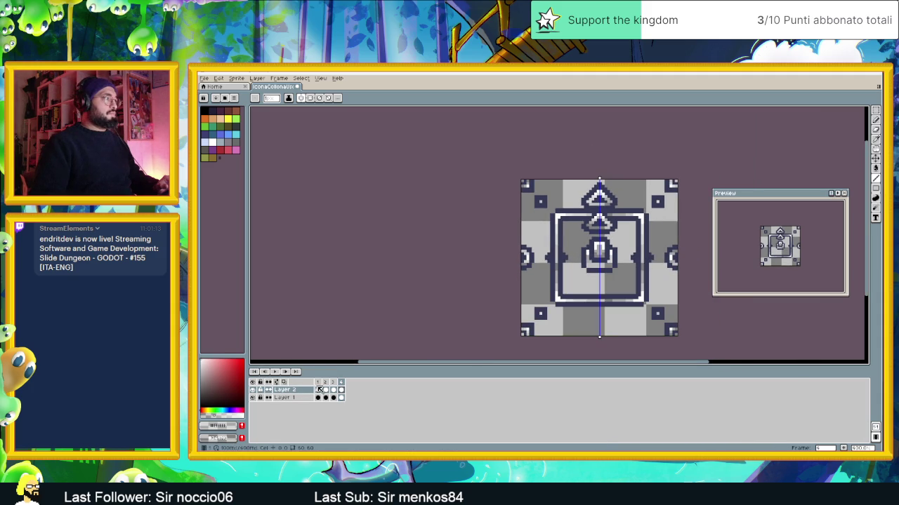
pyautogui.click(334, 385)
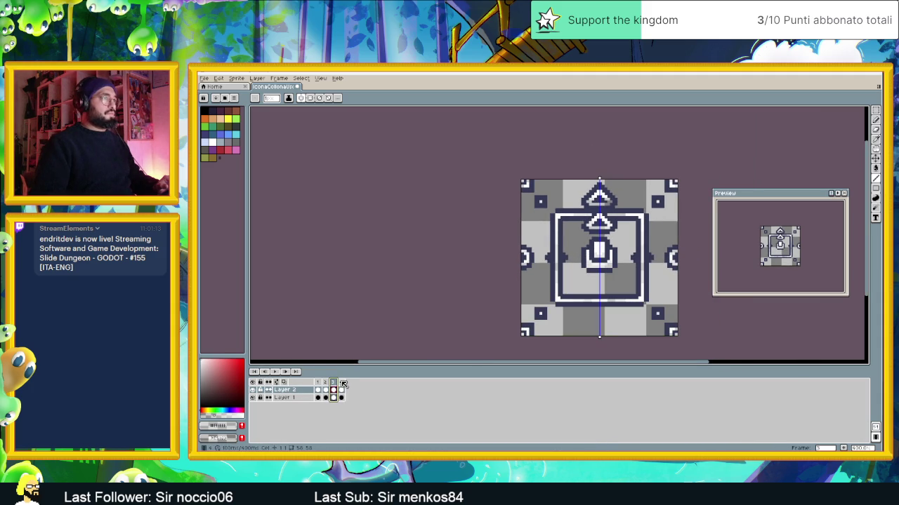
# Flip between frames 2, 3 and 4 to compare them.
pyautogui.click(341, 385)
pyautogui.click(332, 386)
pyautogui.click(325, 385)
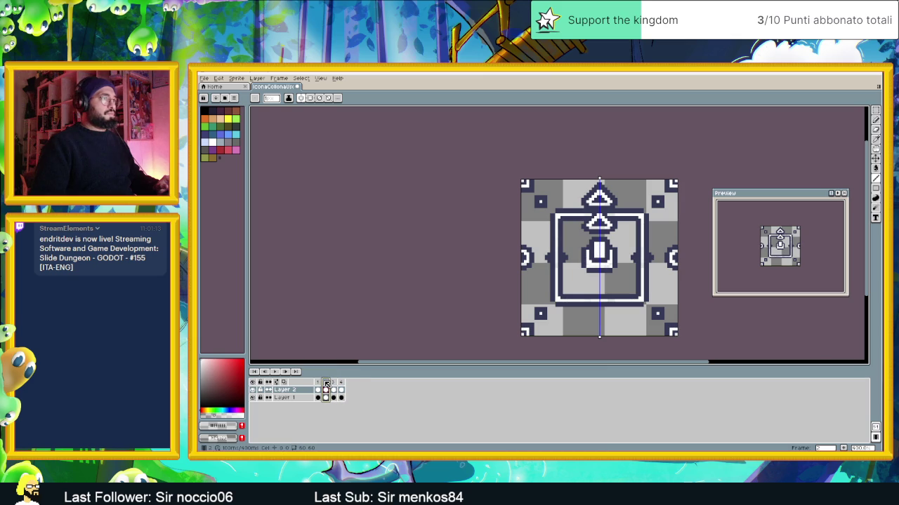
pyautogui.click(334, 385)
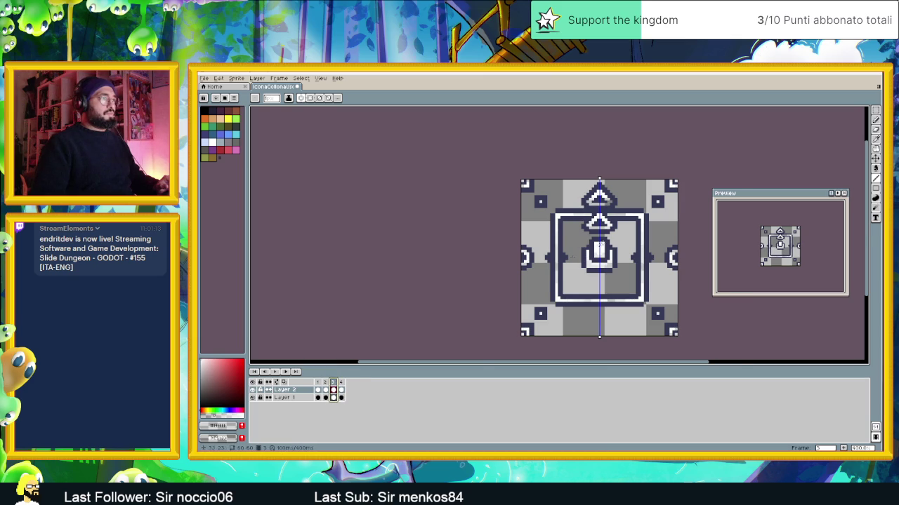
pyautogui.scroll(2, 585, 220)
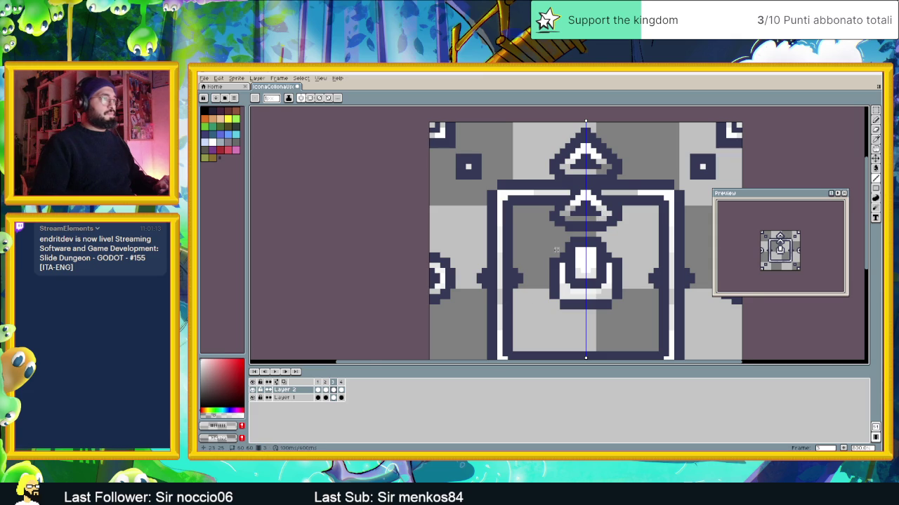
pyautogui.scroll(-2, 555, 252)
pyautogui.click(341, 383)
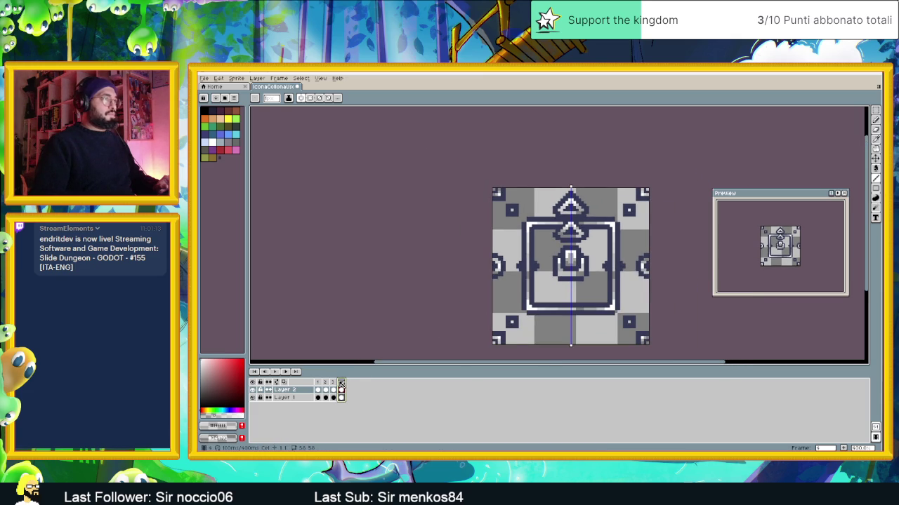
pyautogui.click(326, 382)
pyautogui.click(334, 383)
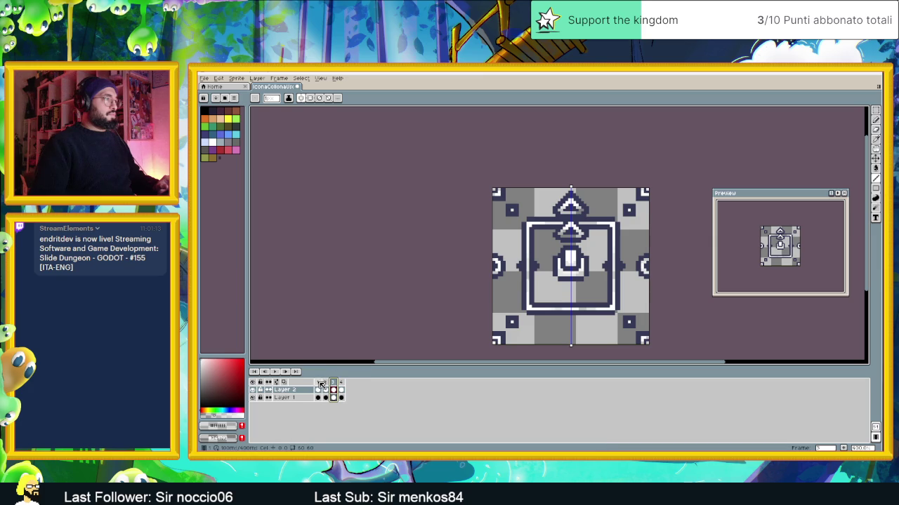
# In frame 2, darken the bottom row of the inner white triangle.
pyautogui.click(318, 382)
pyautogui.click(326, 382)
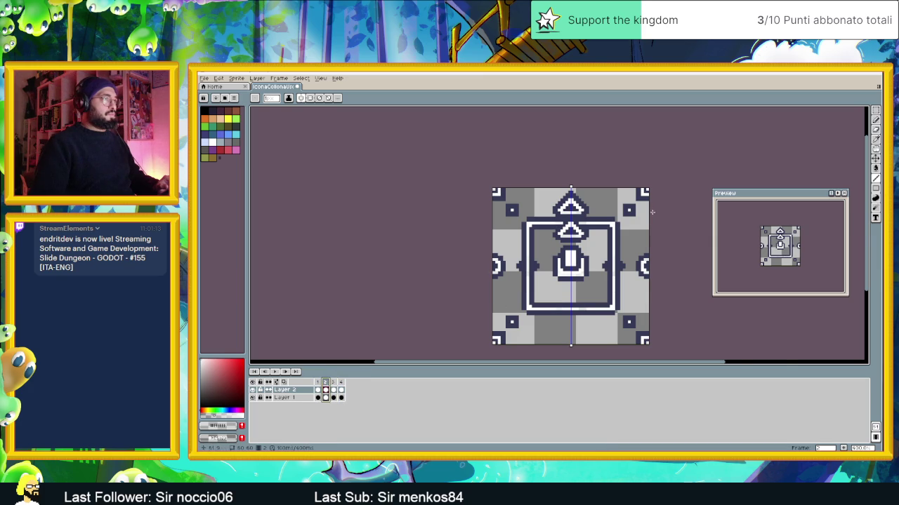
pyautogui.scroll(3, 522, 250)
pyautogui.moveTo(531, 259)
pyautogui.mouseDown()
pyautogui.moveTo(500, 257)
pyautogui.moveTo(529, 257)
pyautogui.mouseUp()
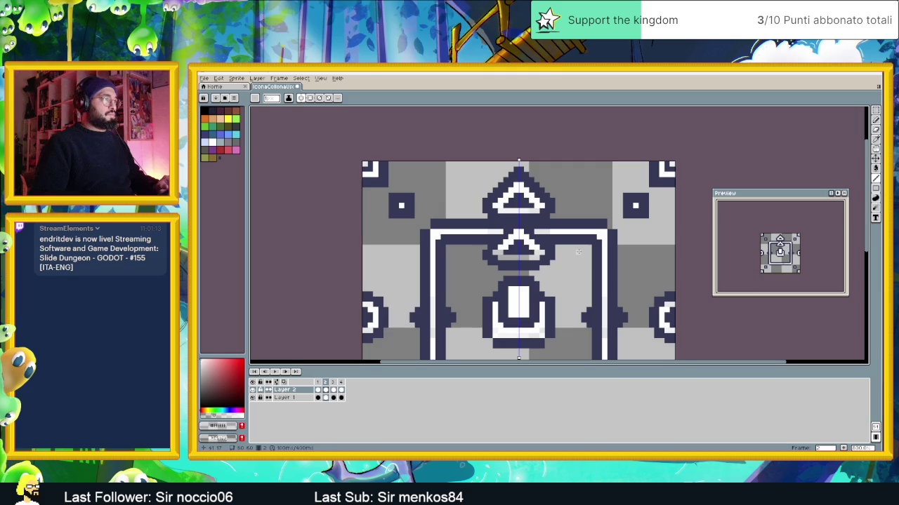
pyautogui.scroll(-3, 557, 258)
pyautogui.moveTo(586, 267); pyautogui.dragTo(515, 231)
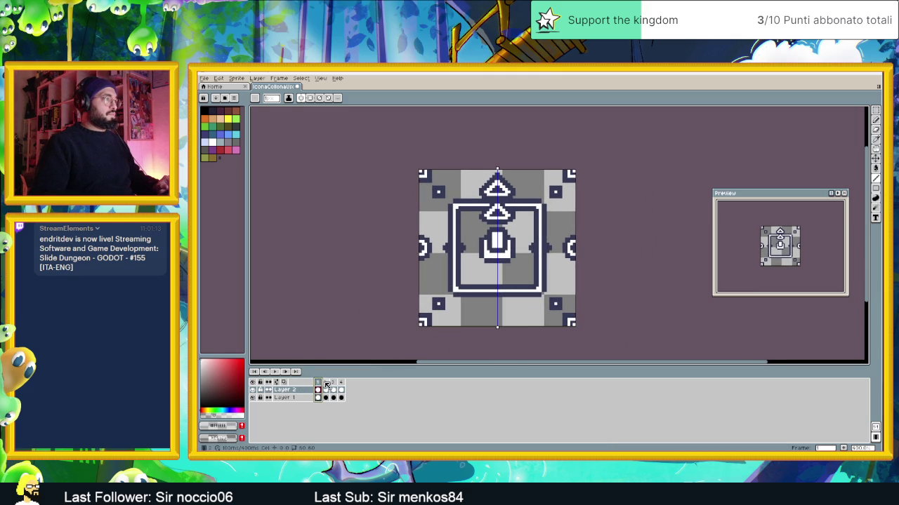
# Step through frames 2, 3 and 4 to review the changes.
pyautogui.click(325, 382)
pyautogui.click(334, 382)
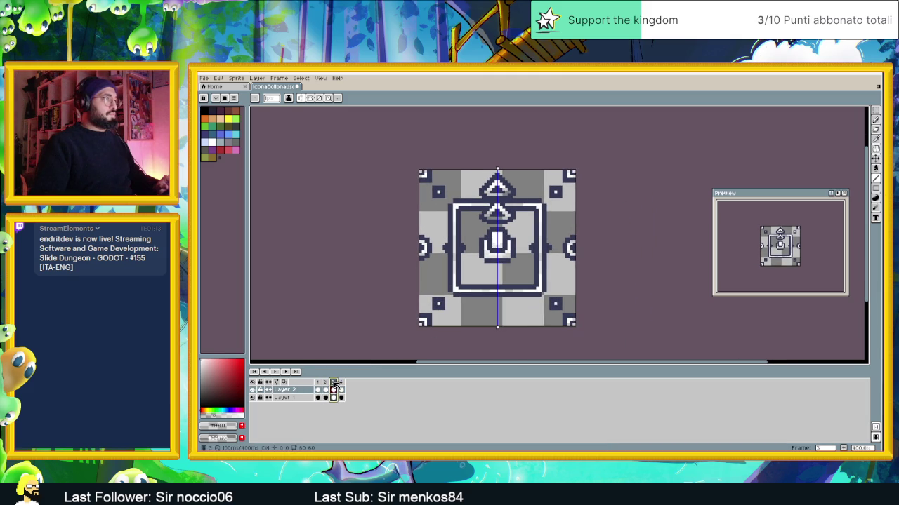
pyautogui.click(342, 383)
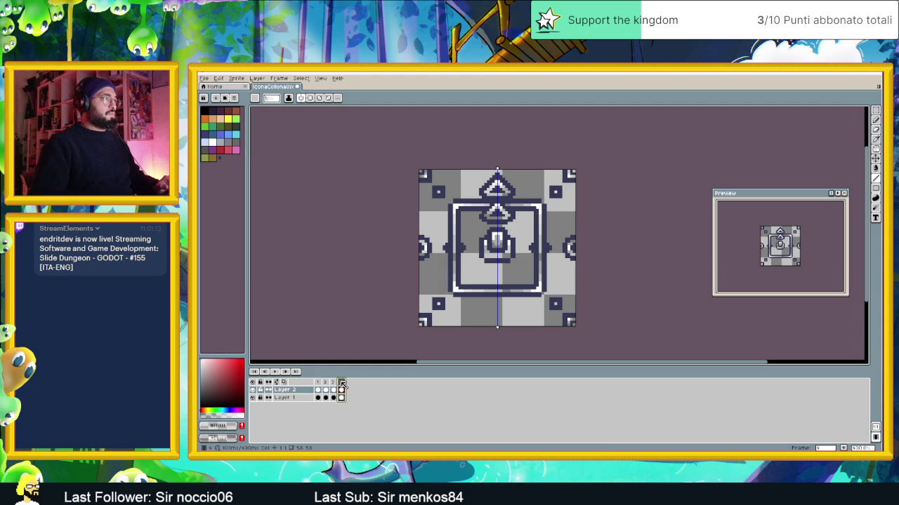
pyautogui.scroll(1, 521, 215)
pyautogui.scroll(1, 521, 215)
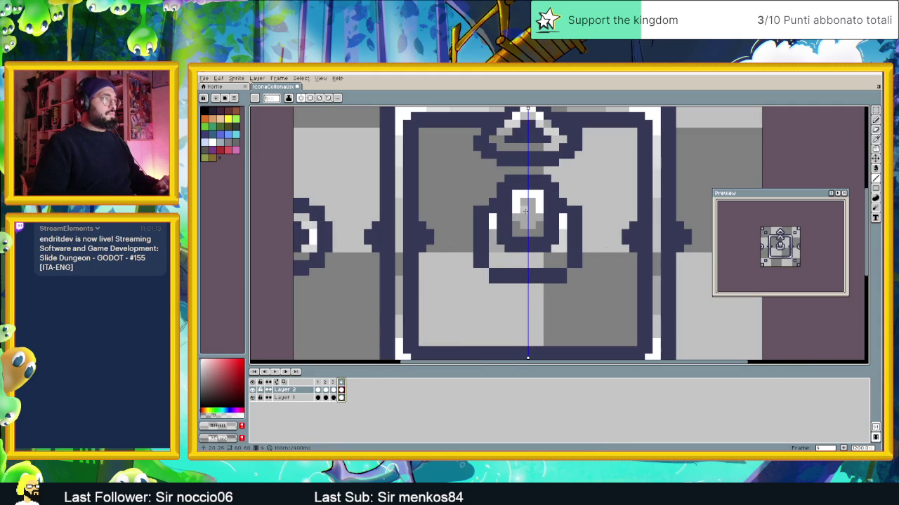
pyautogui.scroll(-1, 508, 280)
pyautogui.scroll(-1, 508, 281)
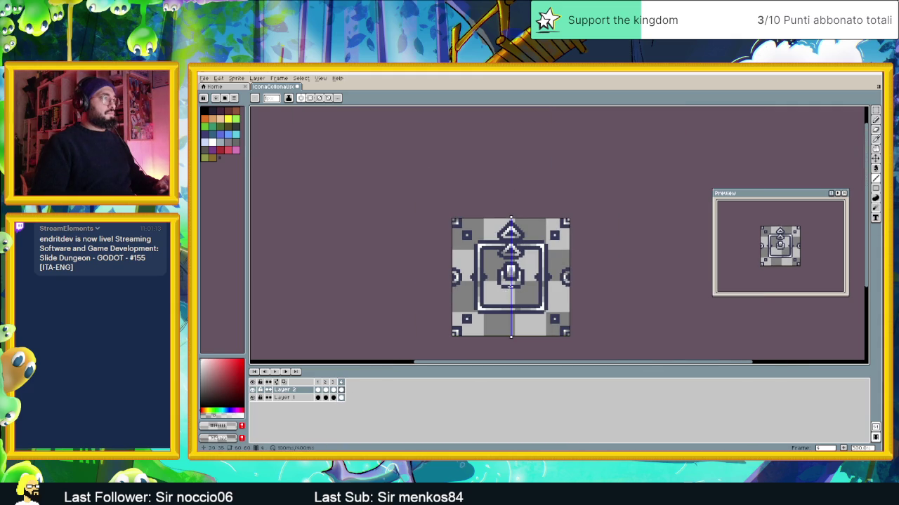
pyautogui.click(341, 383)
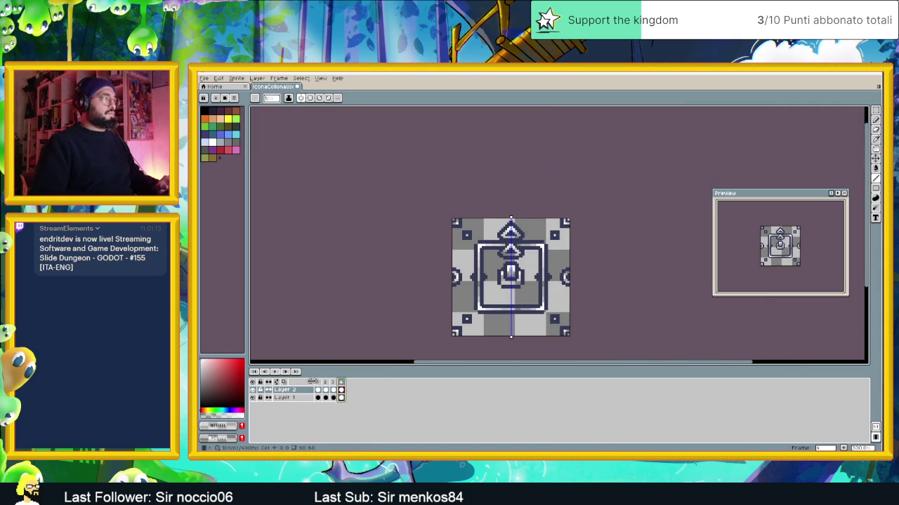
# Play the four-frame animation, then stop playback.
pyautogui.click(276, 372)
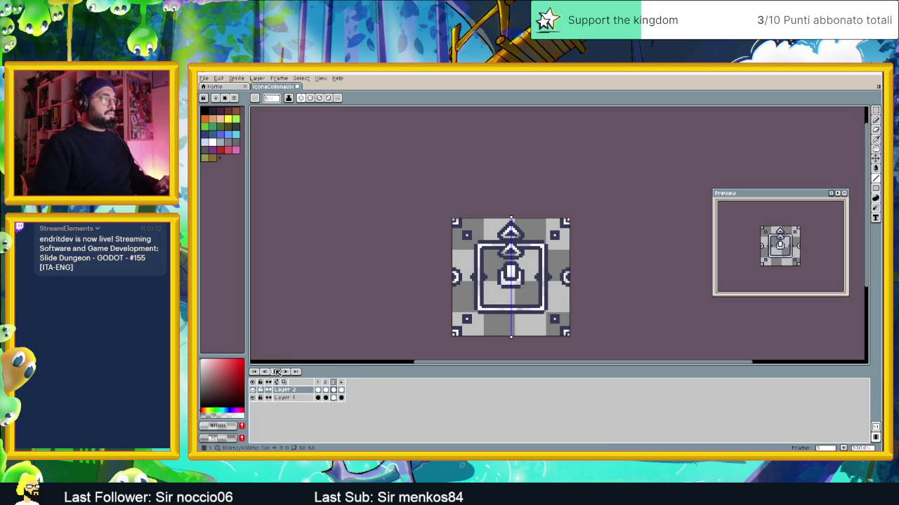
pyautogui.click(276, 372)
pyautogui.scroll(4, 512, 269)
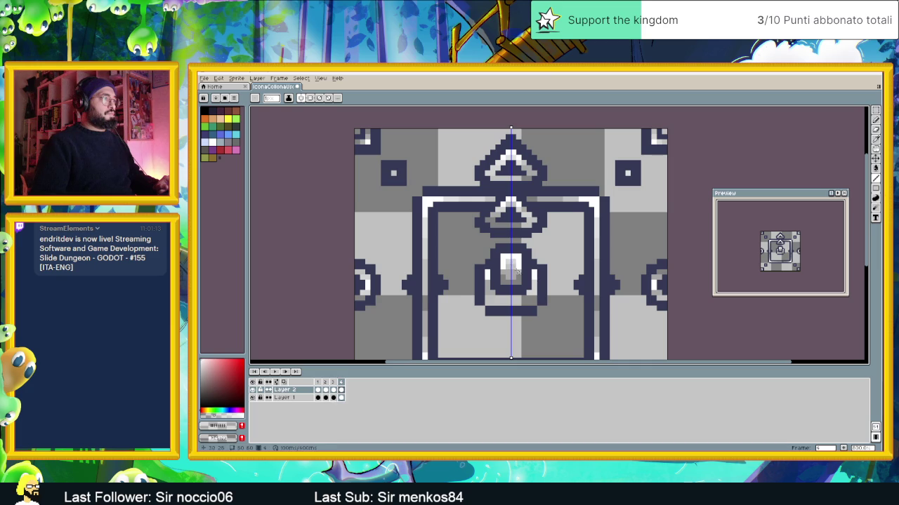
pyautogui.scroll(-4, 512, 264)
pyautogui.moveTo(553, 311); pyautogui.dragTo(533, 288)
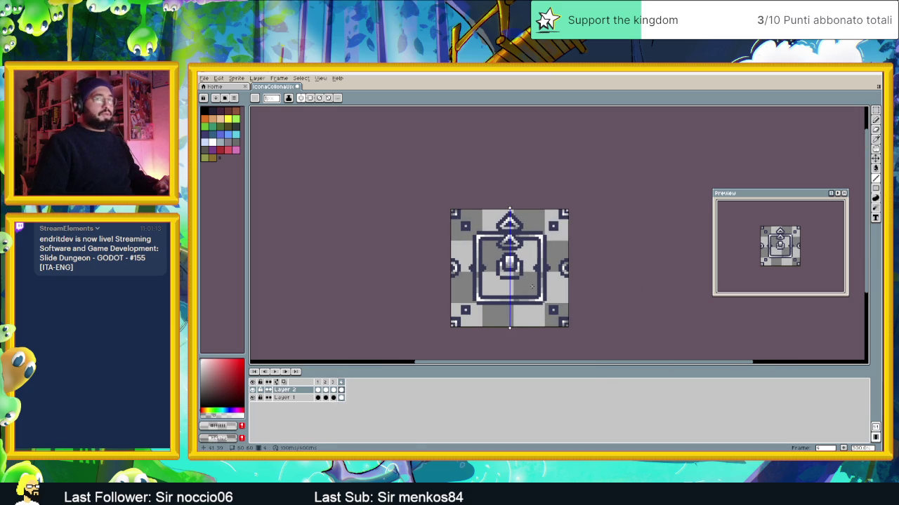
pyautogui.scroll(1, 506, 322)
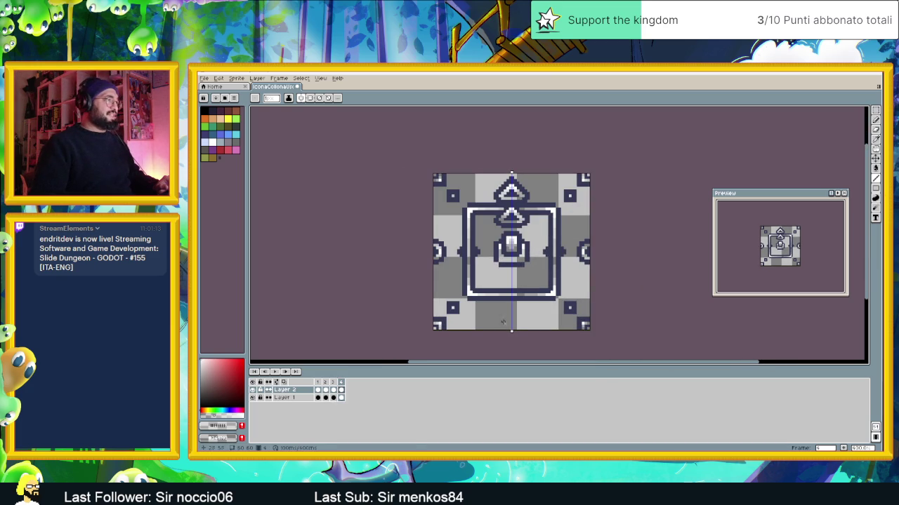
pyautogui.scroll(1, 455, 266)
pyautogui.scroll(-2, 450, 263)
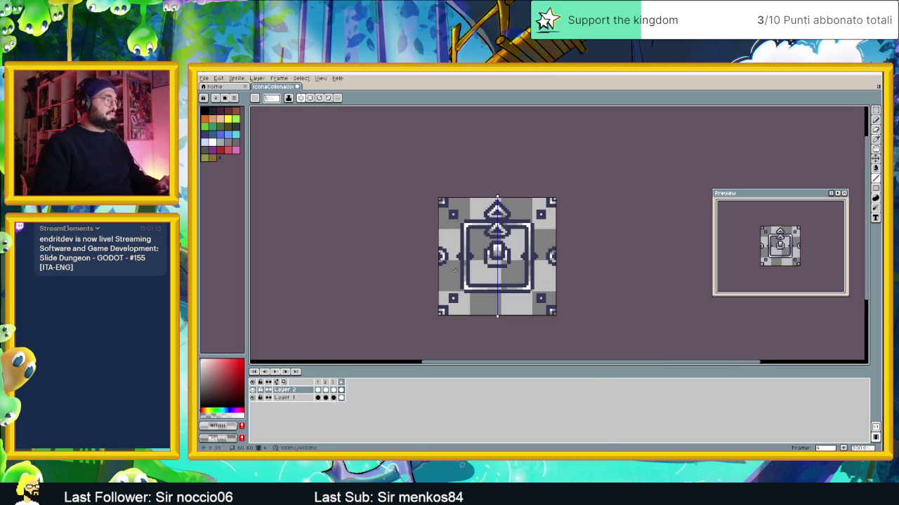
# Add a fifth frame and symmetrically reshade the top triangle's inner outline.
pyautogui.hotkey('alt', 'n')
pyautogui.scroll(2, 468, 286)
pyautogui.scroll(2, 417, 337)
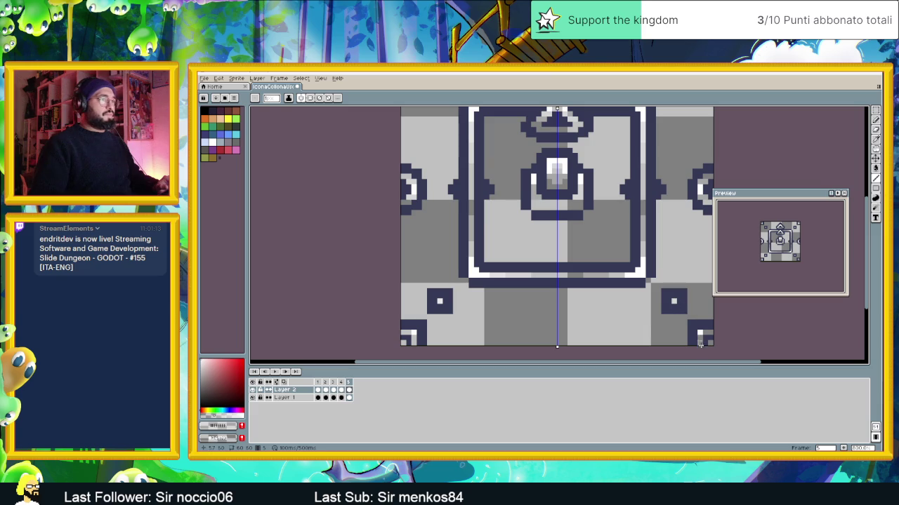
pyautogui.scroll(2, 695, 288)
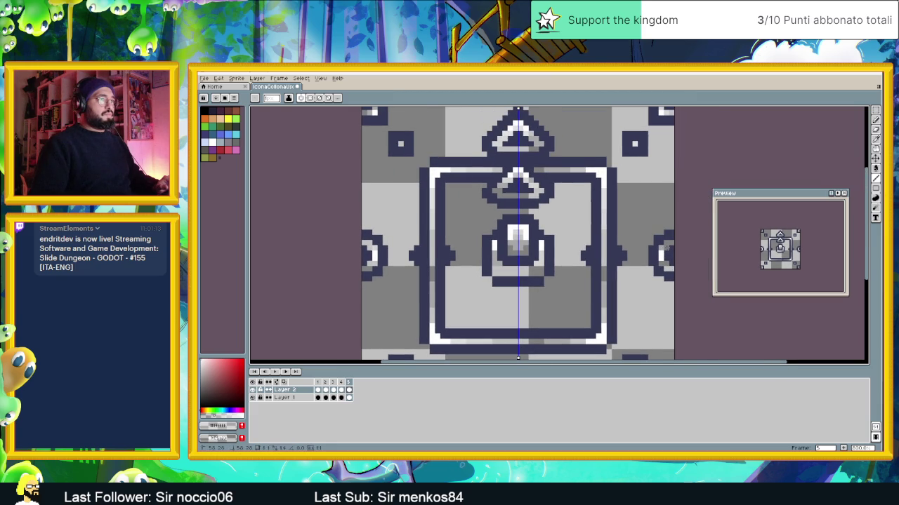
pyautogui.scroll(2, 674, 238)
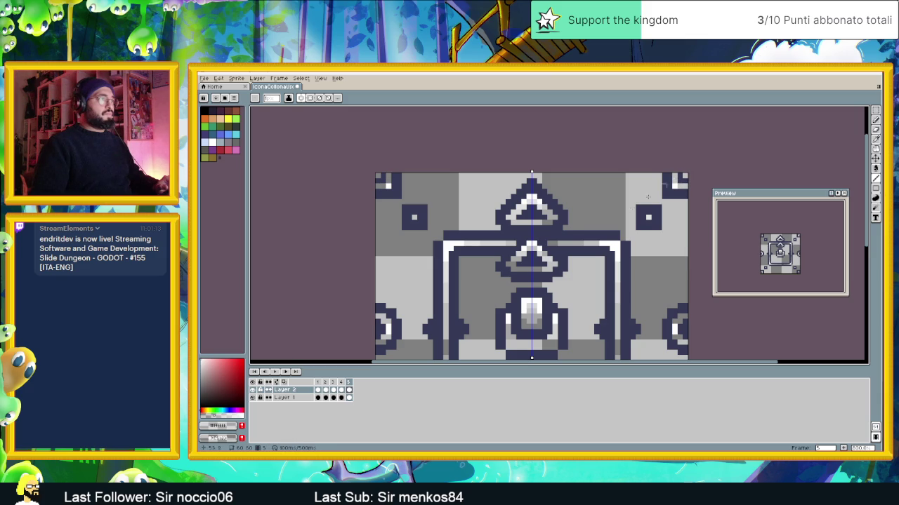
pyautogui.scroll(2, 555, 217)
pyautogui.scroll(1, 555, 219)
pyautogui.moveTo(556, 220); pyautogui.dragTo(519, 199)
pyautogui.click(495, 201)
pyautogui.click(510, 191)
pyautogui.click(537, 201)
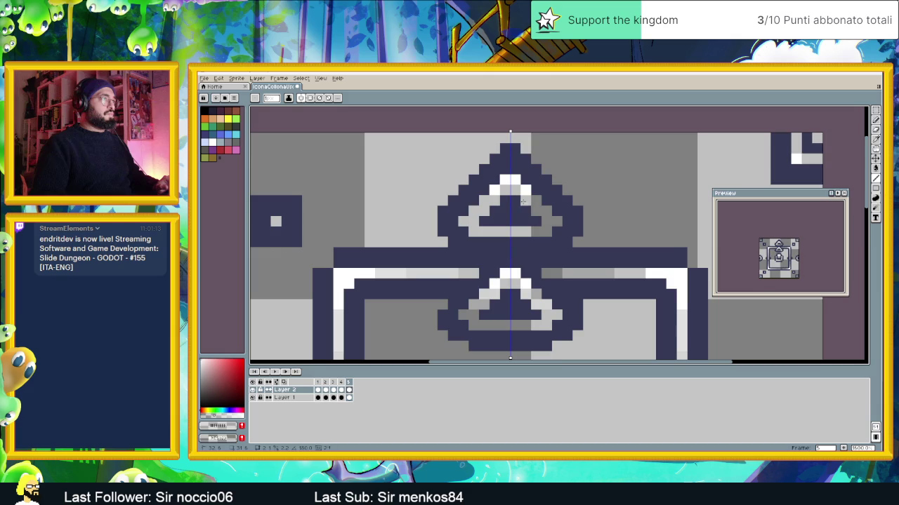
# Reshade the central block, turning its lower white pixel grey and adding mid-grey shading beside it.
pyautogui.scroll(-1, 522, 201)
pyautogui.scroll(1, 525, 239)
pyautogui.scroll(1, 527, 271)
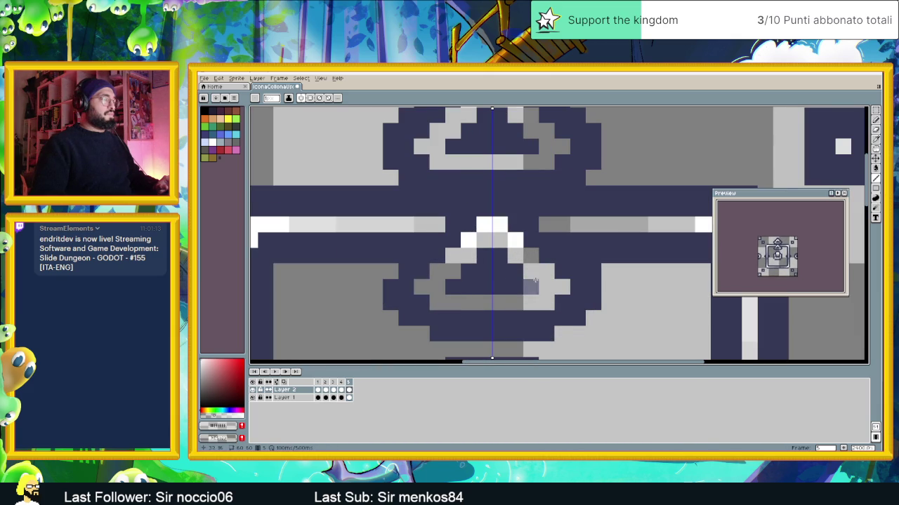
pyautogui.scroll(-5, 530, 273)
pyautogui.scroll(1, 519, 288)
pyautogui.scroll(4, 510, 301)
pyautogui.moveTo(511, 301)
pyautogui.mouseDown()
pyautogui.moveTo(511, 288)
pyautogui.moveTo(532, 283)
pyautogui.moveTo(533, 300)
pyautogui.mouseUp()
pyautogui.click(545, 279)
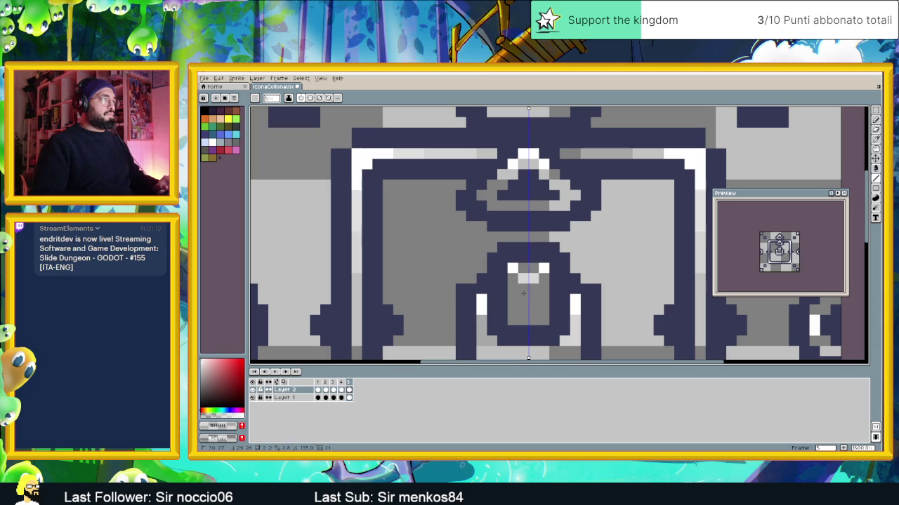
pyautogui.click(483, 309)
pyautogui.scroll(-2, 495, 309)
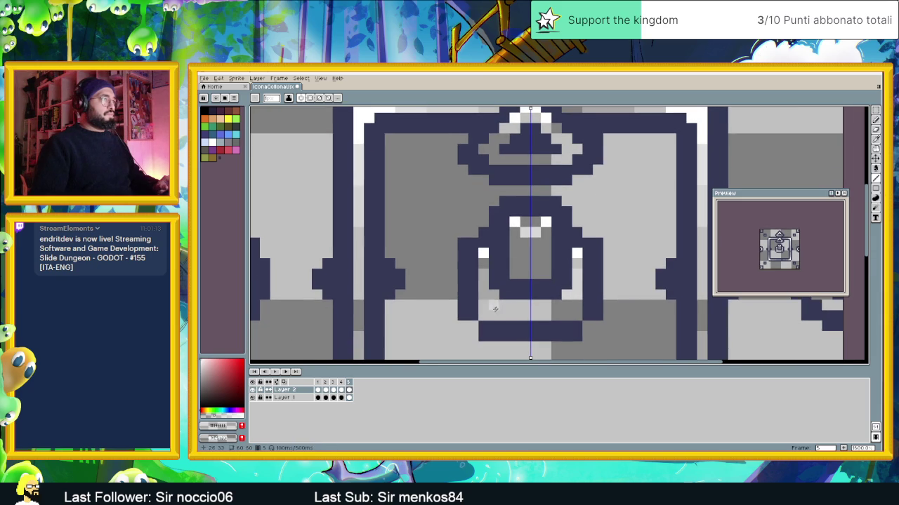
pyautogui.click(578, 295)
pyautogui.click(577, 285)
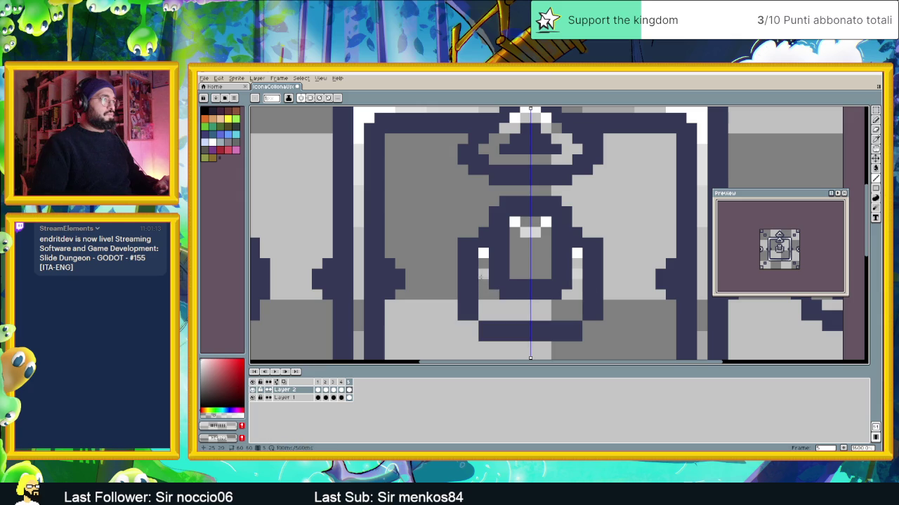
pyautogui.click(578, 265)
# Reduce the frame's top and bottom white highlight rows to white corner pixels and darken the side strip.
pyautogui.scroll(-3, 554, 274)
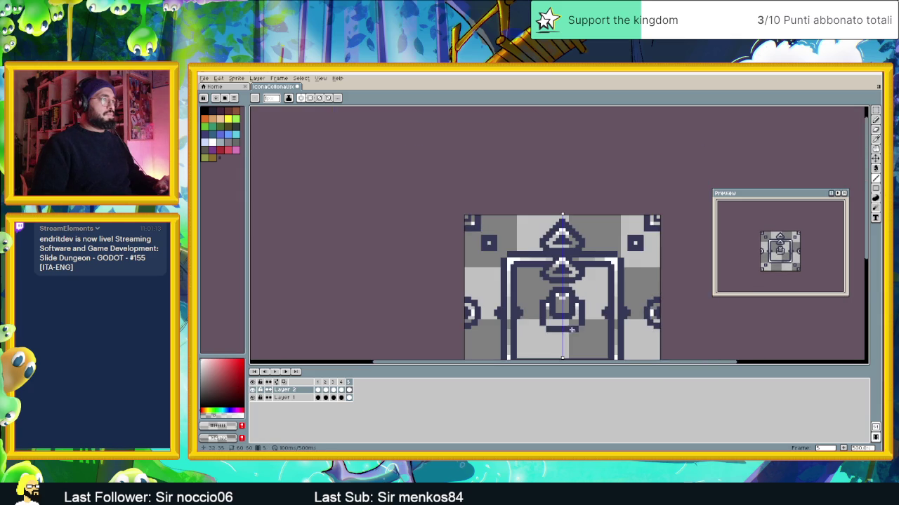
pyautogui.scroll(1, 543, 277)
pyautogui.scroll(3, 525, 285)
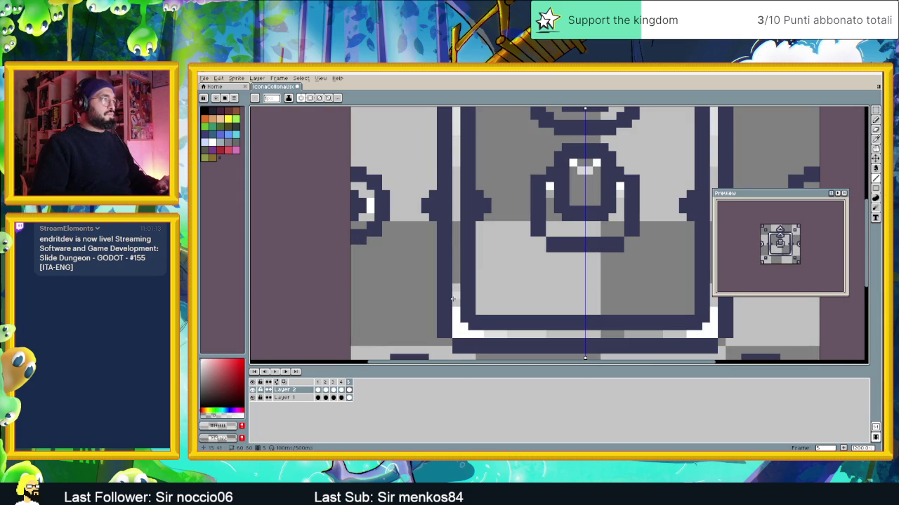
pyautogui.moveTo(455, 313); pyautogui.dragTo(457, 299)
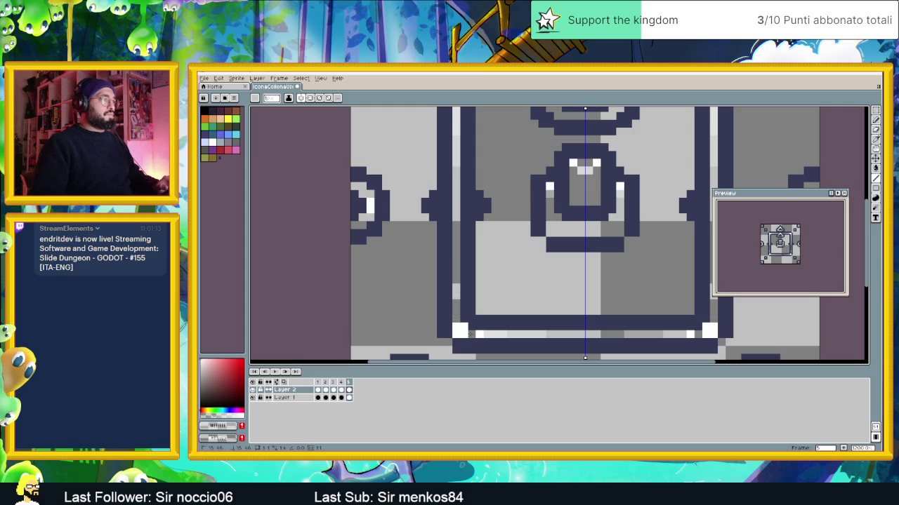
pyautogui.moveTo(471, 334); pyautogui.dragTo(576, 336)
pyautogui.scroll(-3, 565, 309)
pyautogui.scroll(1, 551, 211)
pyautogui.scroll(2, 549, 200)
pyautogui.moveTo(547, 196); pyautogui.dragTo(472, 193)
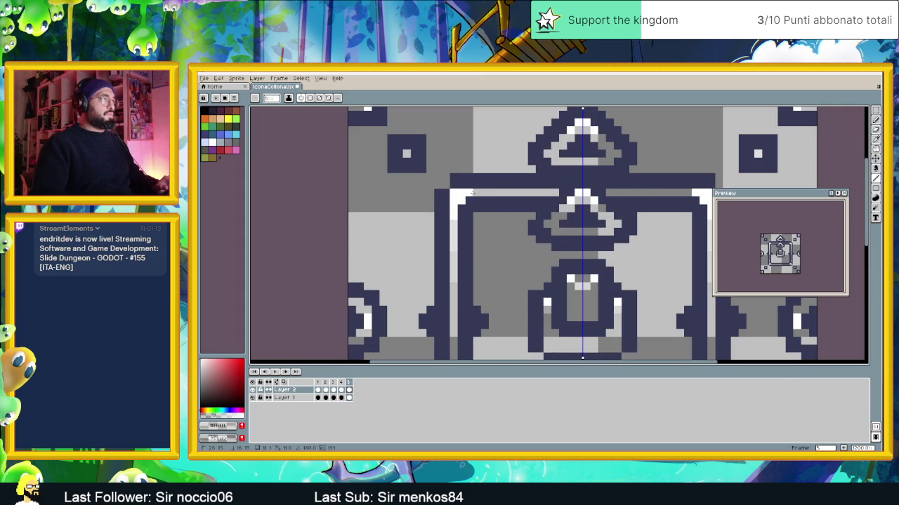
pyautogui.moveTo(453, 340); pyautogui.dragTo(450, 221)
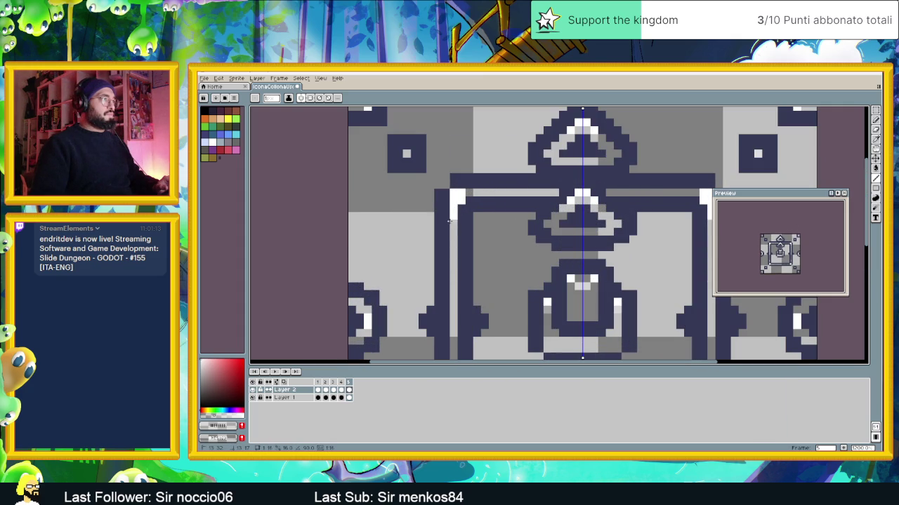
pyautogui.click(473, 191)
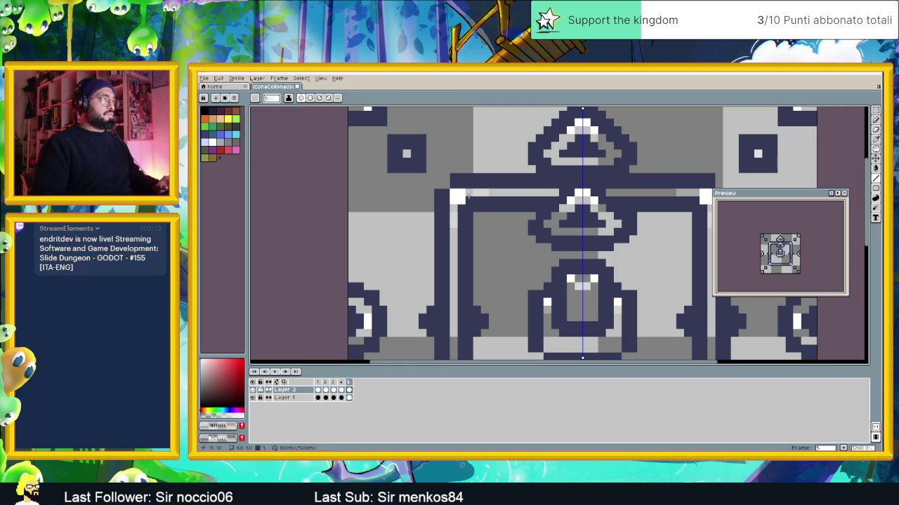
# Play the animation to check the reshaded frame.
pyautogui.scroll(-4, 484, 224)
pyautogui.scroll(3, 503, 255)
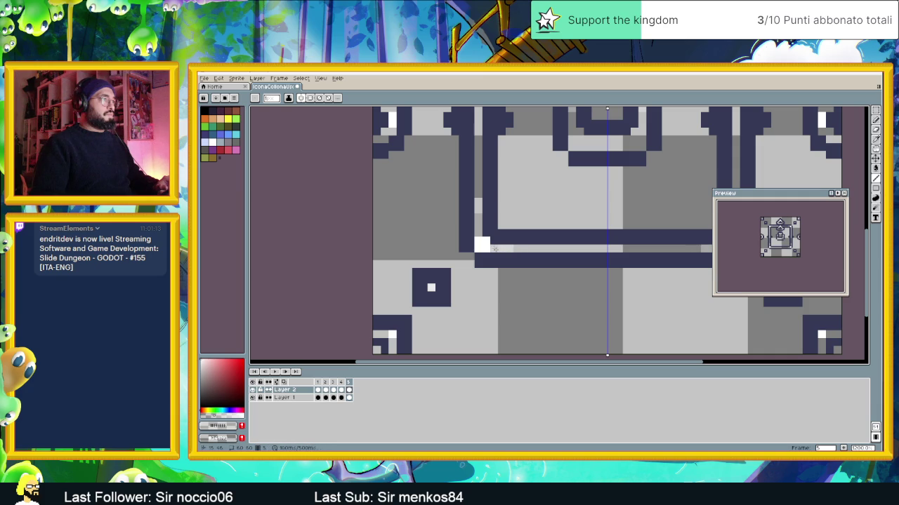
pyautogui.scroll(-1, 592, 257)
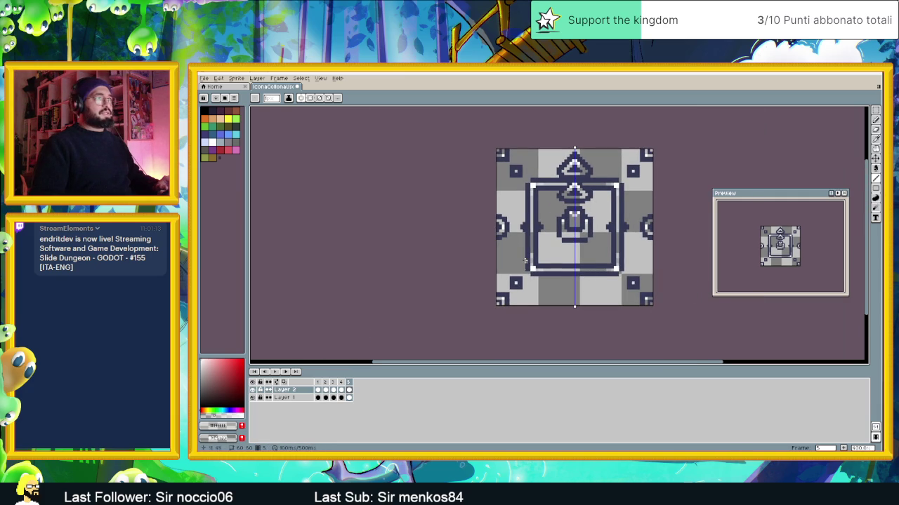
pyautogui.scroll(1, 503, 225)
pyautogui.scroll(1, 503, 225)
pyautogui.scroll(-2, 504, 226)
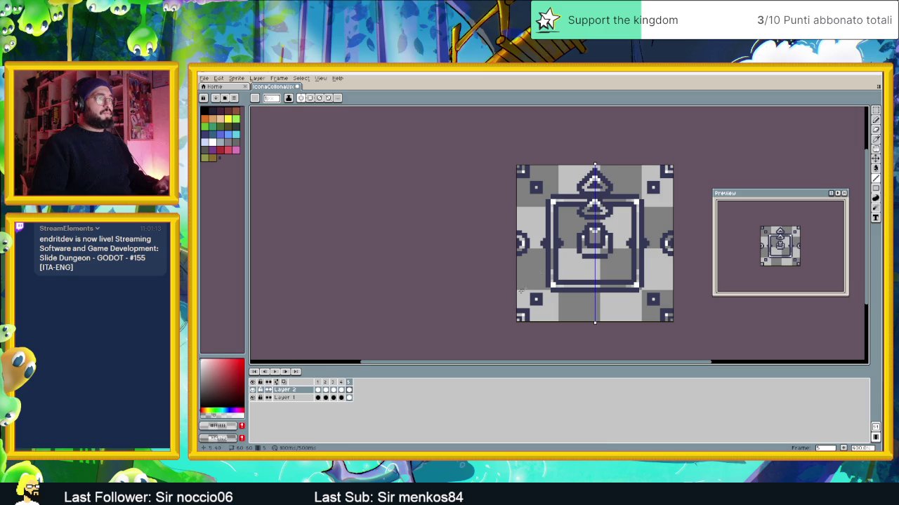
pyautogui.click(275, 373)
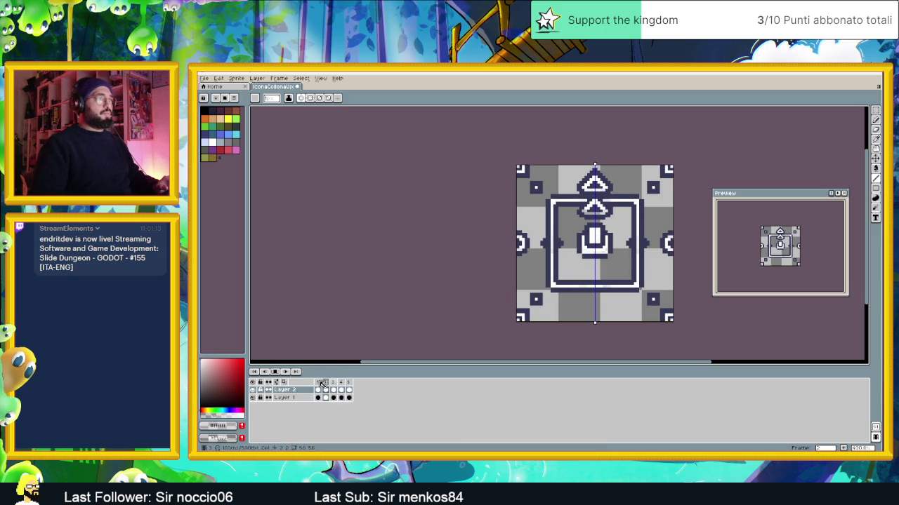
# Stop playback and add a sixth frame, selecting Layer 2's frame-6 cel.
pyautogui.click(349, 390)
pyautogui.hotkey('alt', 'n')
pyautogui.click(357, 390)
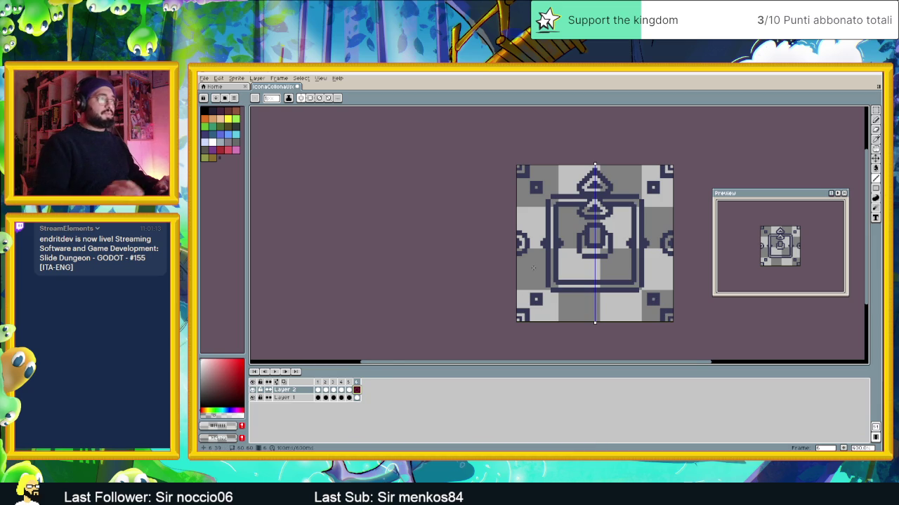
# Play the six-frame animation loop to preview it.
pyautogui.click(276, 373)
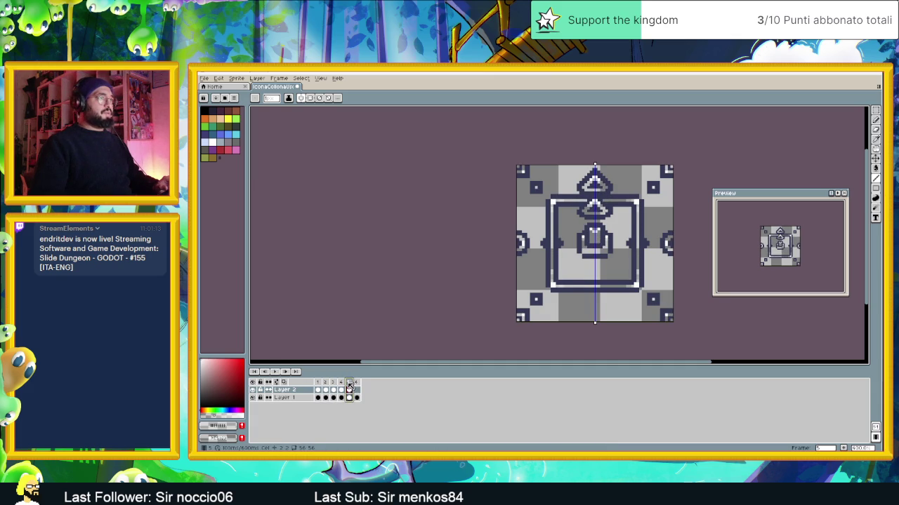
pyautogui.scroll(2, 604, 227)
pyautogui.moveTo(597, 231); pyautogui.dragTo(590, 228)
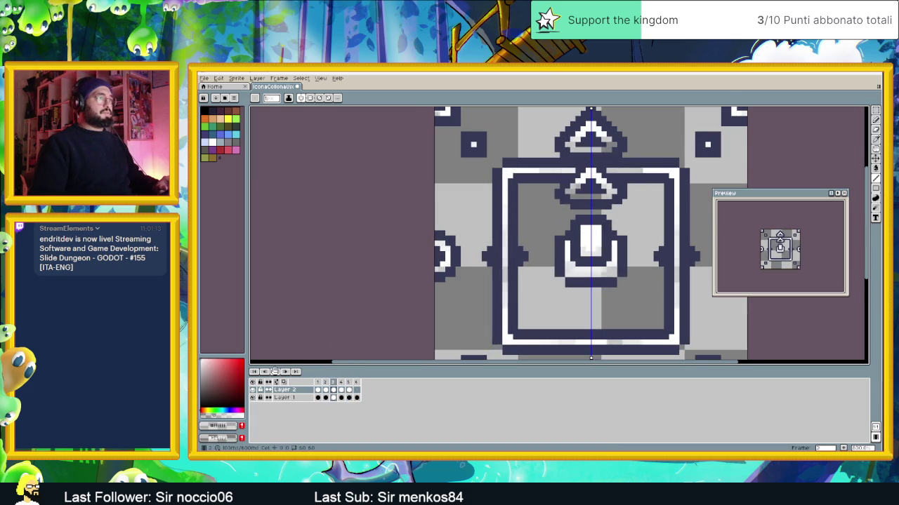
pyautogui.scroll(-2, 484, 264)
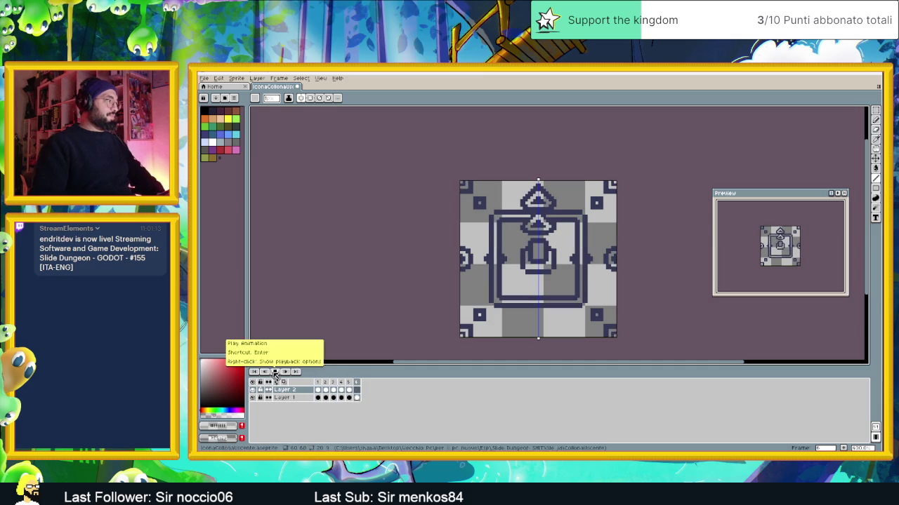
# Duplicate Layer 1 as Layer 1 Copy, undoing an accidentally added new layer.
pyautogui.click(293, 398)
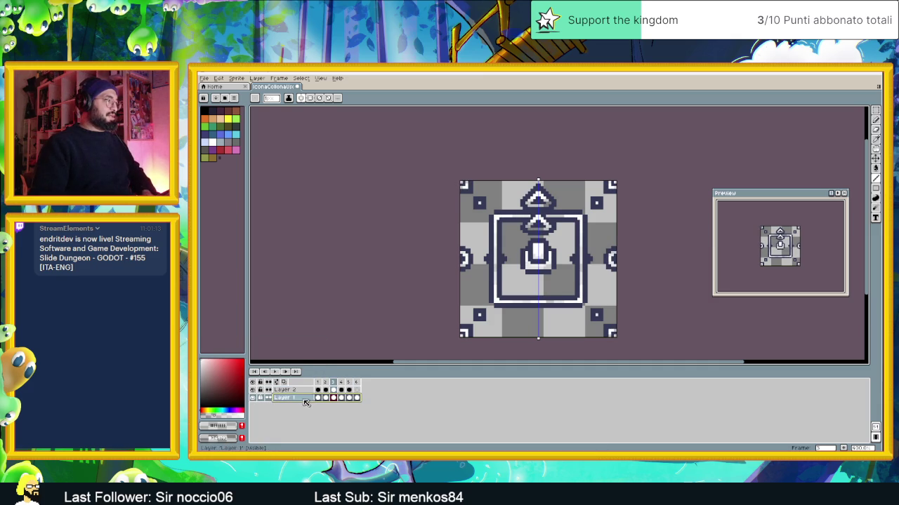
pyautogui.rightClick(288, 398)
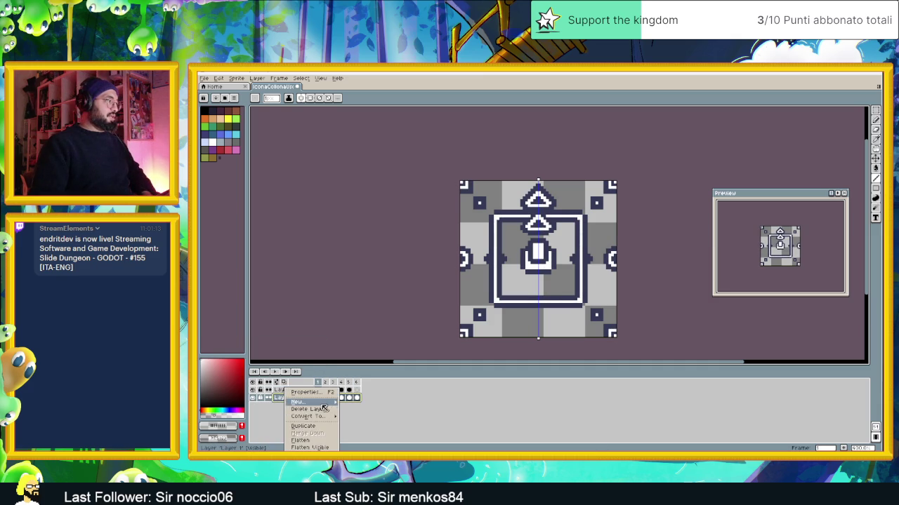
pyautogui.moveTo(298, 401)
pyautogui.click(355, 403)
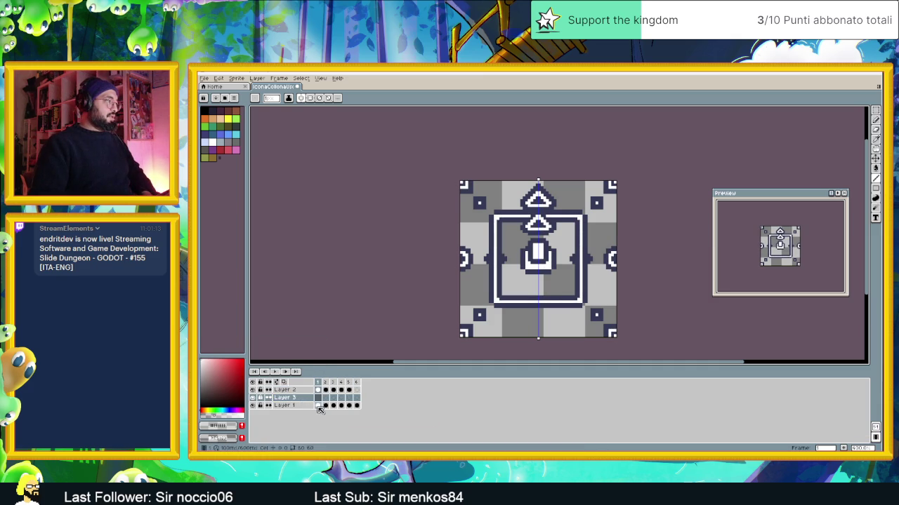
pyautogui.hotkey('ctrl', 'z')
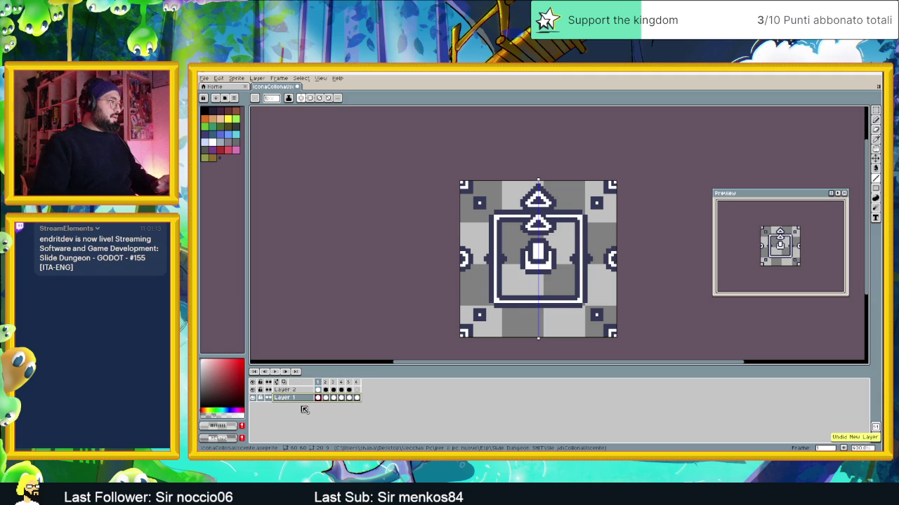
pyautogui.rightClick(302, 398)
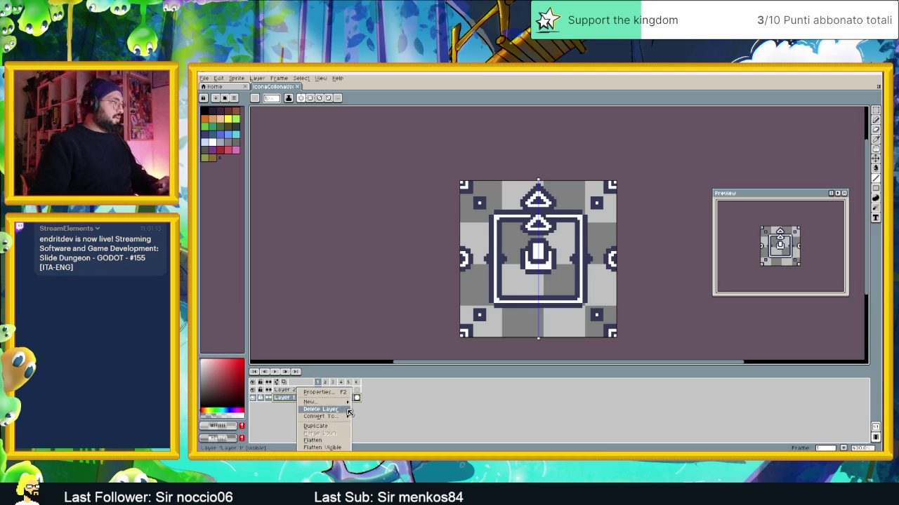
pyautogui.moveTo(319, 416)
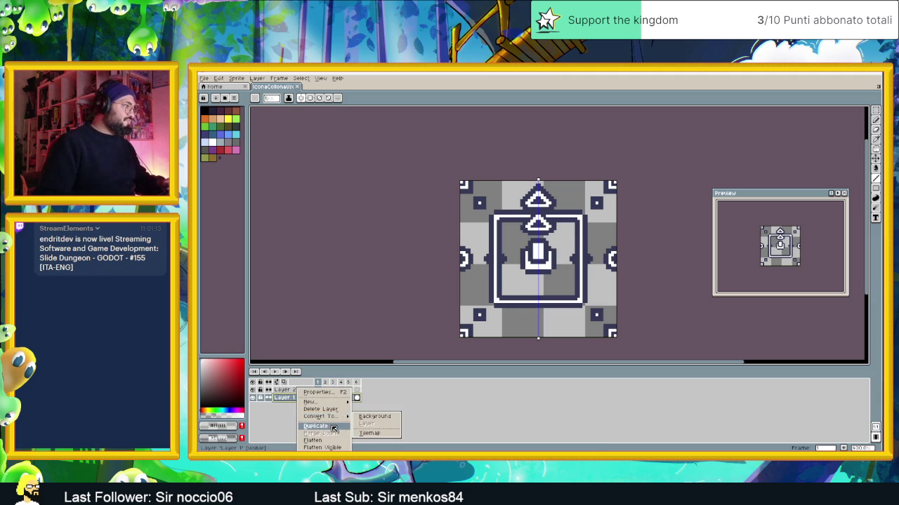
pyautogui.click(334, 427)
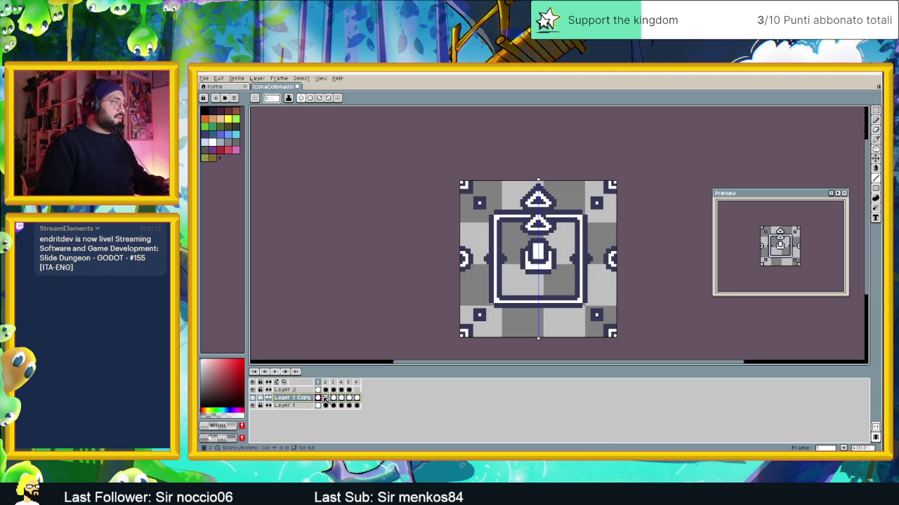
# Rearrange Layer 1 Copy's cels across frames 2–6 and return to frame 1.
pyautogui.moveTo(325, 400); pyautogui.dragTo(357, 398)
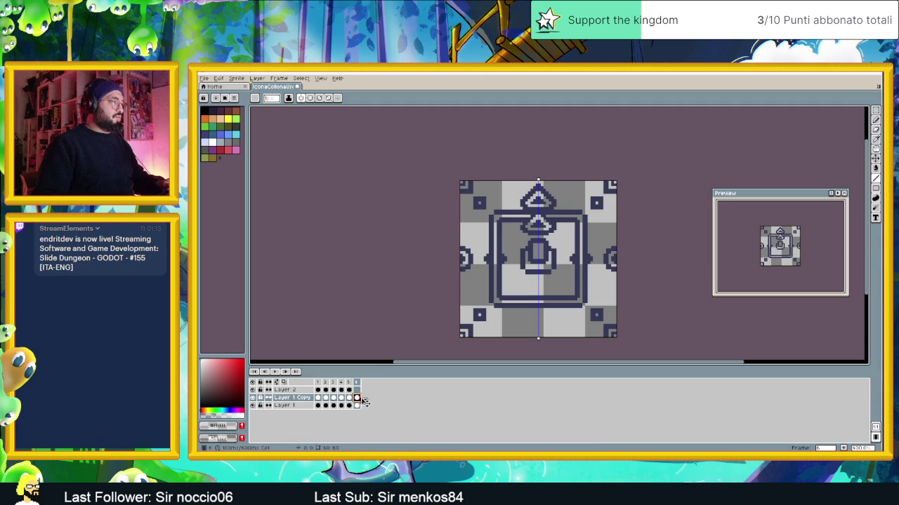
pyautogui.moveTo(330, 399); pyautogui.dragTo(357, 398)
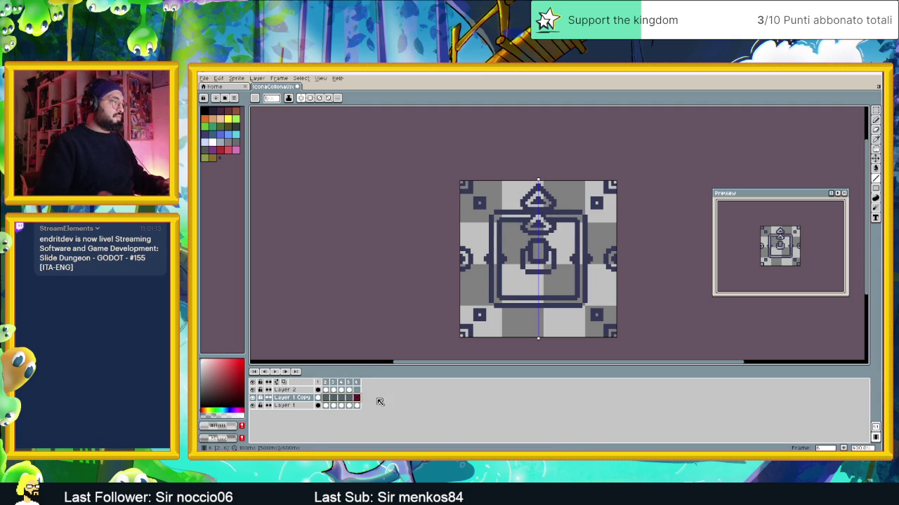
pyautogui.moveTo(357, 399); pyautogui.dragTo(332, 399)
pyautogui.click(319, 399)
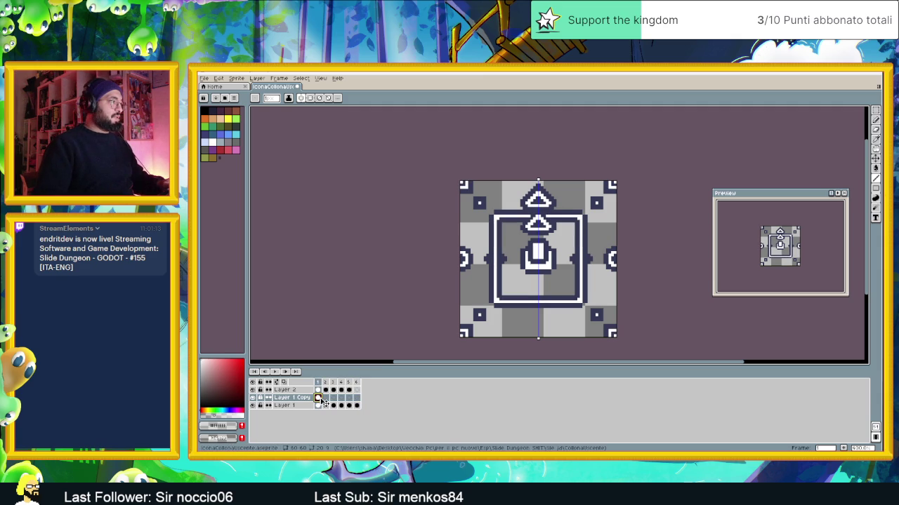
pyautogui.hscroll(2, 541, 279)
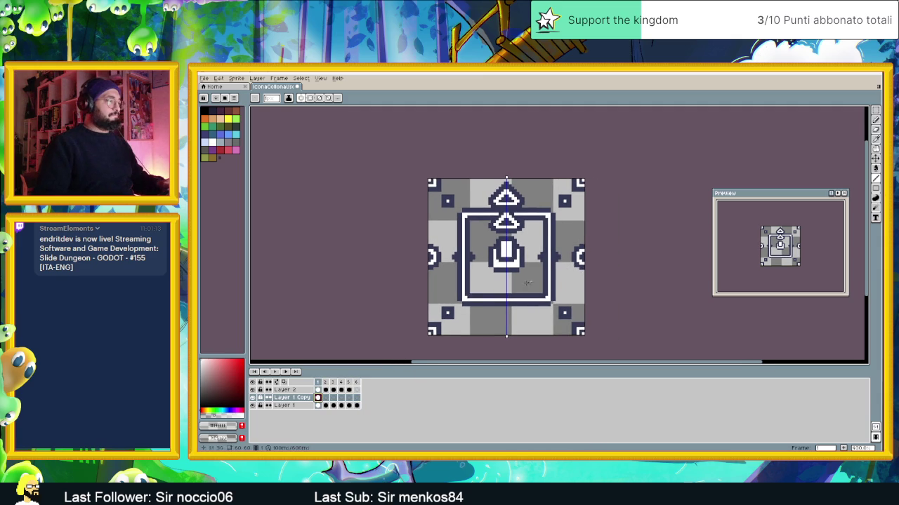
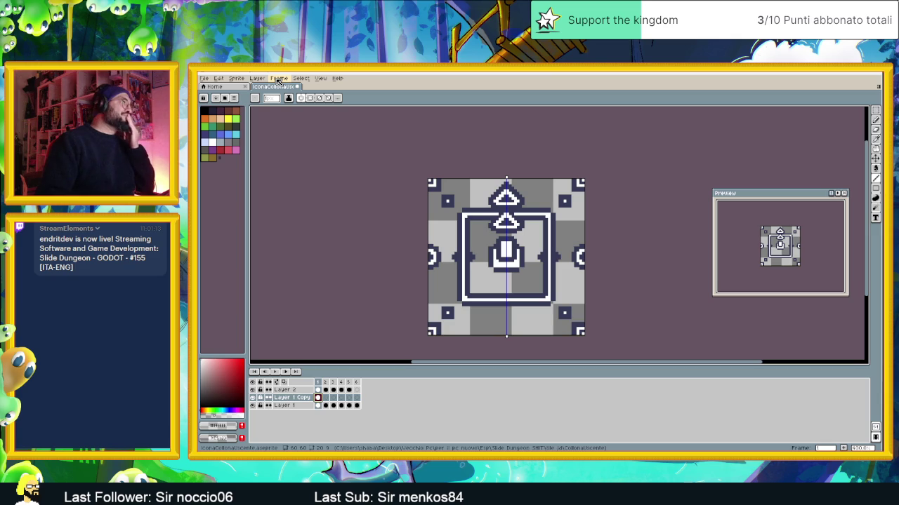
# Start a colour replacement with the navy #343156 outline as the source colour.
pyautogui.hotkey('shift', 'r')
pyautogui.click(485, 205)
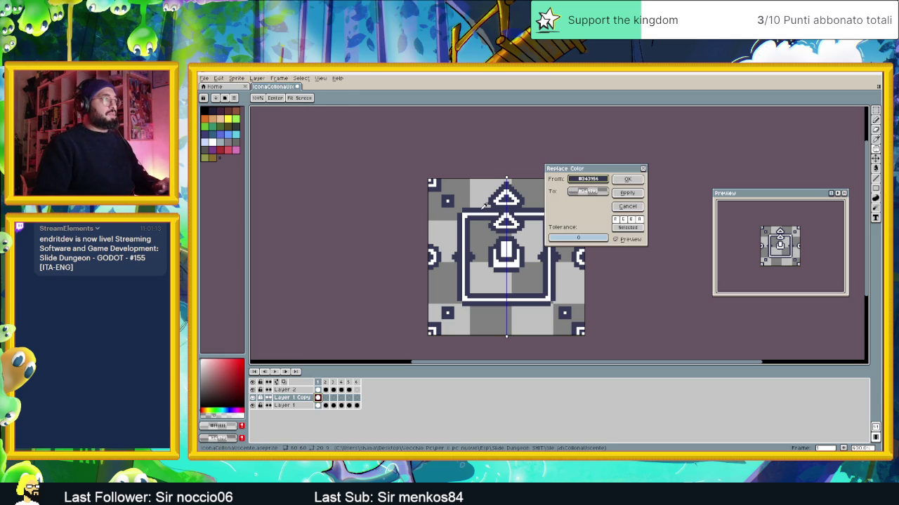
pyautogui.click(588, 192)
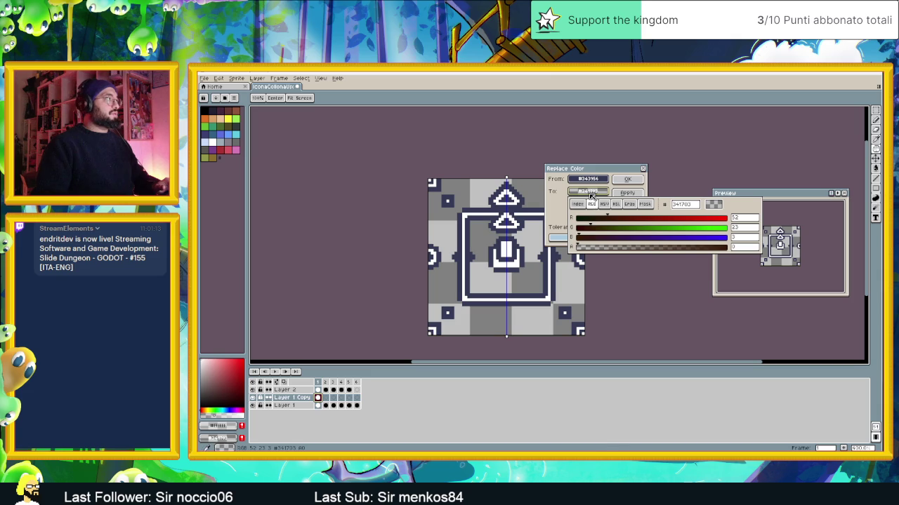
pyautogui.click(590, 193)
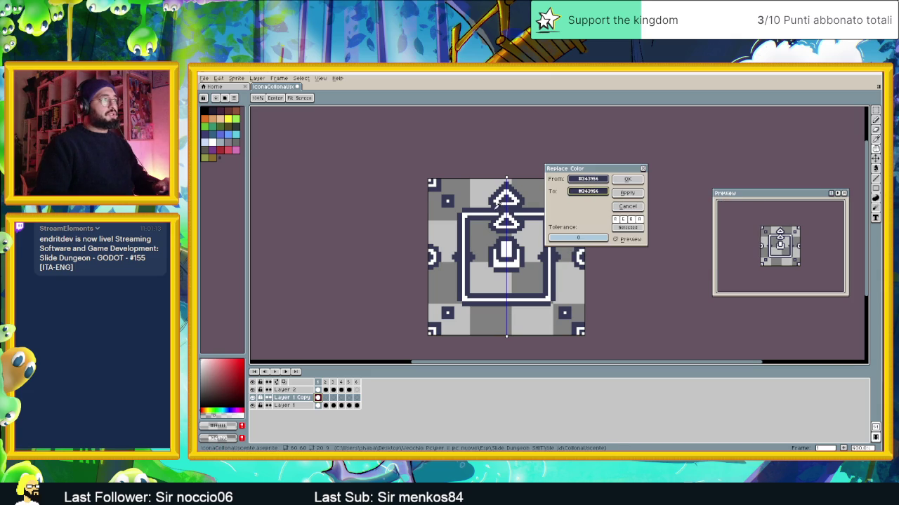
pyautogui.click(588, 193)
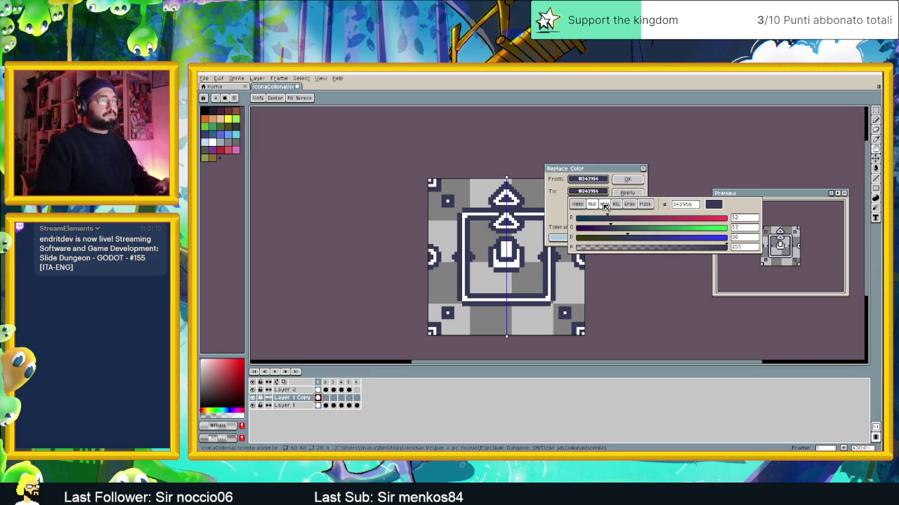
# Tune the replacement colour in HSV to bright blue (about 0099f2) and apply it.
pyautogui.click(605, 204)
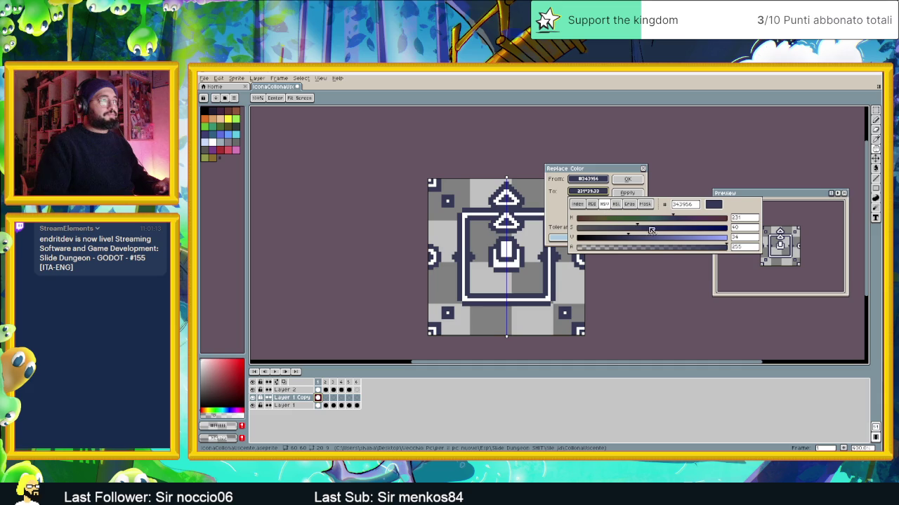
pyautogui.moveTo(672, 219); pyautogui.dragTo(656, 220)
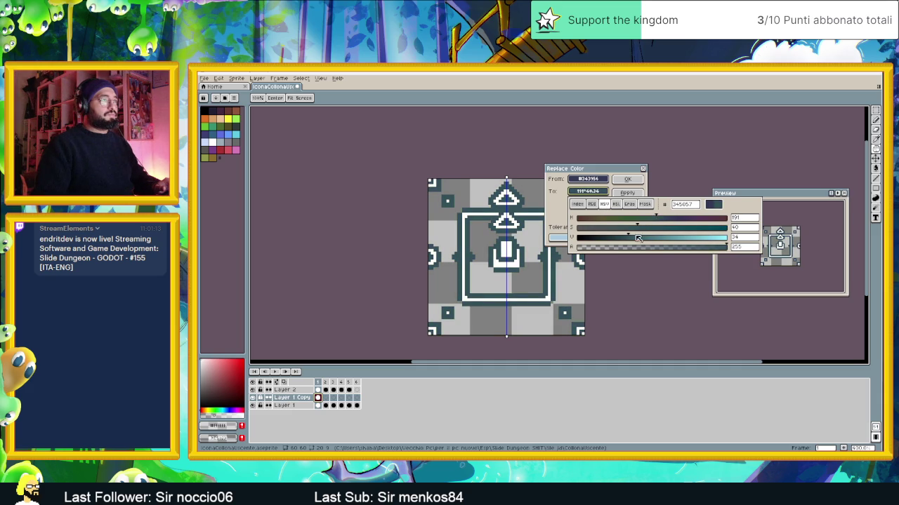
pyautogui.moveTo(637, 238); pyautogui.dragTo(727, 239)
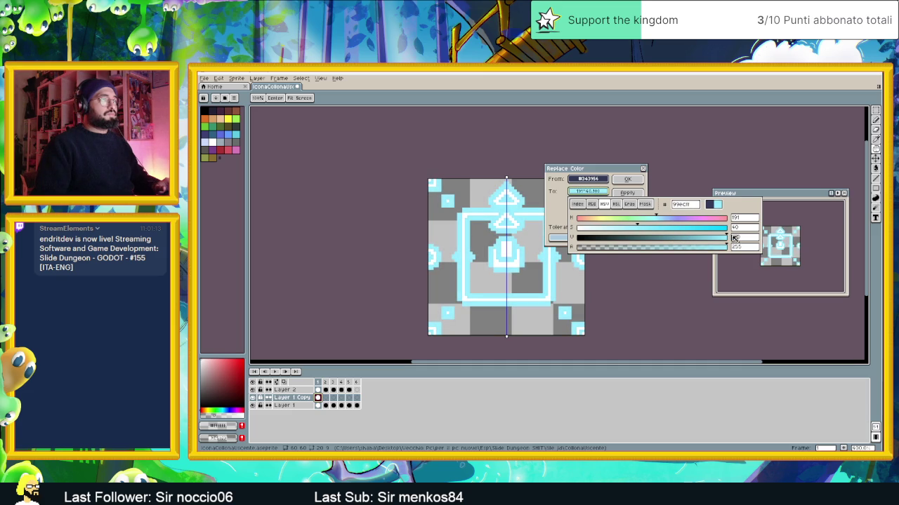
pyautogui.moveTo(680, 226); pyautogui.dragTo(732, 227)
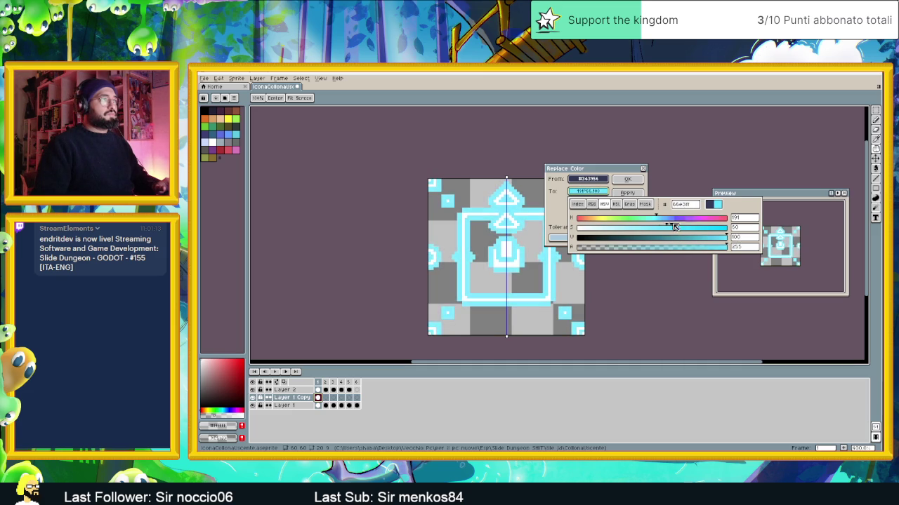
pyautogui.moveTo(661, 217); pyautogui.dragTo(664, 219)
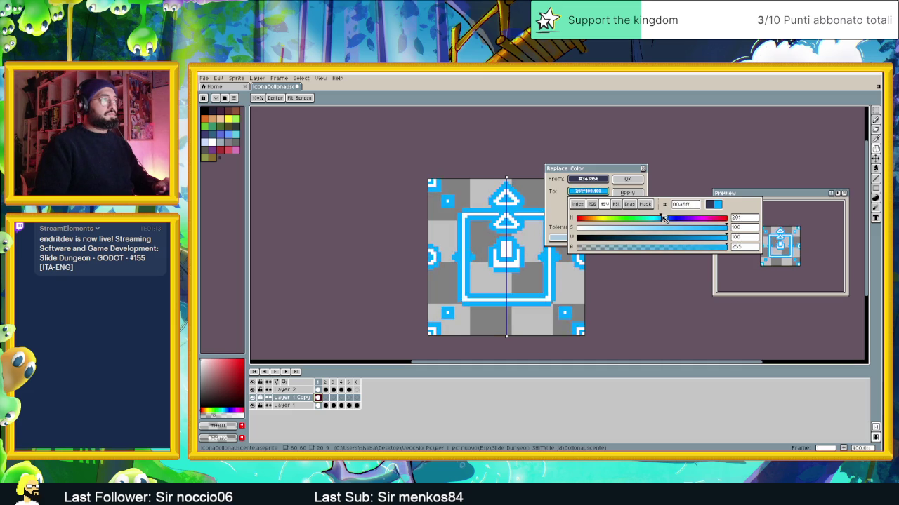
pyautogui.moveTo(728, 238); pyautogui.dragTo(721, 239)
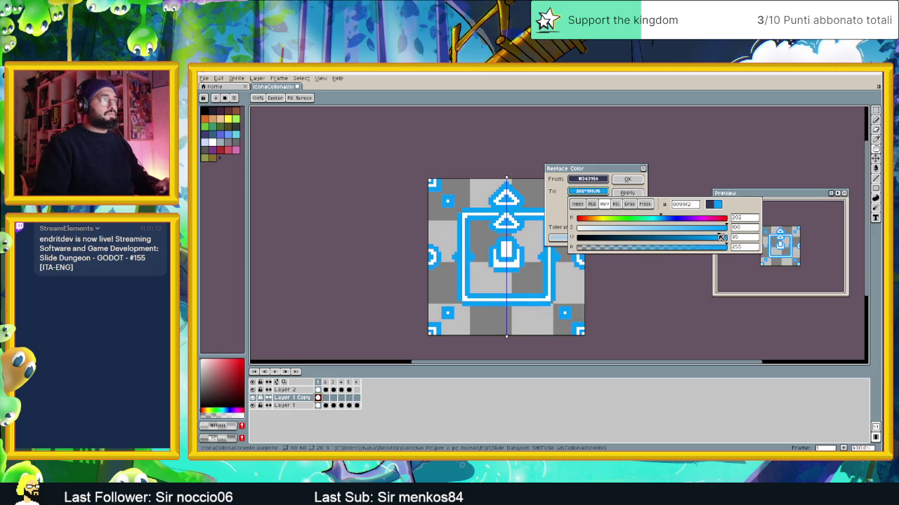
pyautogui.click(632, 180)
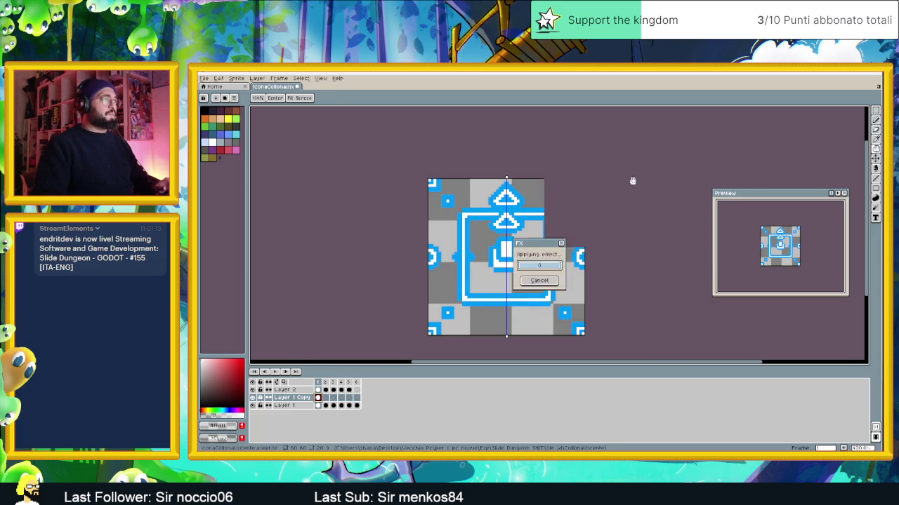
pyautogui.click(232, 80)
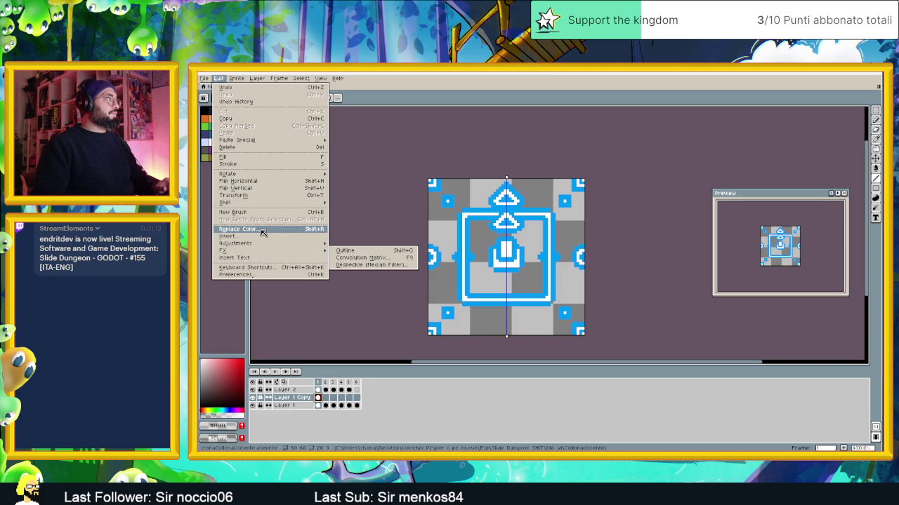
pyautogui.moveTo(231, 251)
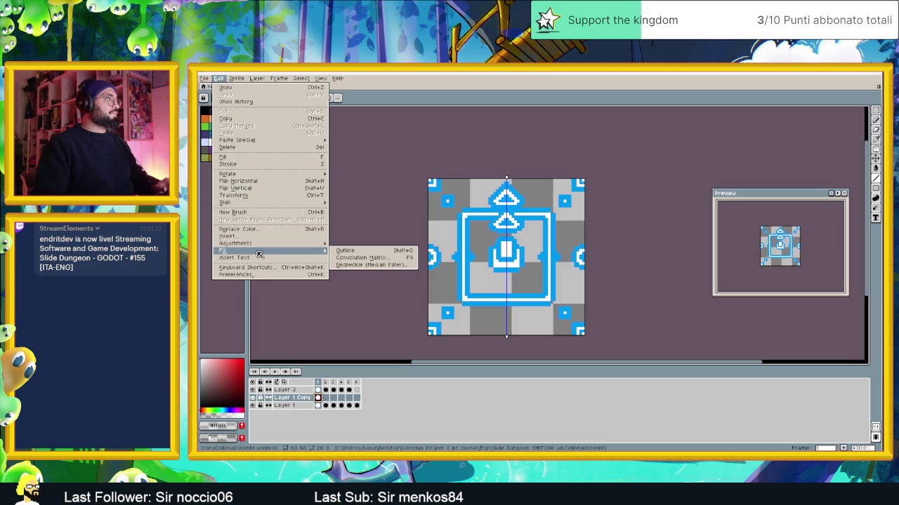
# Duplicate the blue-outlined Layer 1 Copy layer.
pyautogui.click(290, 404)
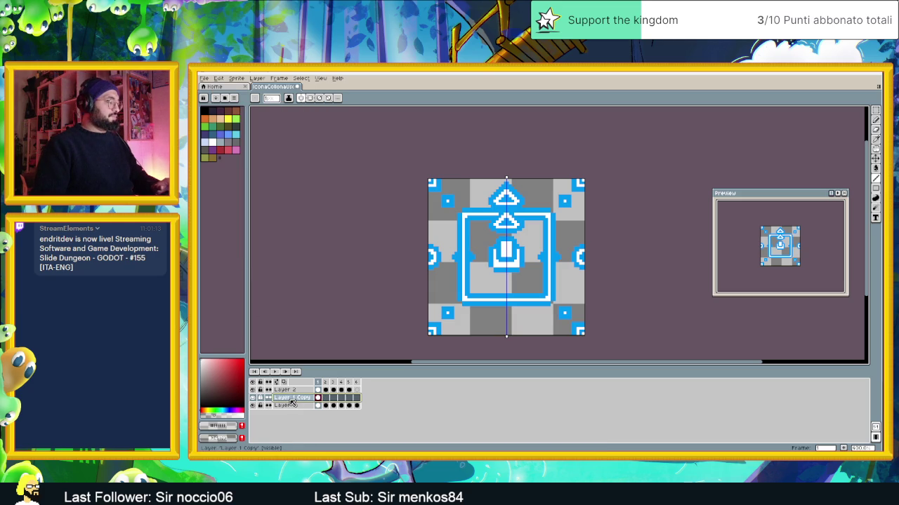
pyautogui.rightClick(294, 398)
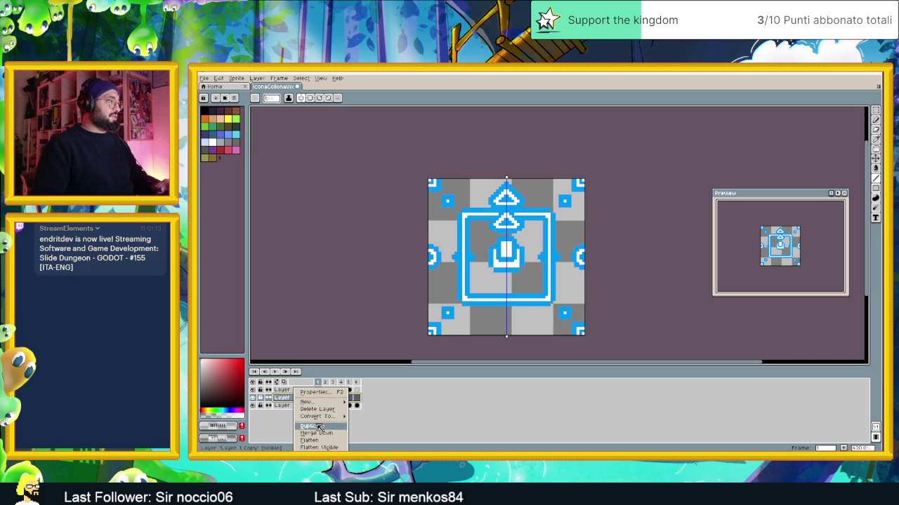
pyautogui.click(313, 426)
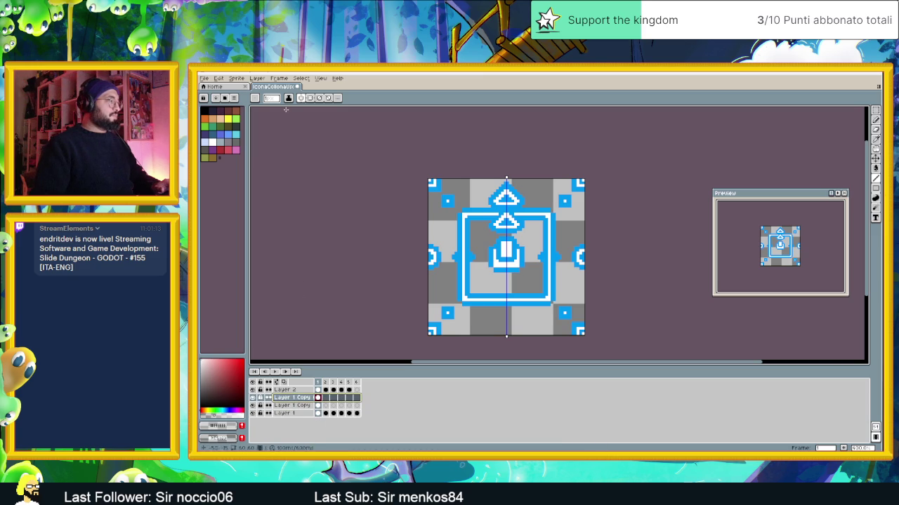
pyautogui.click(218, 78)
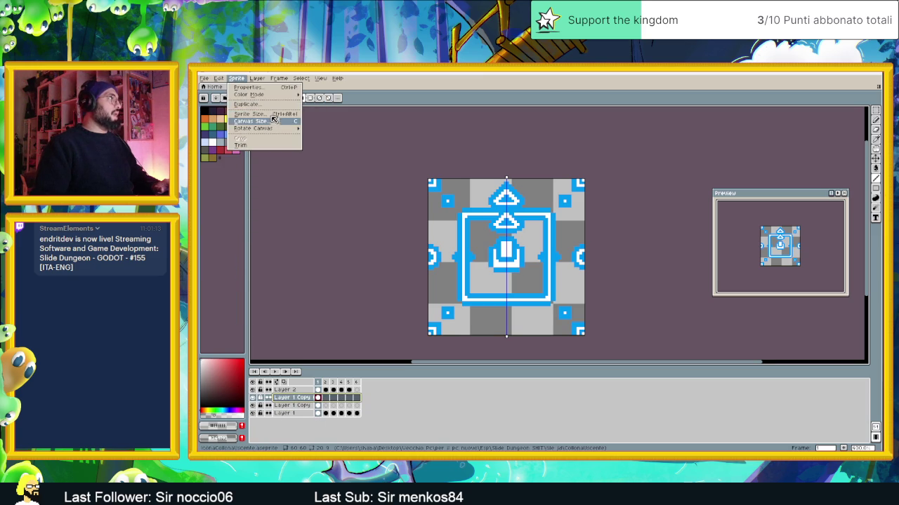
pyautogui.moveTo(266, 251)
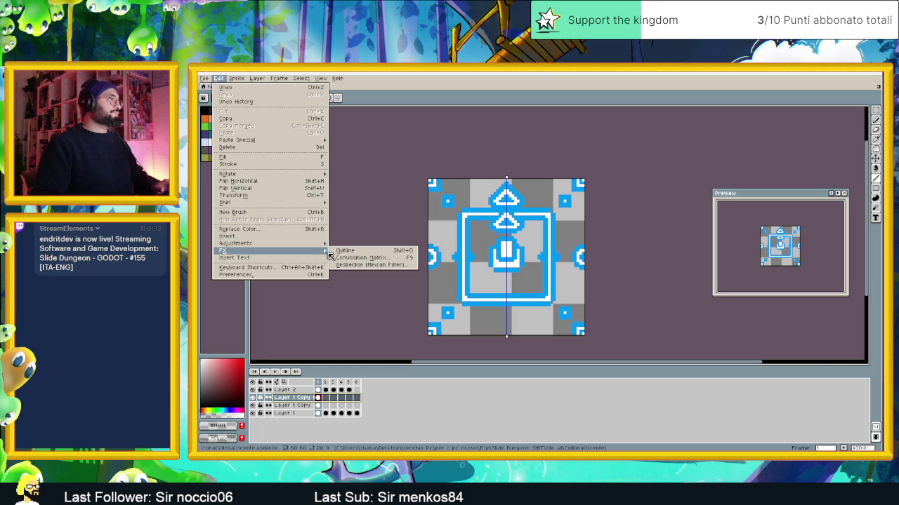
# Open the Convolution Matrix filter and preview the blur-3x3 to blur-7x7 and blur-17x3 matrices.
pyautogui.click(371, 258)
pyautogui.click(331, 233)
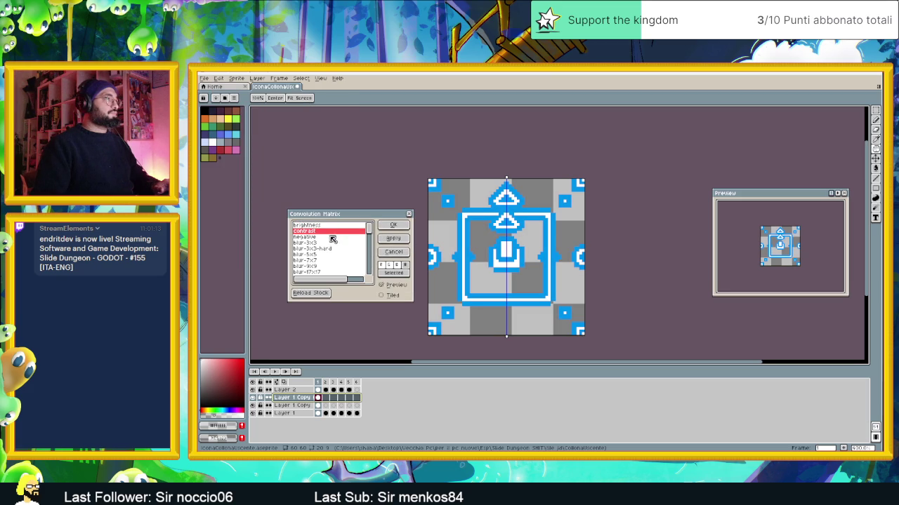
pyautogui.click(330, 237)
pyautogui.click(331, 242)
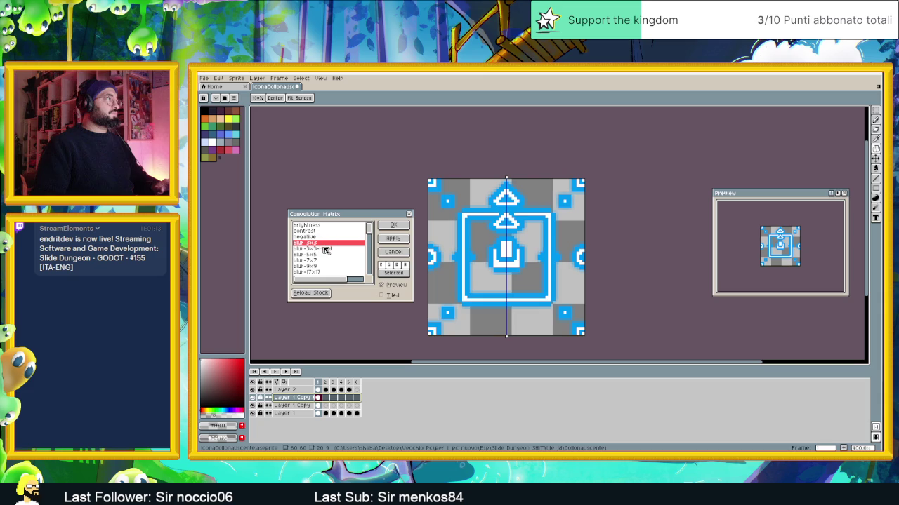
pyautogui.click(326, 249)
pyautogui.click(323, 254)
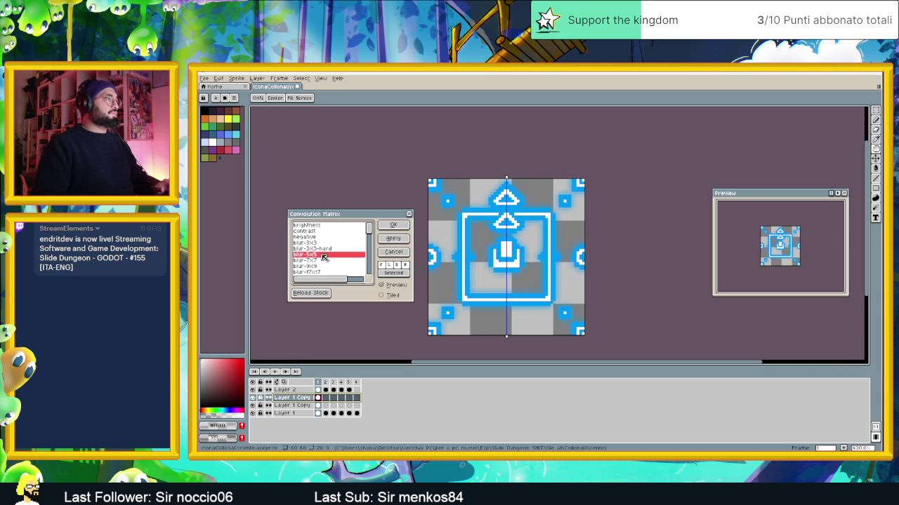
pyautogui.click(318, 261)
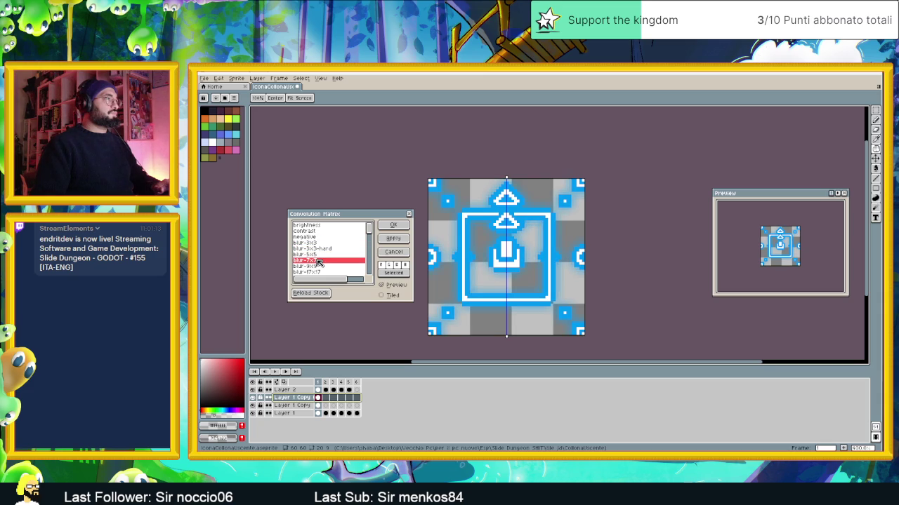
pyautogui.click(319, 243)
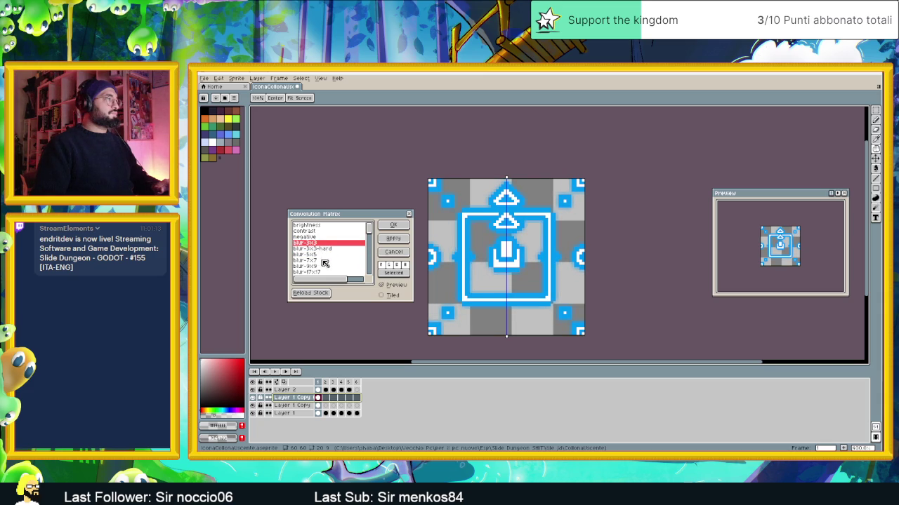
pyautogui.scroll(-1, 324, 262)
pyautogui.click(327, 264)
pyautogui.click(331, 270)
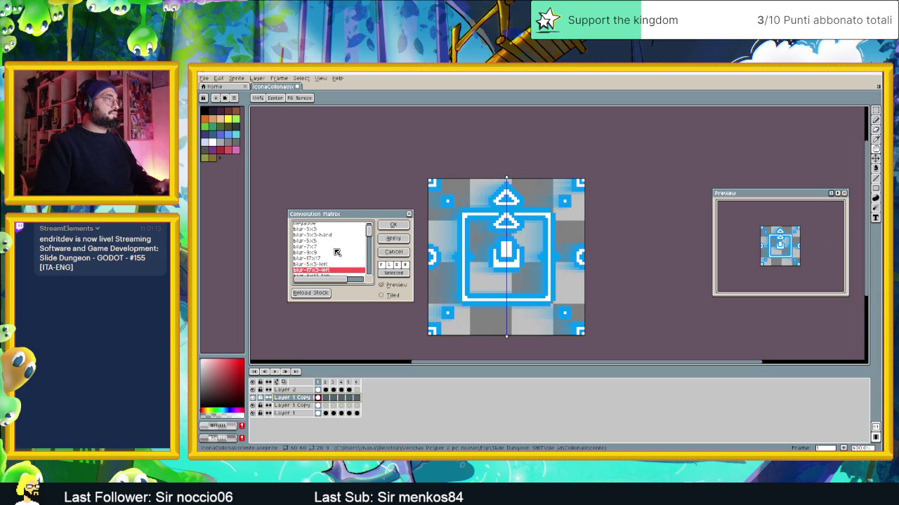
# Preview the blur-3x17, sharpen-7x7, edges-find, misc-contour and misc-emboss matrices.
pyautogui.scroll(-2, 336, 252)
pyautogui.click(338, 255)
pyautogui.scroll(-1, 344, 260)
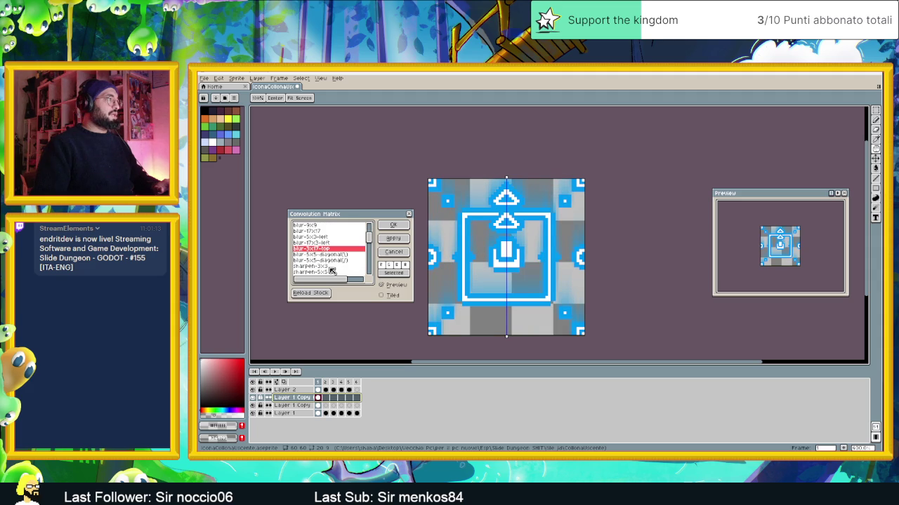
pyautogui.click(332, 270)
pyautogui.scroll(-1, 330, 260)
pyautogui.click(323, 265)
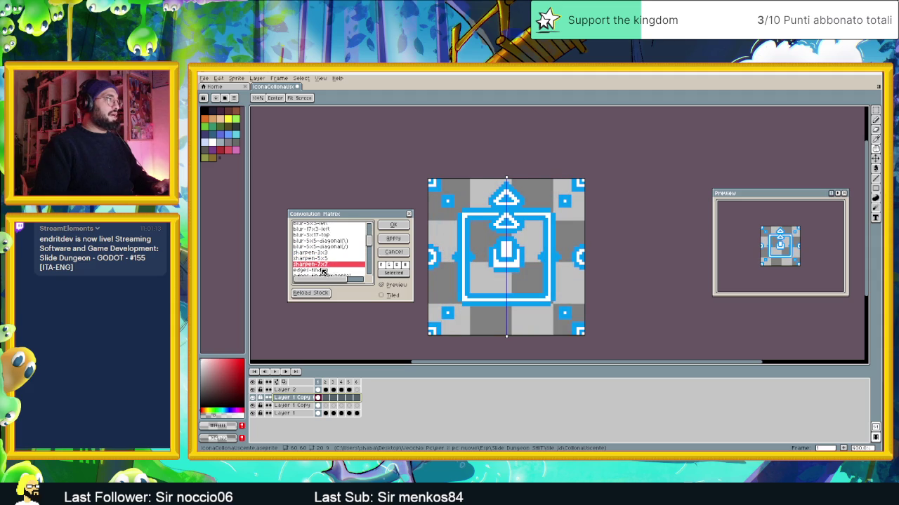
pyautogui.scroll(-1, 330, 266)
pyautogui.click(334, 257)
pyautogui.click(330, 264)
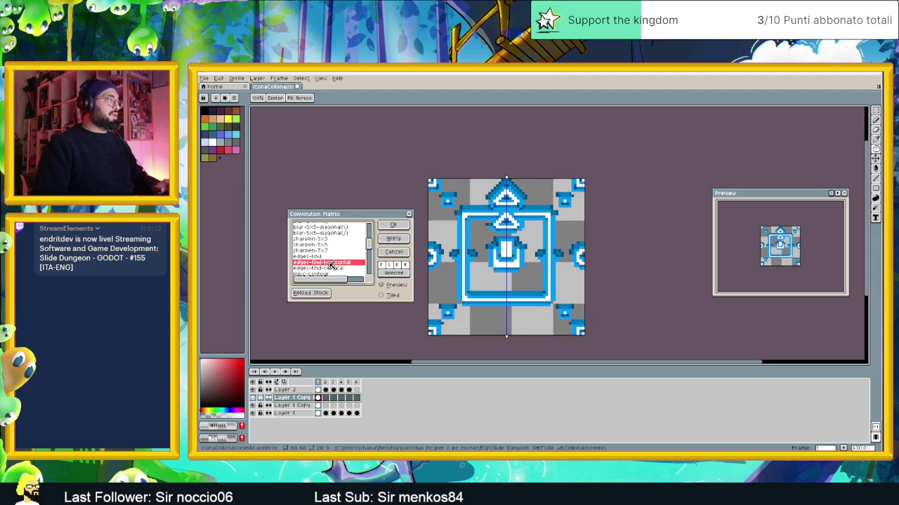
pyautogui.scroll(-1, 334, 258)
pyautogui.click(324, 261)
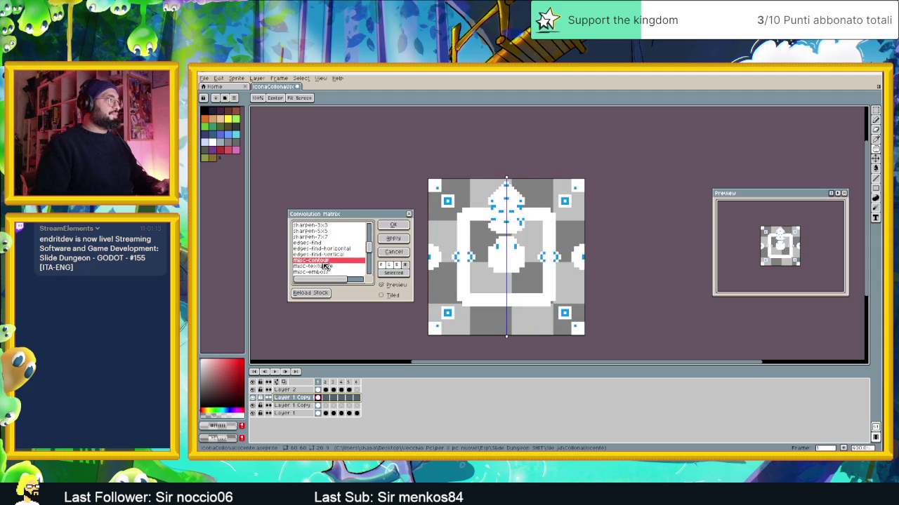
pyautogui.scroll(-1, 337, 259)
pyautogui.click(336, 258)
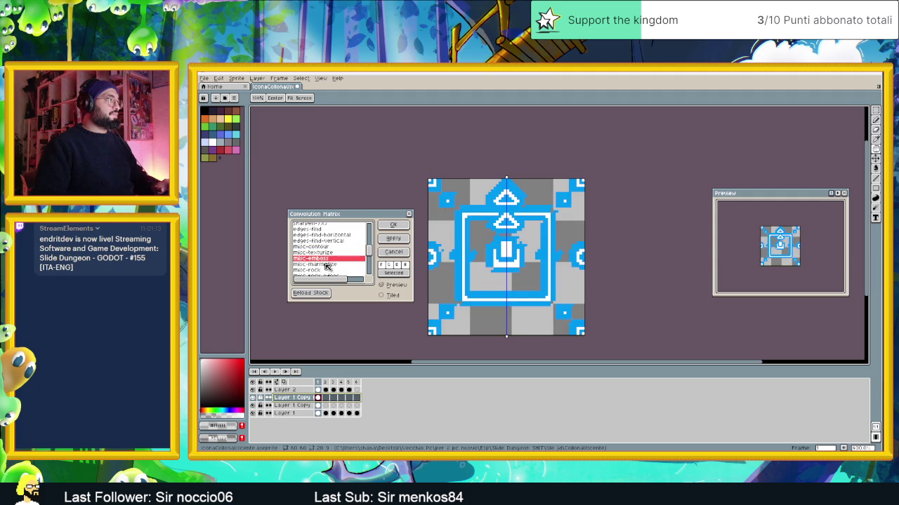
pyautogui.click(334, 264)
pyautogui.scroll(-2, 335, 258)
# Compare the drunk matrices and apply a drunk-5x5 blur to the glow layer.
pyautogui.click(323, 255)
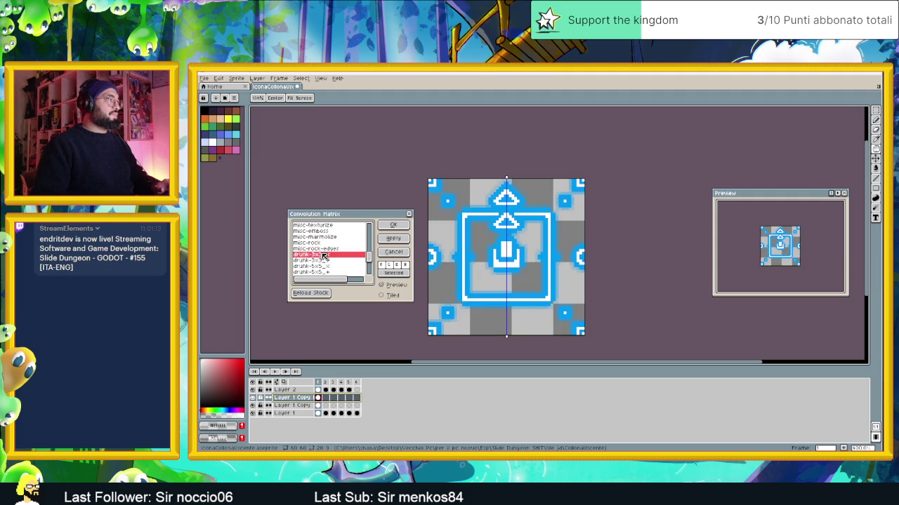
pyautogui.click(324, 262)
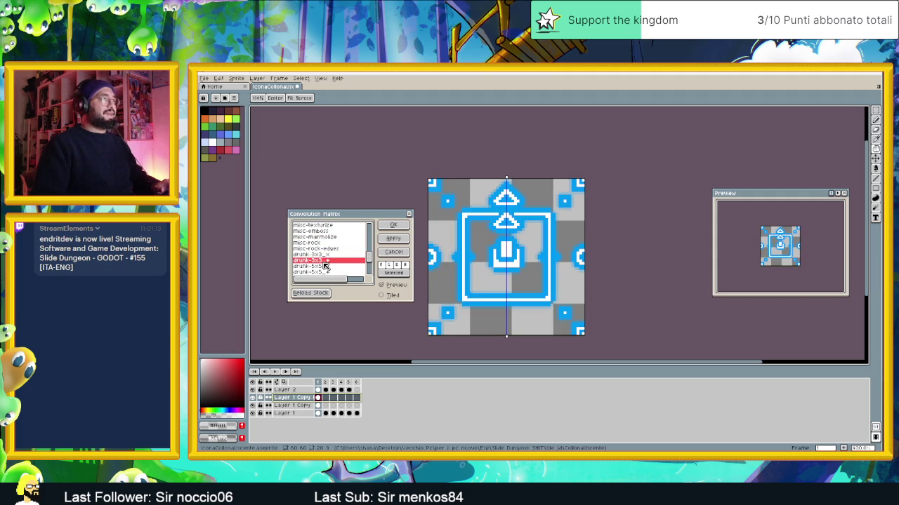
pyautogui.press('Up')
pyautogui.click(332, 268)
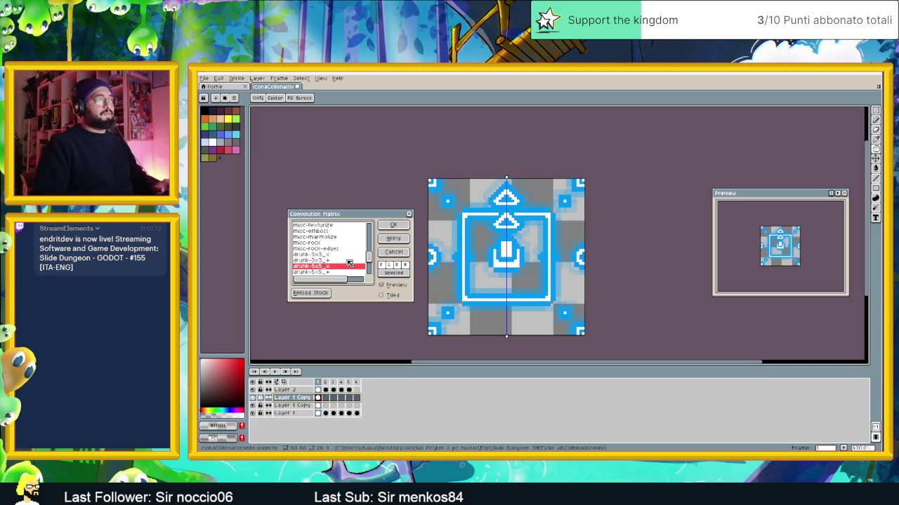
pyautogui.click(404, 228)
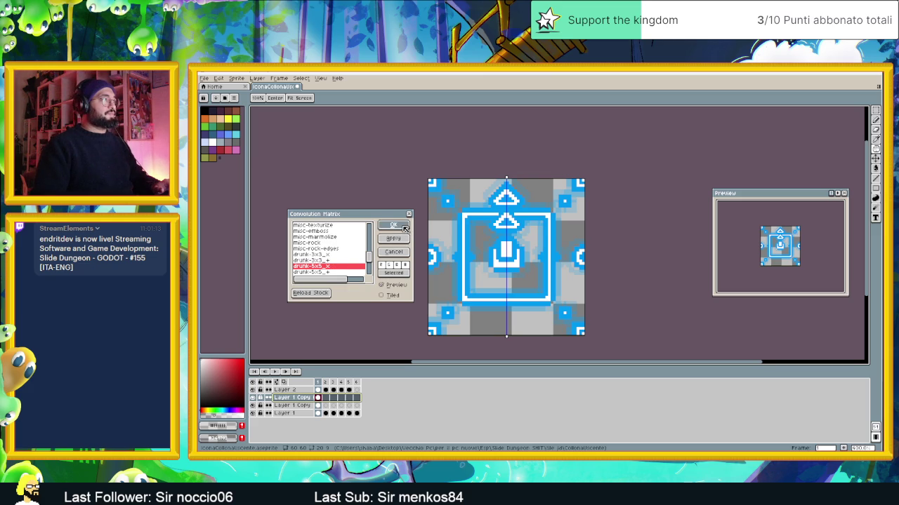
pyautogui.click(332, 273)
pyautogui.click(336, 266)
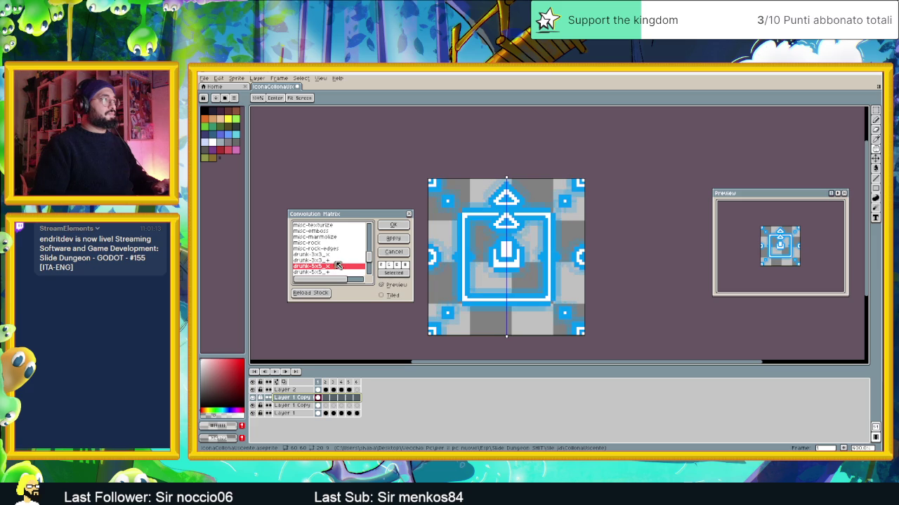
pyautogui.click(393, 226)
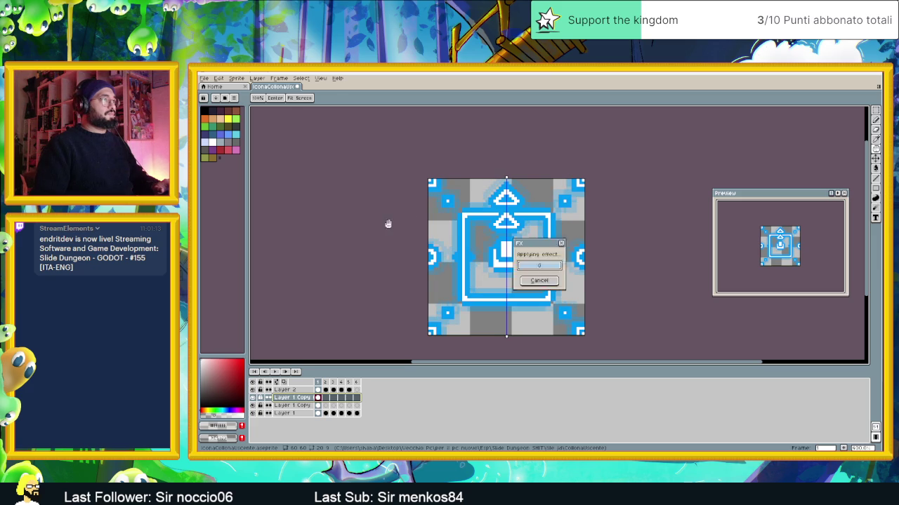
# Toggle the glow copy layer's visibility to compare the tile with and without it.
pyautogui.click(253, 405)
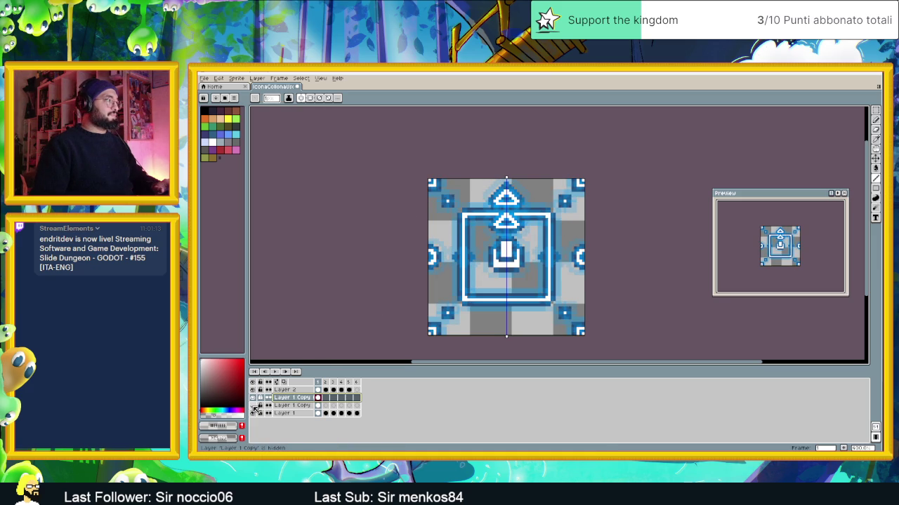
pyautogui.click(253, 406)
pyautogui.click(253, 406)
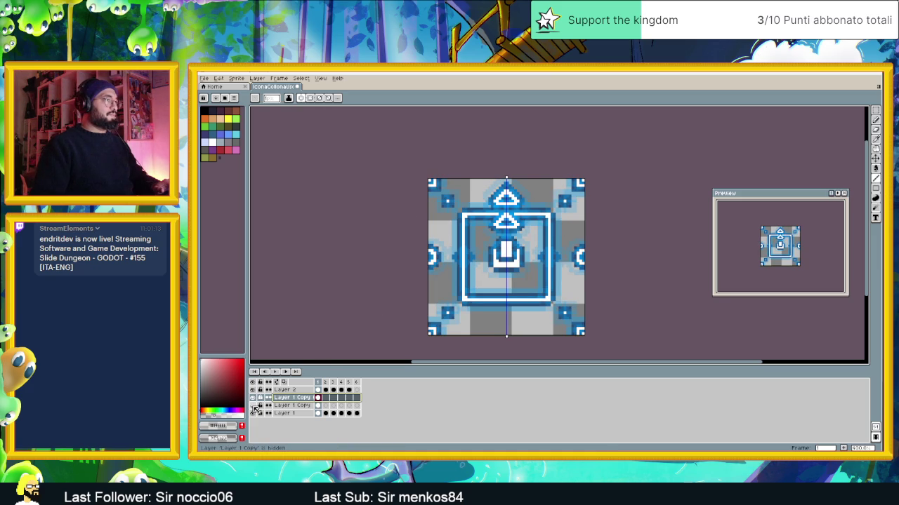
pyautogui.click(254, 406)
pyautogui.click(253, 407)
pyautogui.click(254, 407)
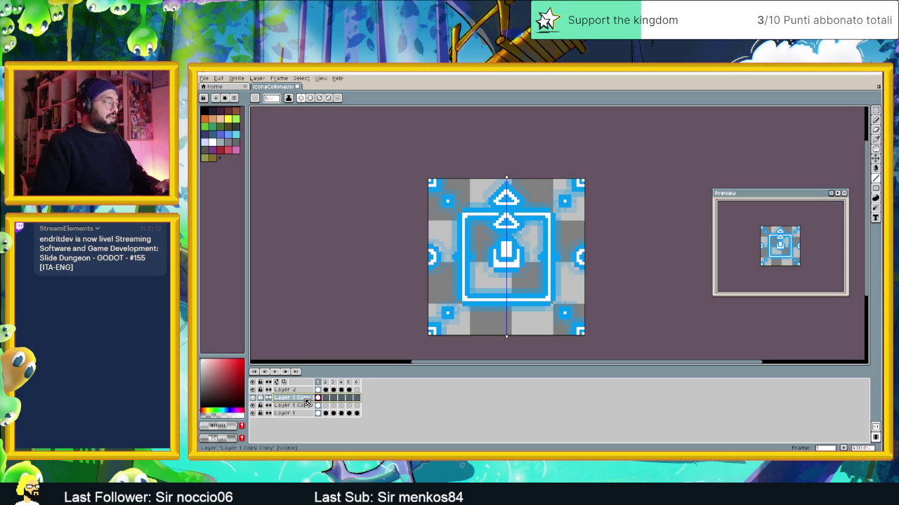
# Duplicate the glow copy layer and move the new copy's cel to frame 2.
pyautogui.rightClick(306, 399)
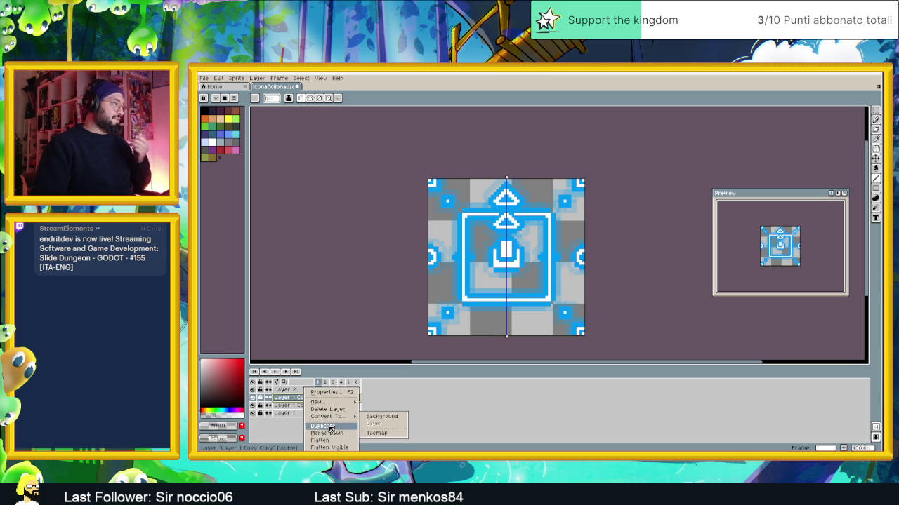
pyautogui.click(324, 426)
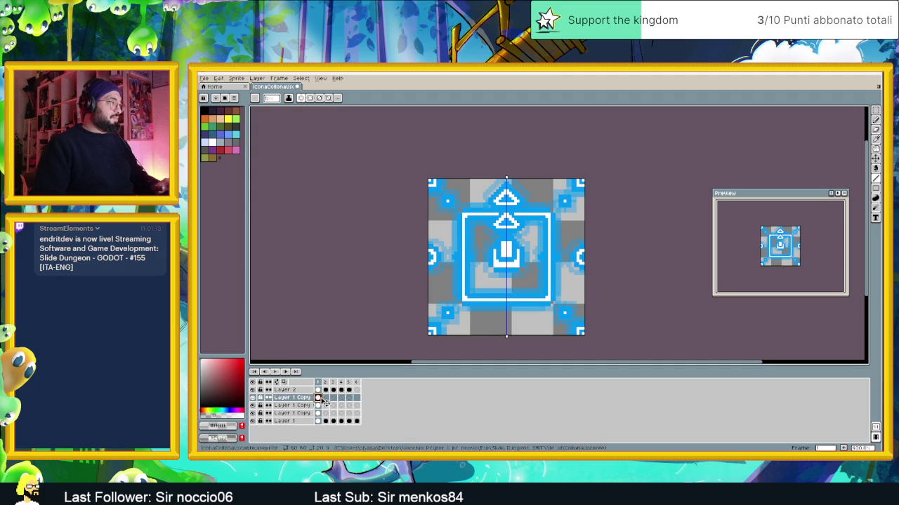
pyautogui.click(322, 399)
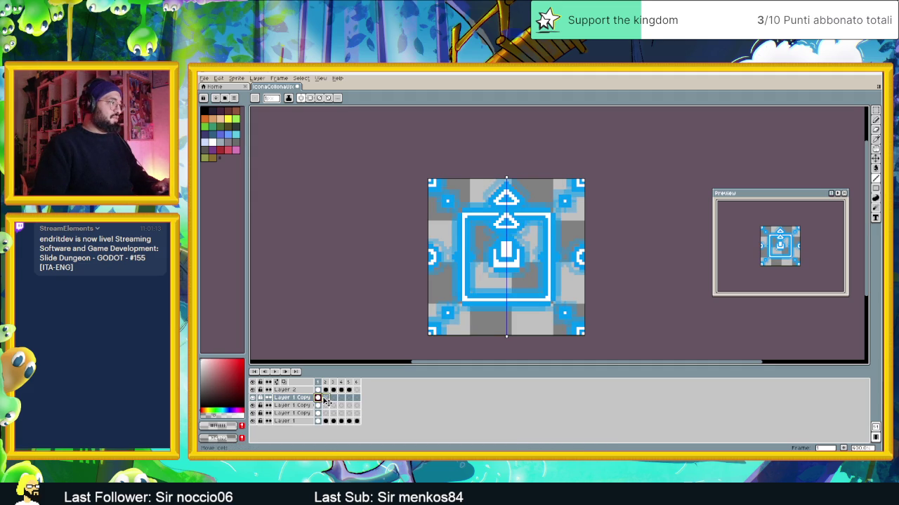
pyautogui.click(325, 398)
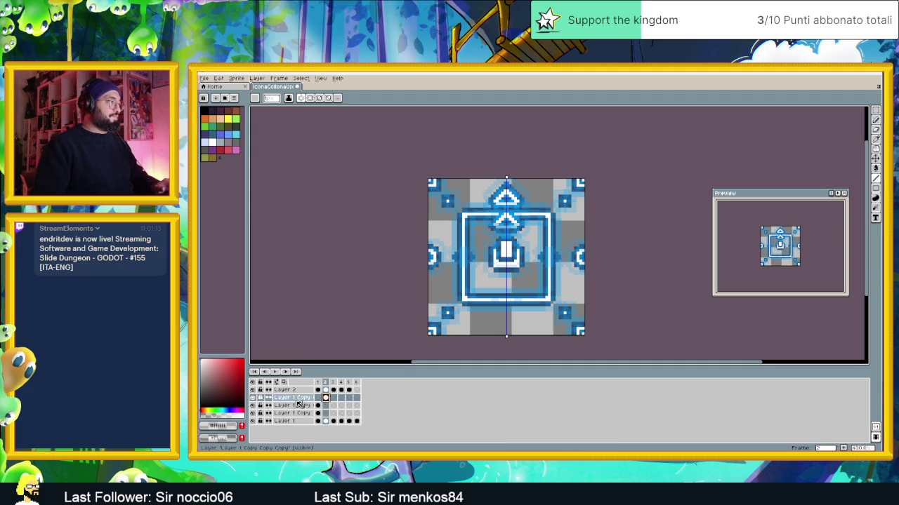
pyautogui.click(301, 399)
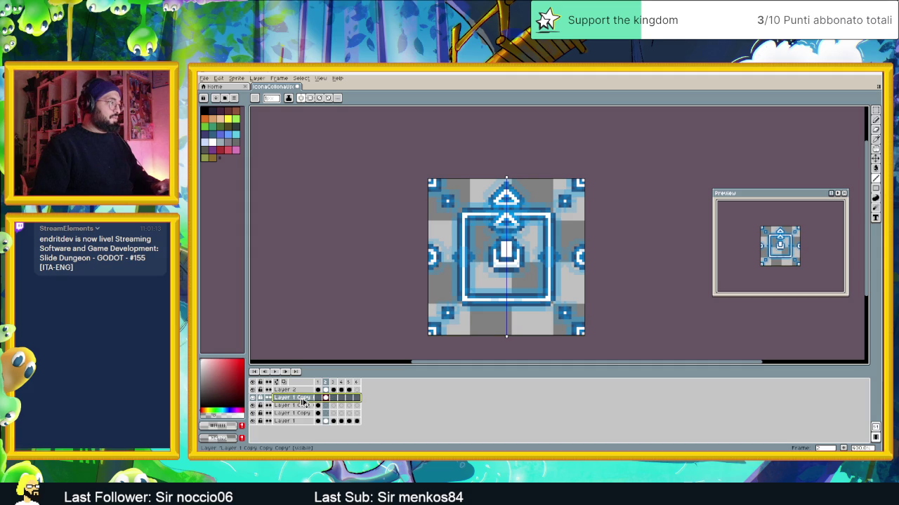
# Make further glow layer duplicates, placing their cels on frames 3 and 4.
pyautogui.rightClick(304, 399)
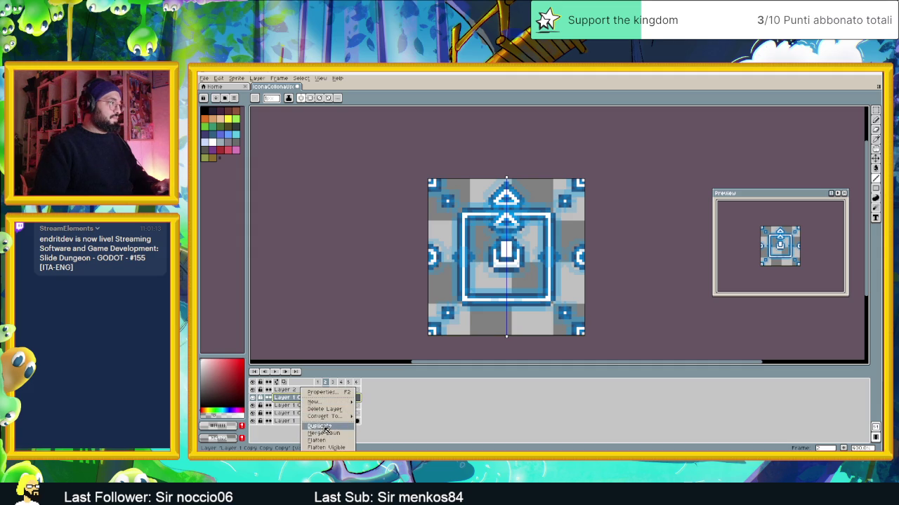
pyautogui.click(324, 428)
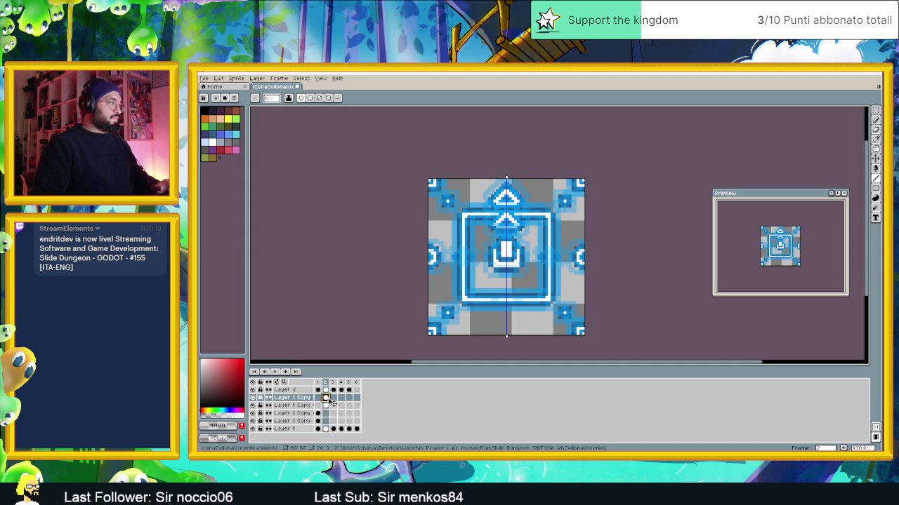
pyautogui.click(334, 398)
pyautogui.rightClick(297, 399)
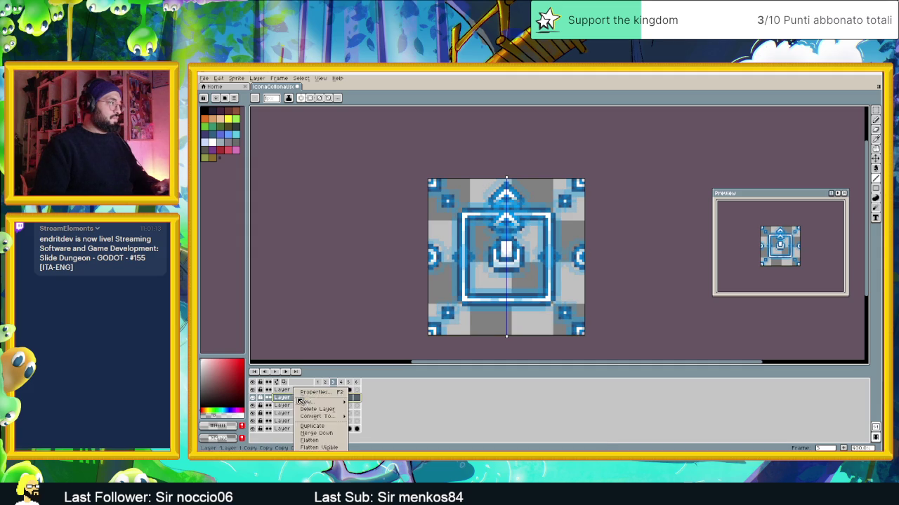
pyautogui.click(311, 426)
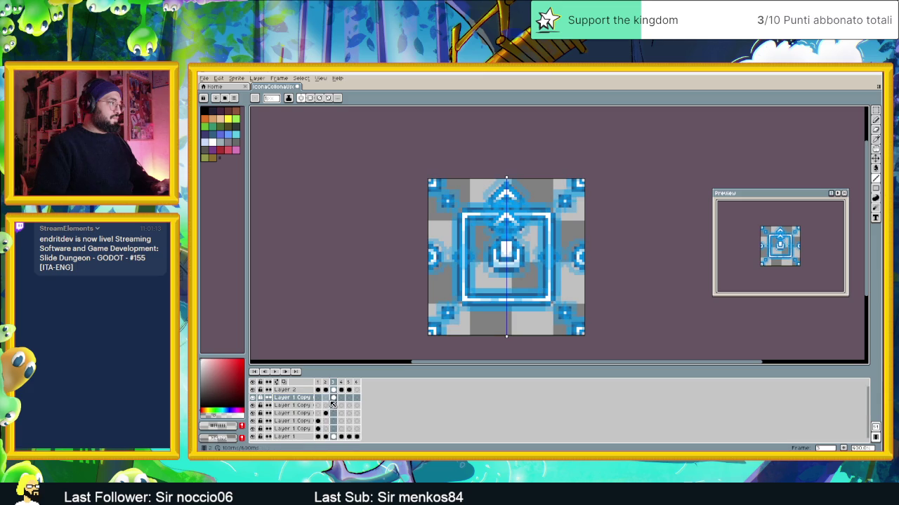
pyautogui.click(341, 398)
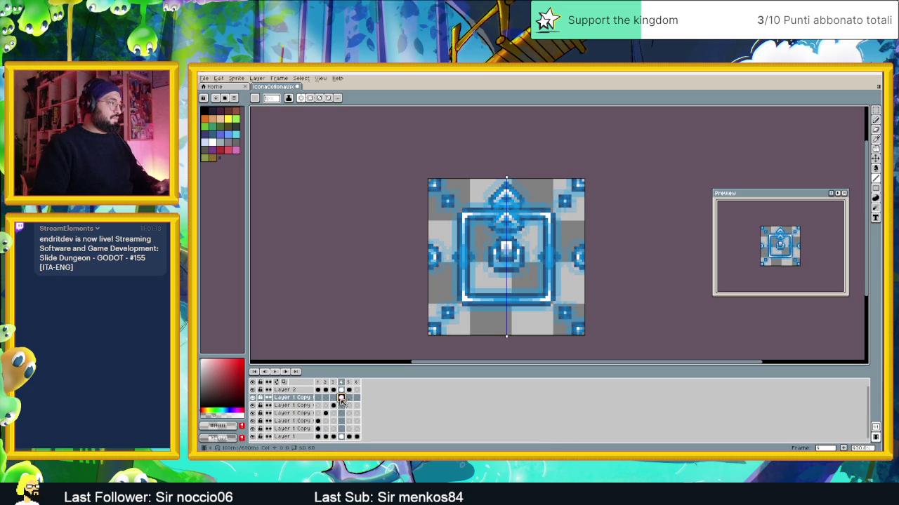
pyautogui.rightClick(304, 398)
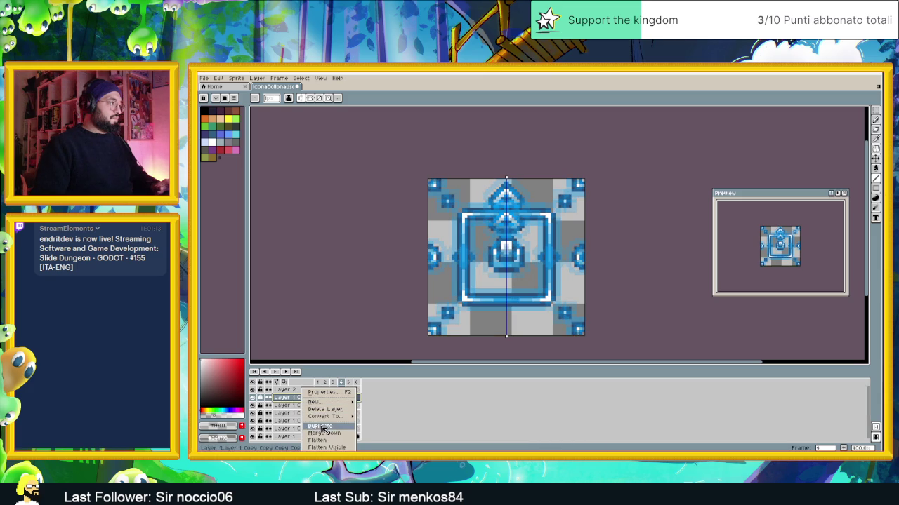
pyautogui.click(324, 428)
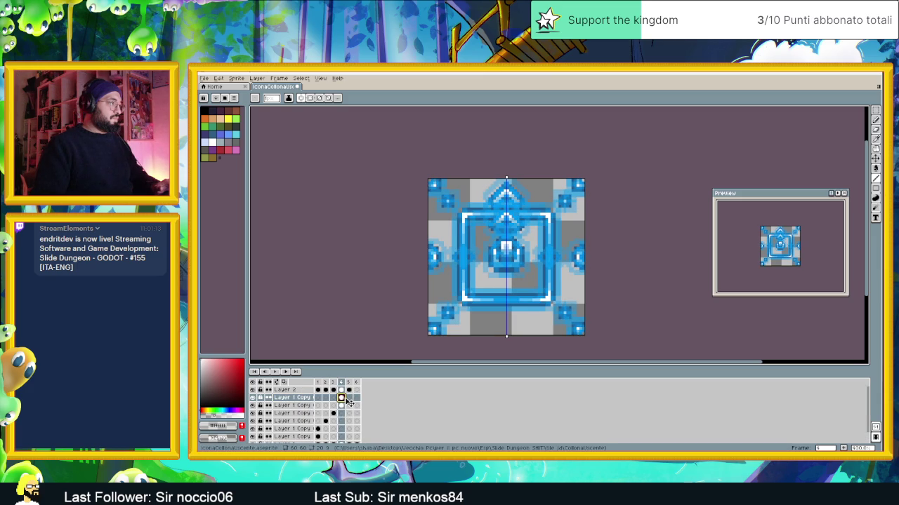
# Lower the frame-2 glow copy layer's opacity to 87%.
pyautogui.click(344, 400)
pyautogui.click(320, 429)
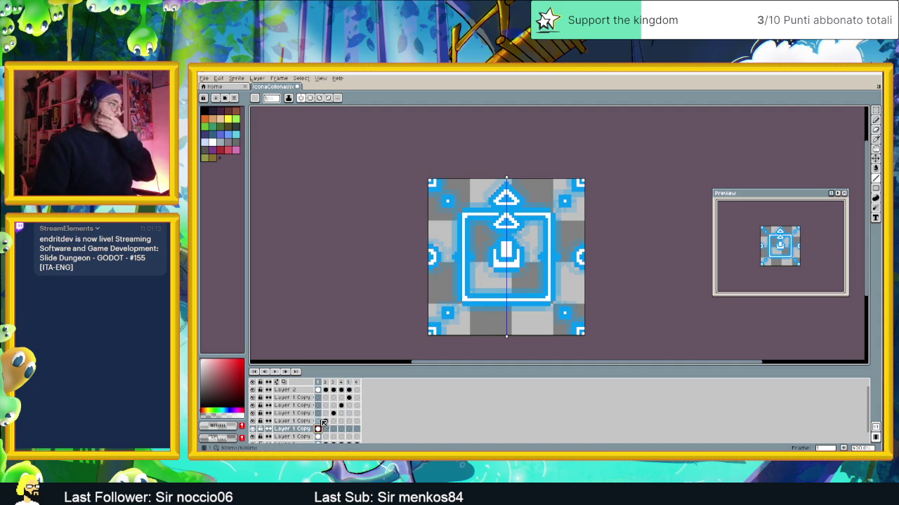
pyautogui.click(326, 421)
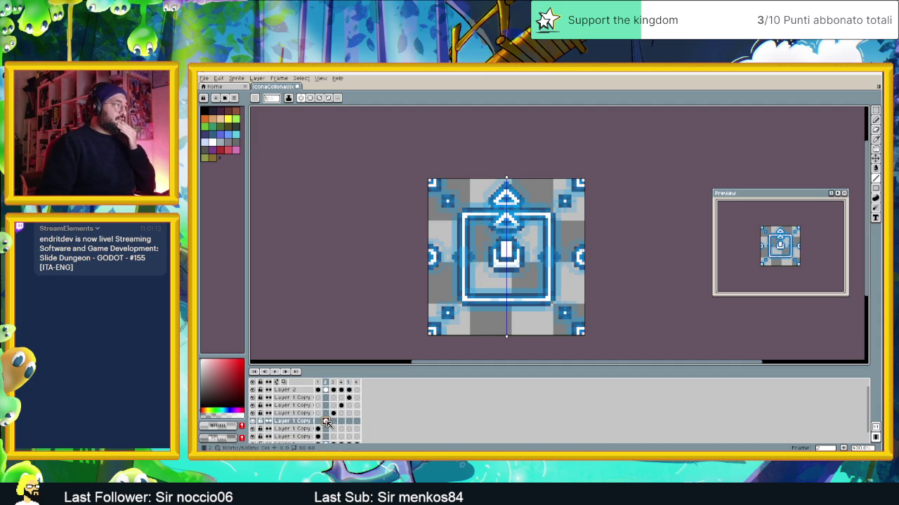
pyautogui.doubleClick(295, 422)
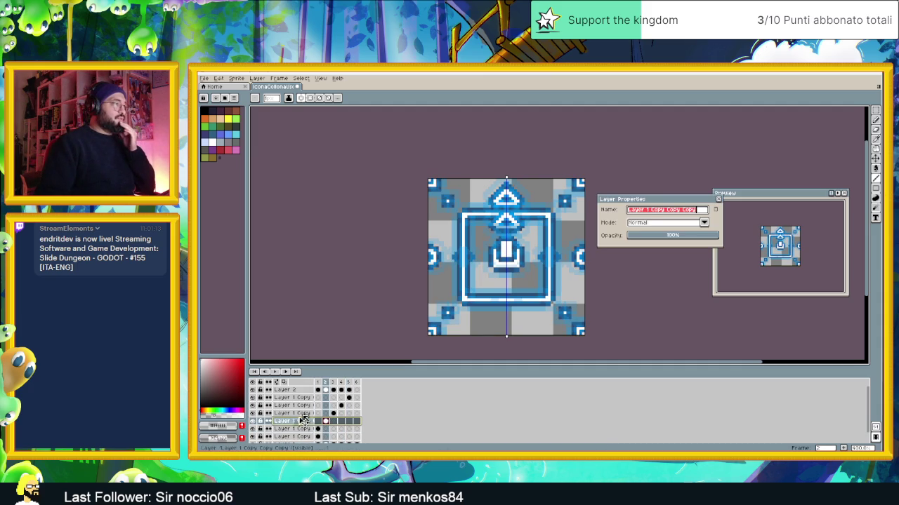
pyautogui.click(707, 238)
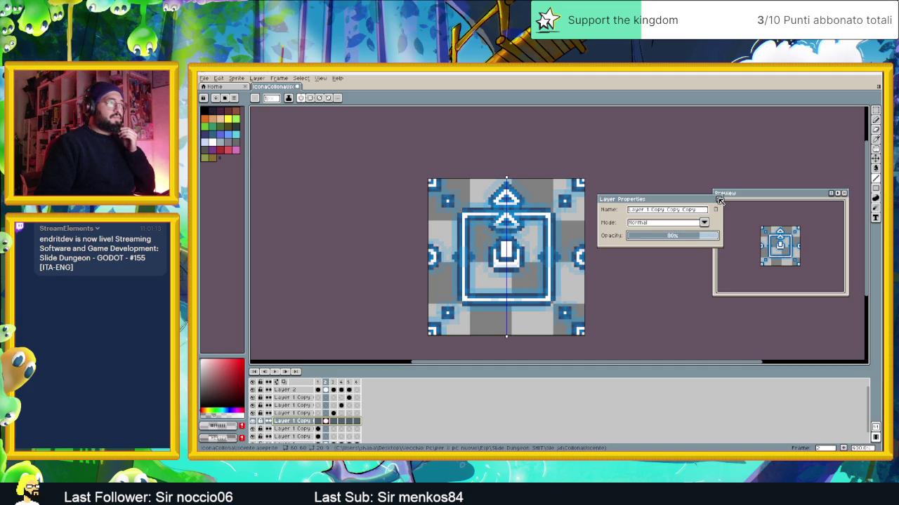
pyautogui.click(718, 199)
# Lower the next two glow copy layers' opacities to 66% and 55%.
pyautogui.doubleClick(314, 414)
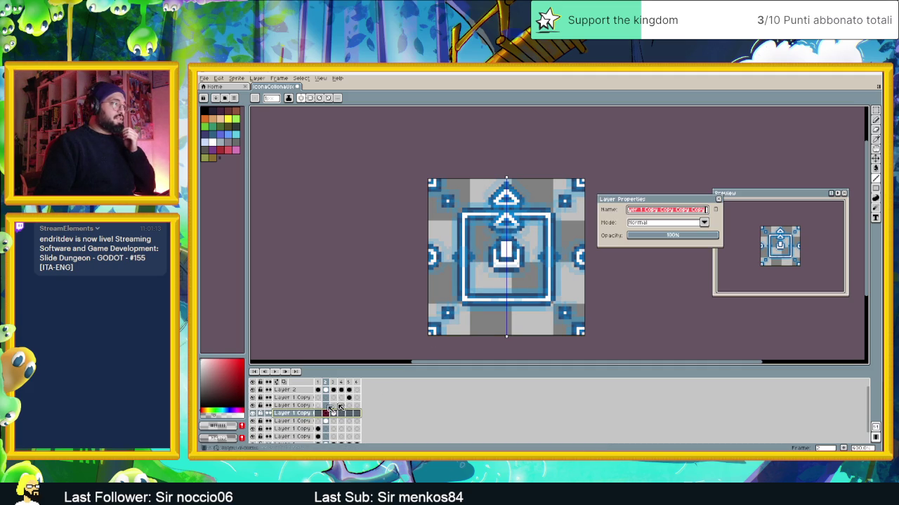
pyautogui.click(689, 239)
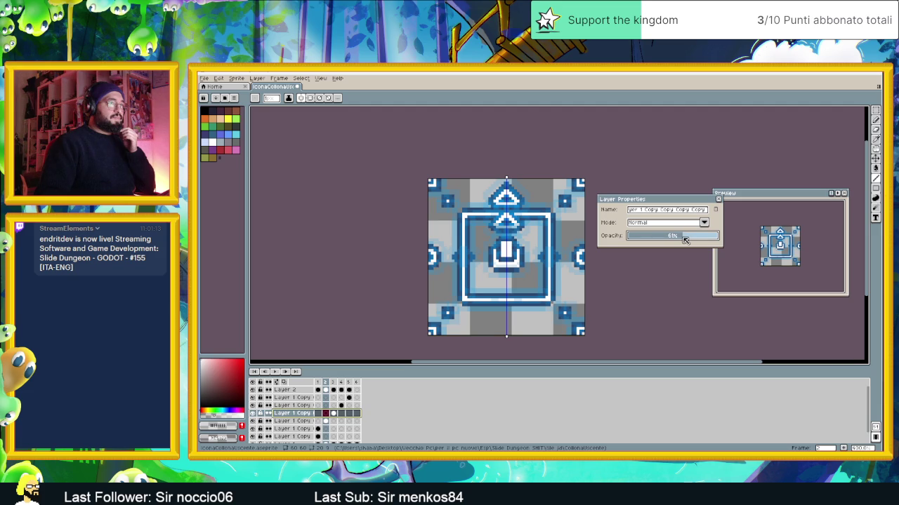
pyautogui.click(718, 199)
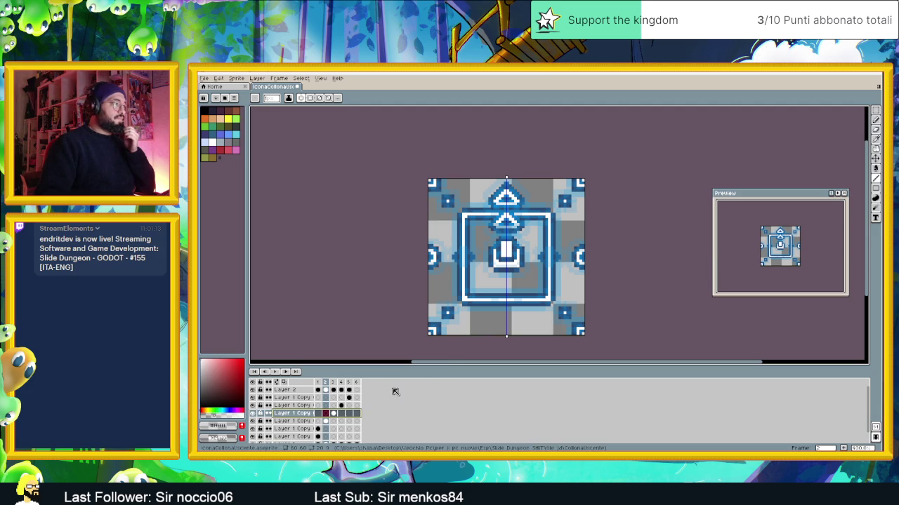
pyautogui.doubleClick(292, 406)
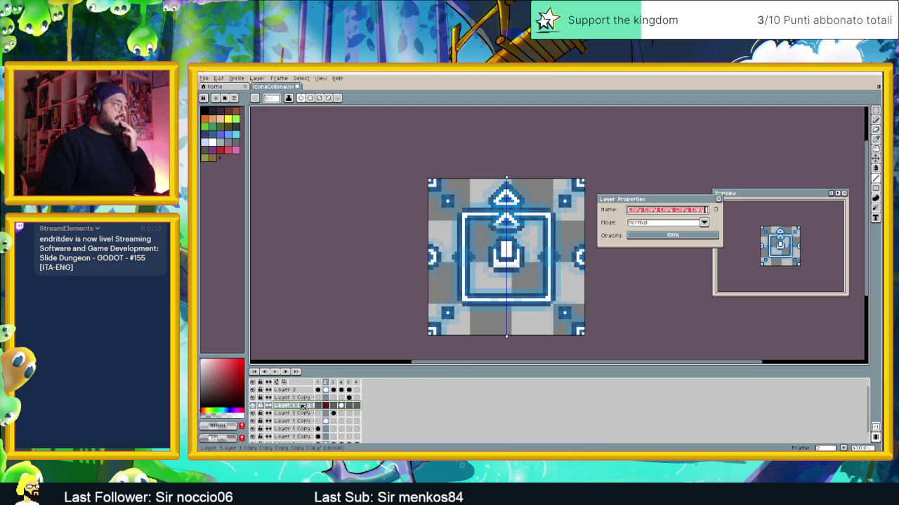
pyautogui.click(693, 238)
pyautogui.moveTo(693, 238); pyautogui.dragTo(659, 243)
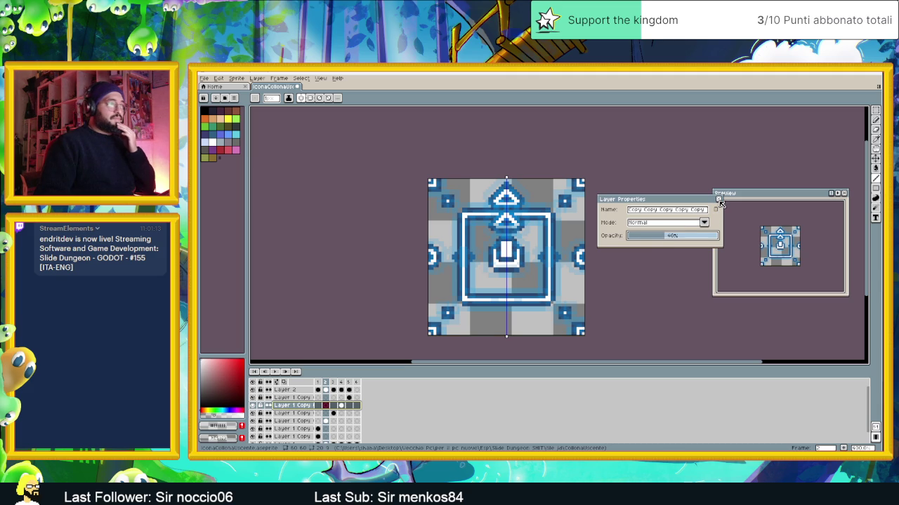
# Reduce the top glow copy layer's opacity to about 21%.
pyautogui.click(718, 200)
pyautogui.click(307, 399)
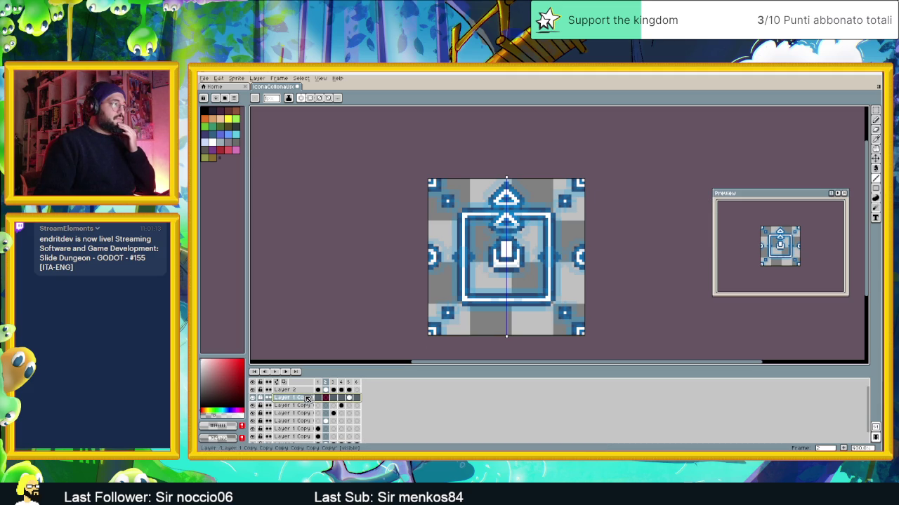
pyautogui.doubleClick(307, 399)
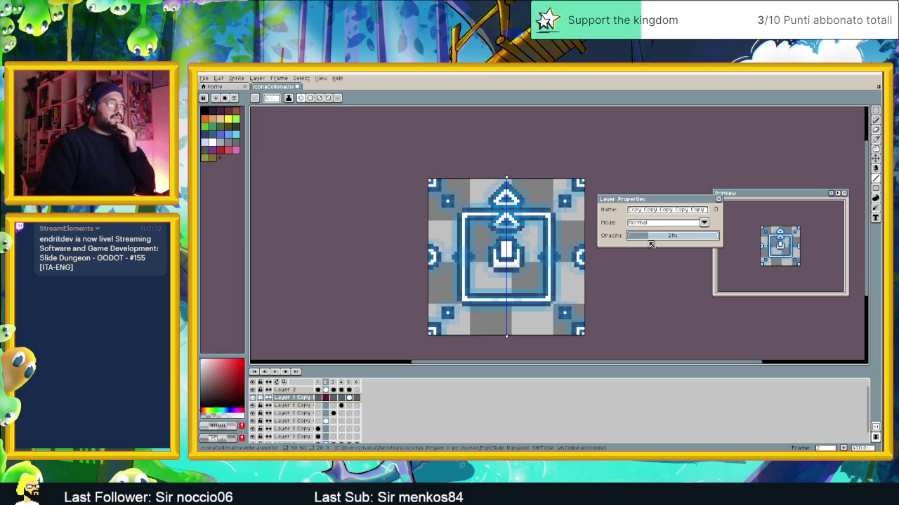
pyautogui.press('Return')
pyautogui.scroll(-1, 650, 244)
# Group the selected glow layers into Group 1, then collapse and hide it.
pyautogui.click(317, 429)
pyautogui.keyDown('shift'); pyautogui.click(295, 397); pyautogui.keyUp('shift')
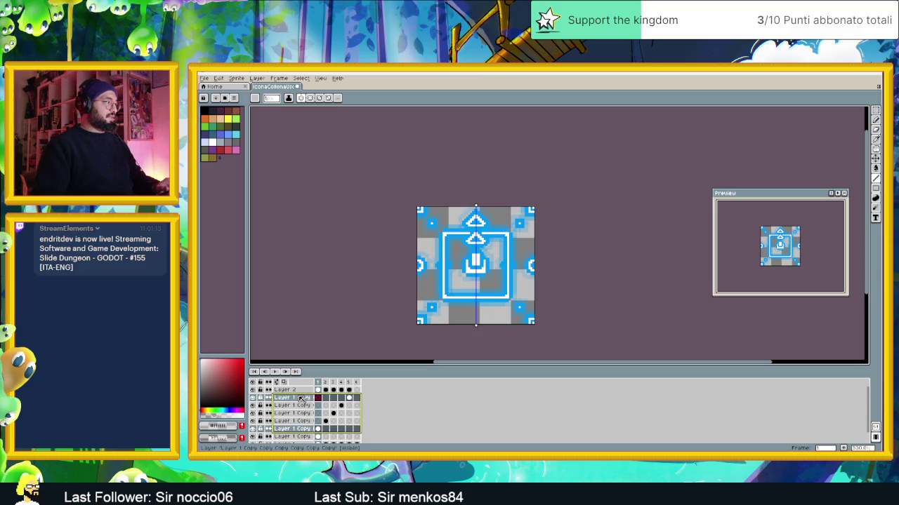
pyautogui.rightClick(301, 405)
pyautogui.click(316, 425)
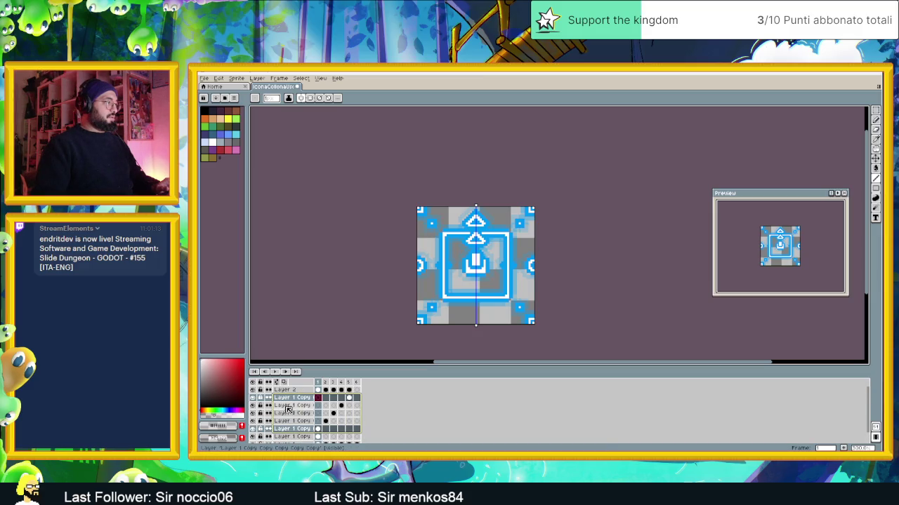
pyautogui.rightClick(300, 405)
pyautogui.moveTo(309, 401)
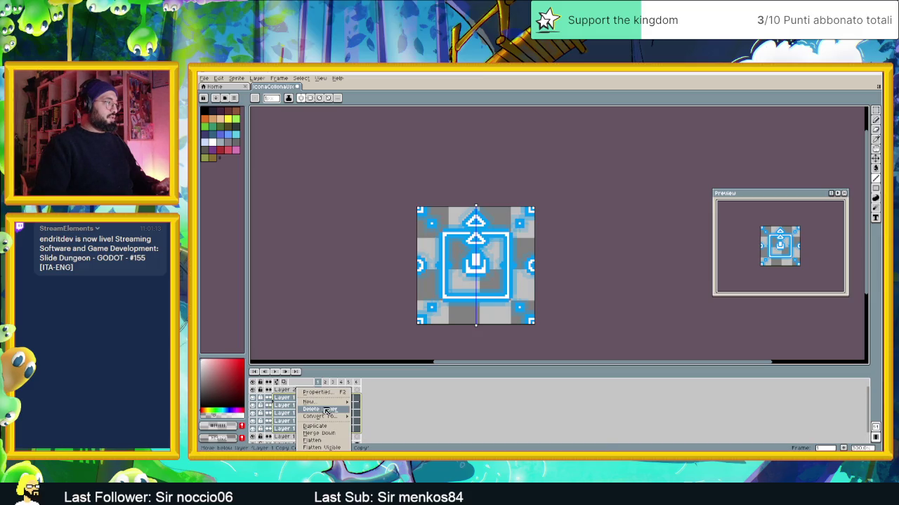
pyautogui.click(384, 411)
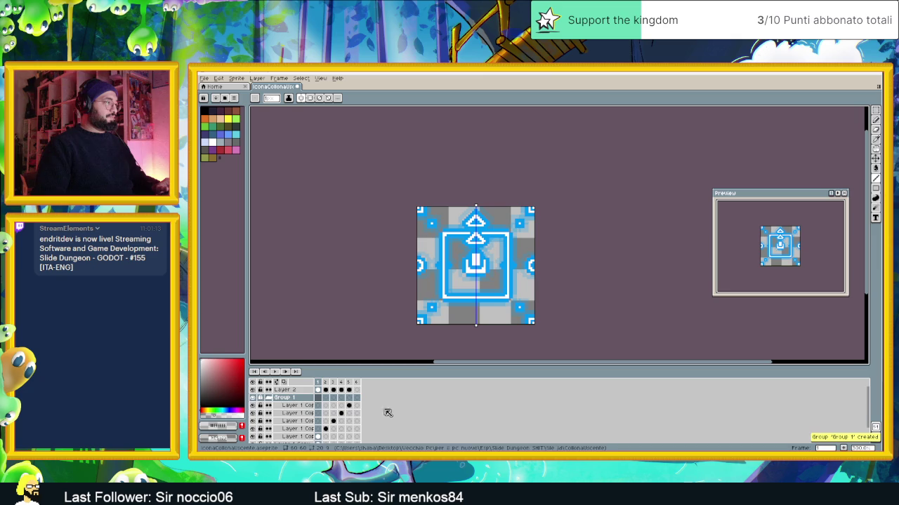
pyautogui.click(266, 398)
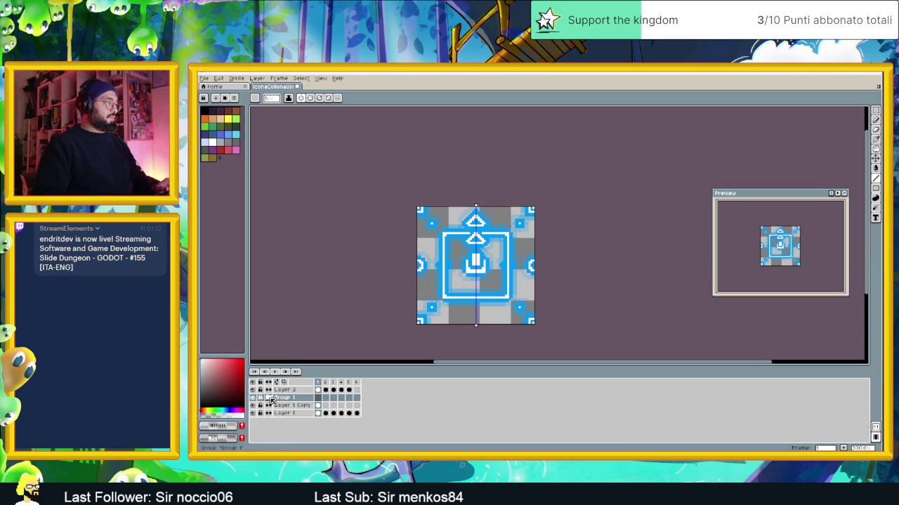
pyautogui.click(253, 398)
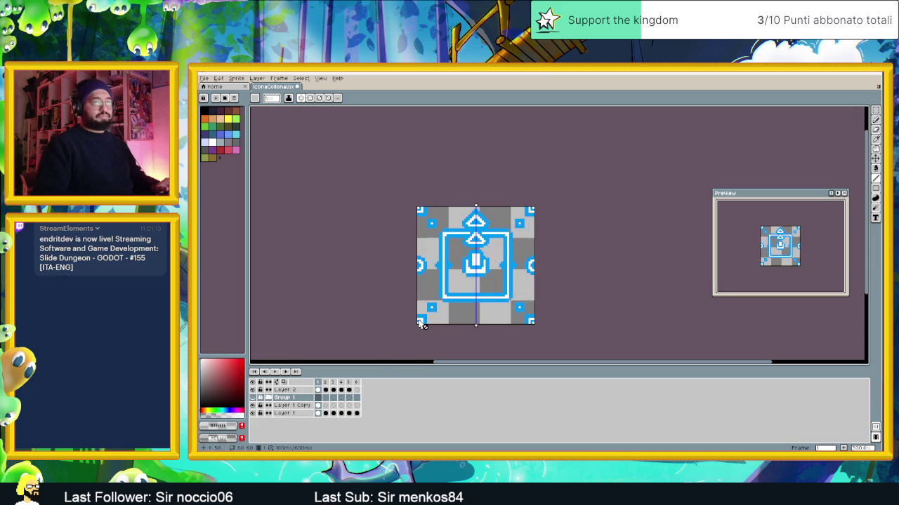
# Paste the blue outlines into Layer 1 Copy's frame 2 cel.
pyautogui.click(301, 406)
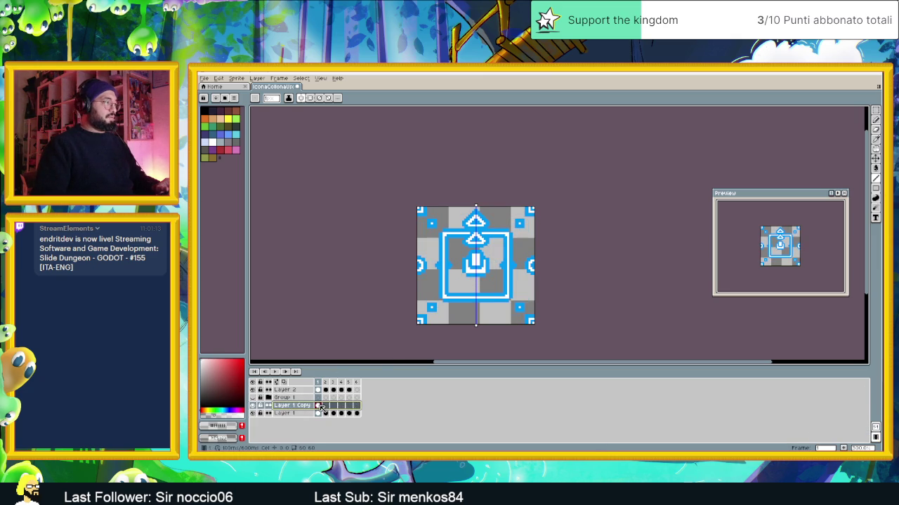
pyautogui.click(327, 406)
pyautogui.hotkey('ctrl', 'v')
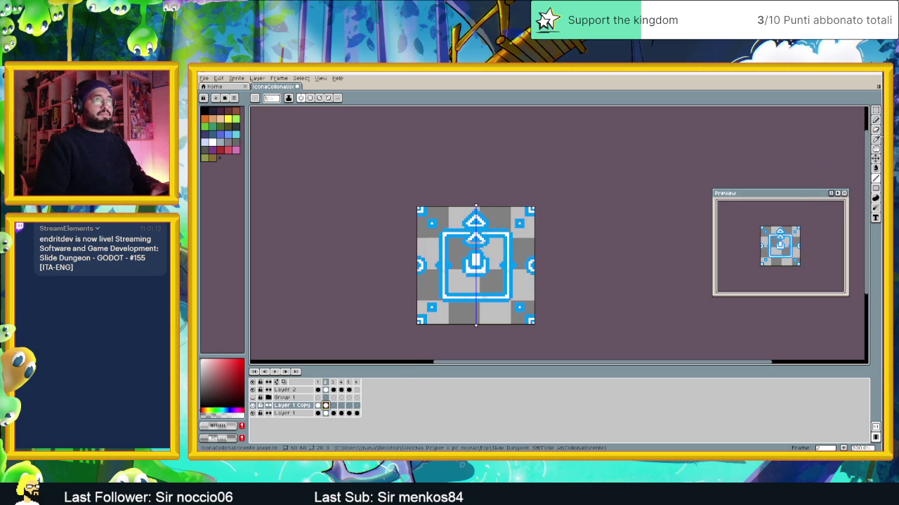
# Draw navy outline corners on frame 2 with a square-tip pencil using vertical symmetry.
pyautogui.click(877, 138)
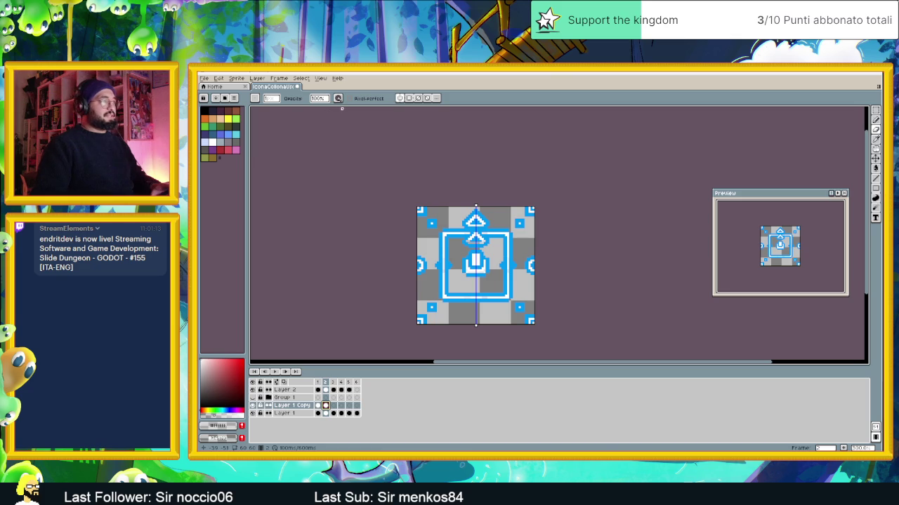
pyautogui.click(412, 99)
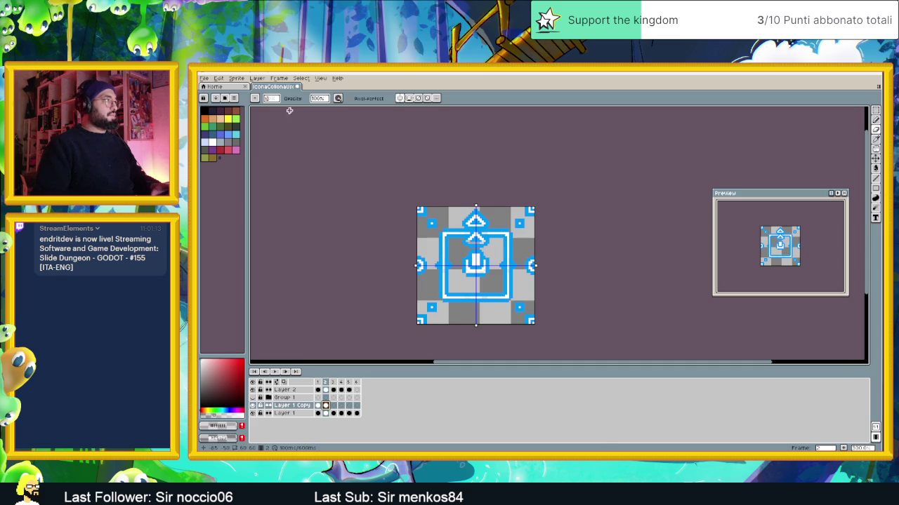
pyautogui.click(255, 98)
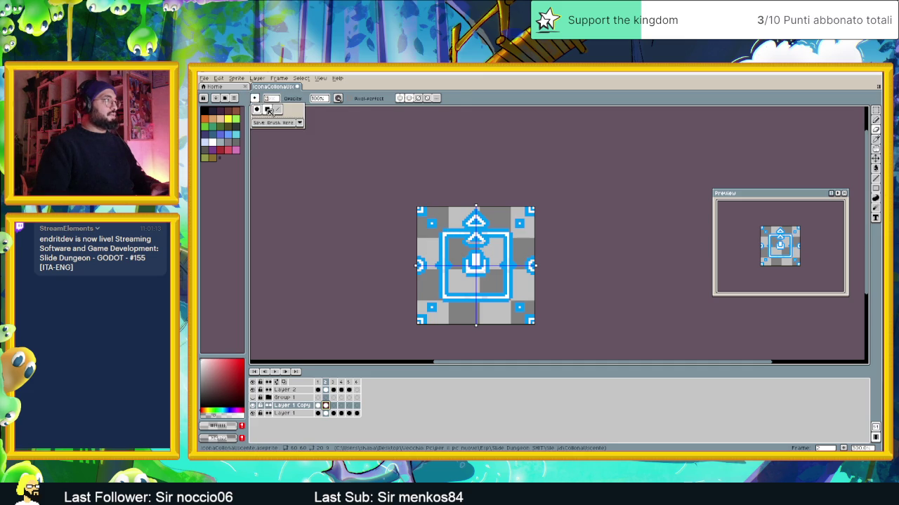
pyautogui.click(267, 109)
pyautogui.scroll(1, 454, 234)
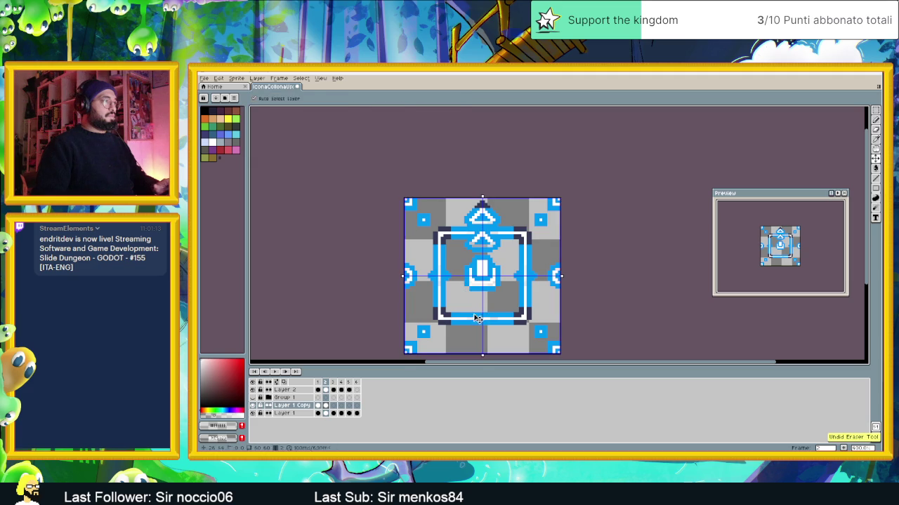
pyautogui.click(437, 98)
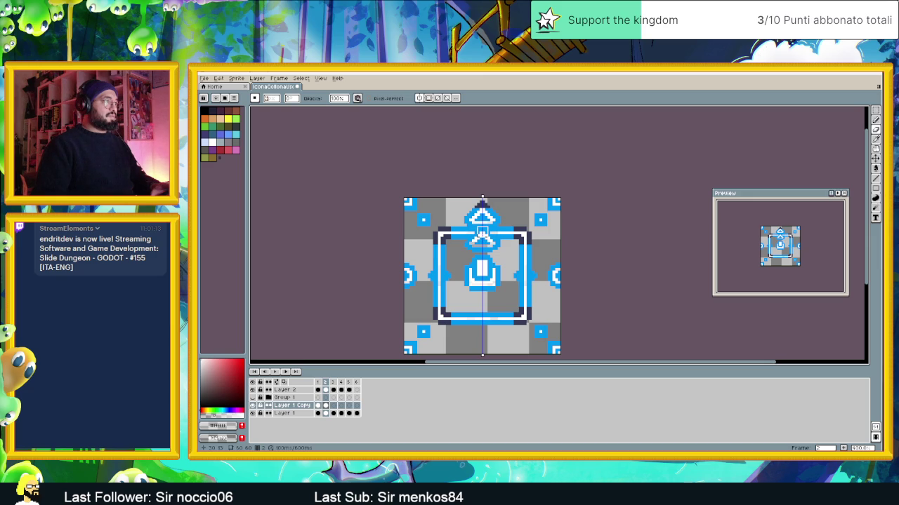
# Zoom in and darken the single pixel between the two stacked triangles.
pyautogui.scroll(2, 482, 235)
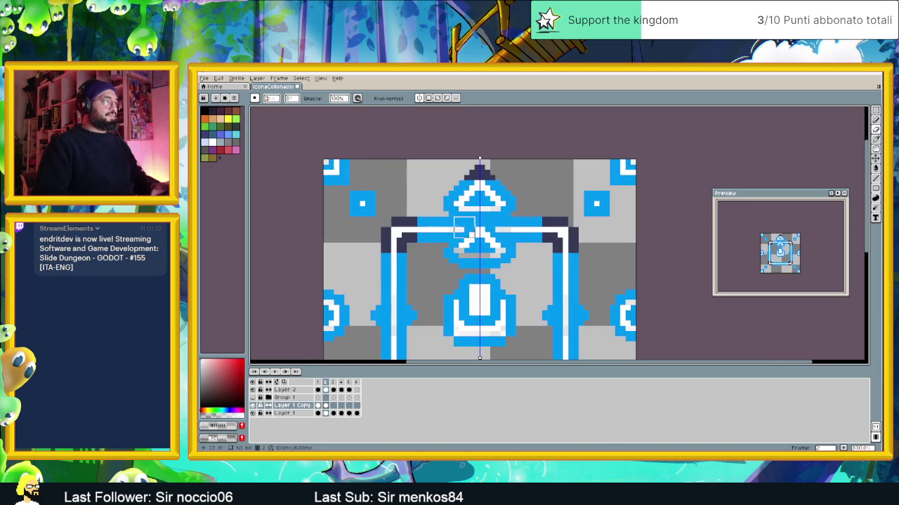
pyautogui.scroll(2, 467, 216)
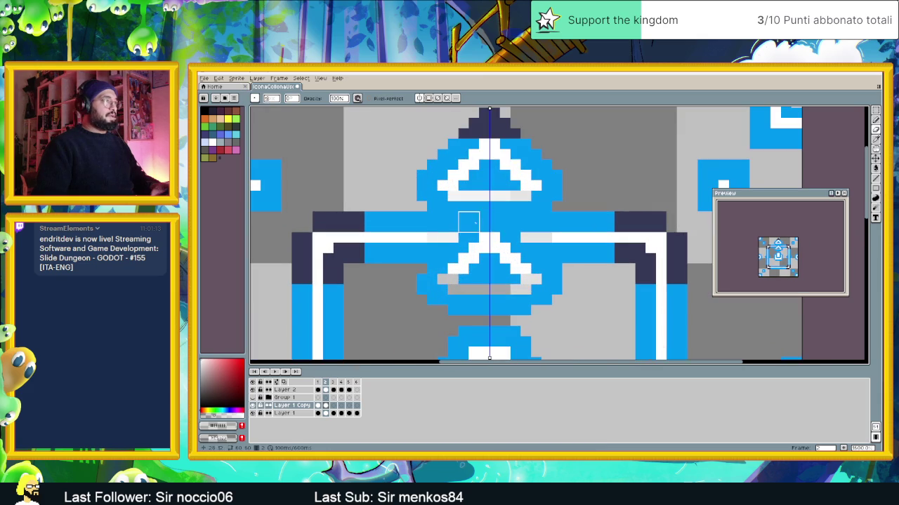
pyautogui.click(489, 222)
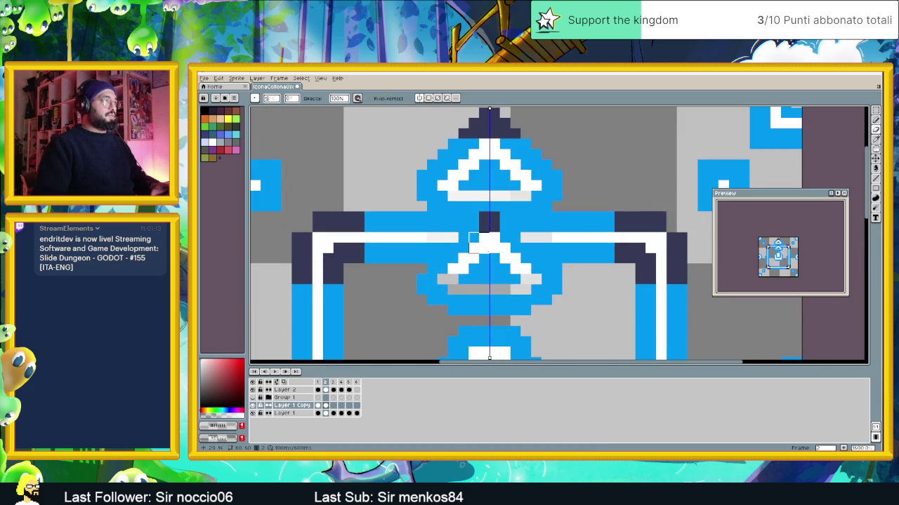
pyautogui.scroll(-3, 499, 253)
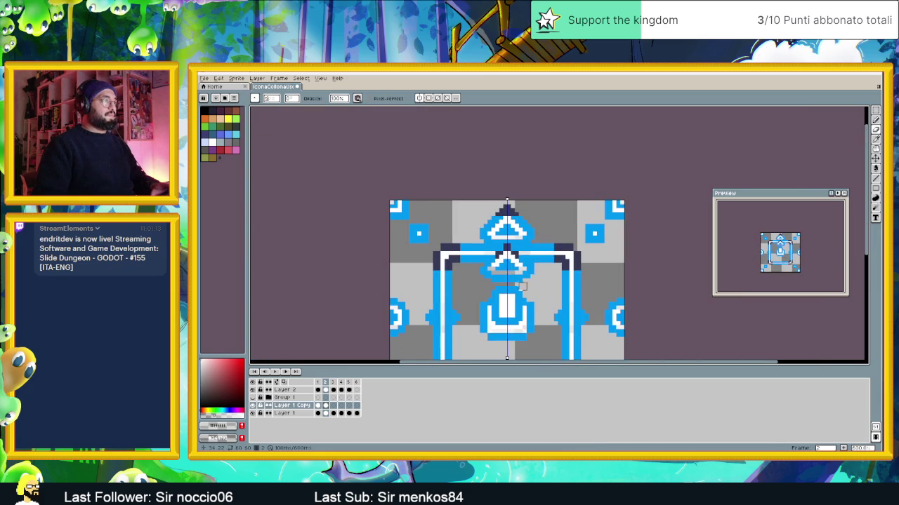
pyautogui.scroll(-1, 505, 261)
pyautogui.scroll(-1, 507, 266)
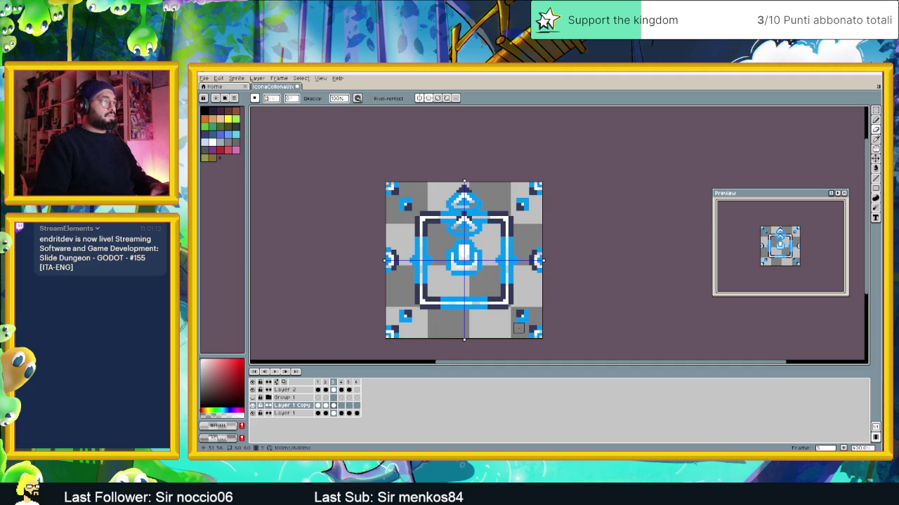
# Paste the blue glow elements into frame 5, comparing it with frames 3 and 4.
pyautogui.click(341, 406)
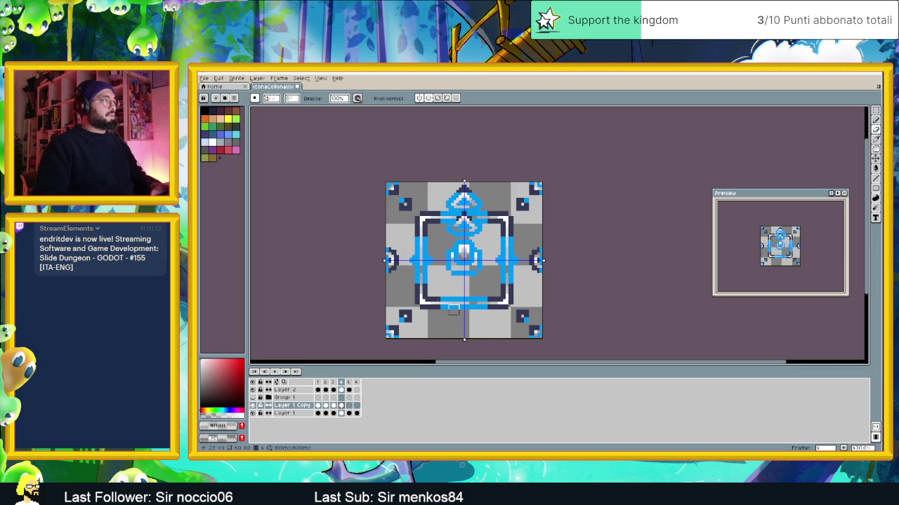
pyautogui.click(334, 383)
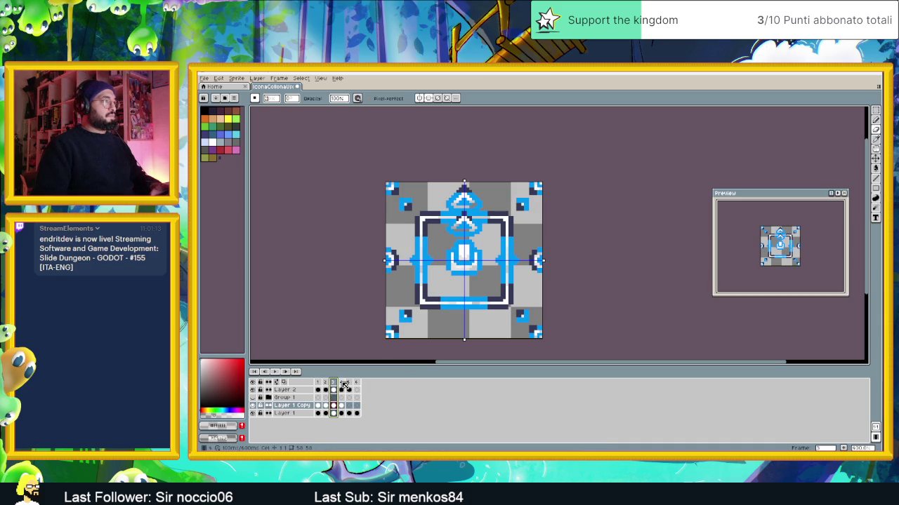
pyautogui.click(343, 384)
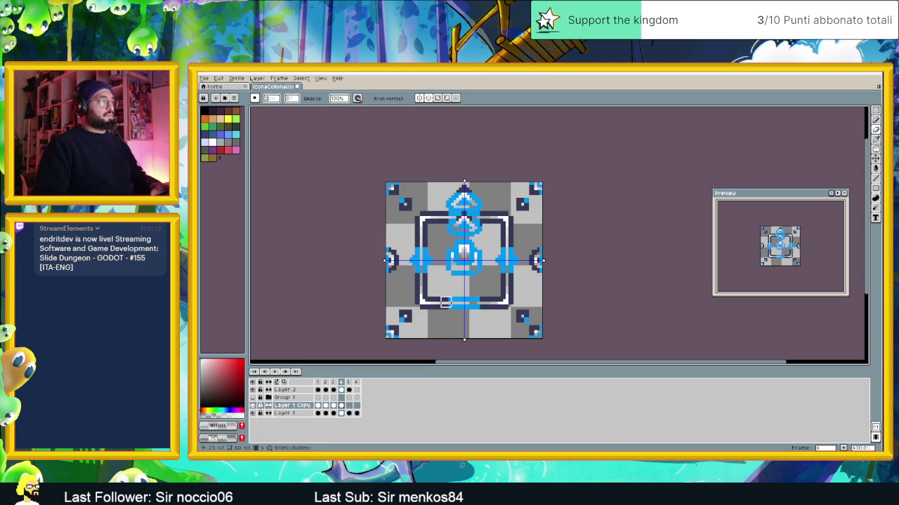
pyautogui.click(350, 407)
pyautogui.hotkey('ctrl', 'v')
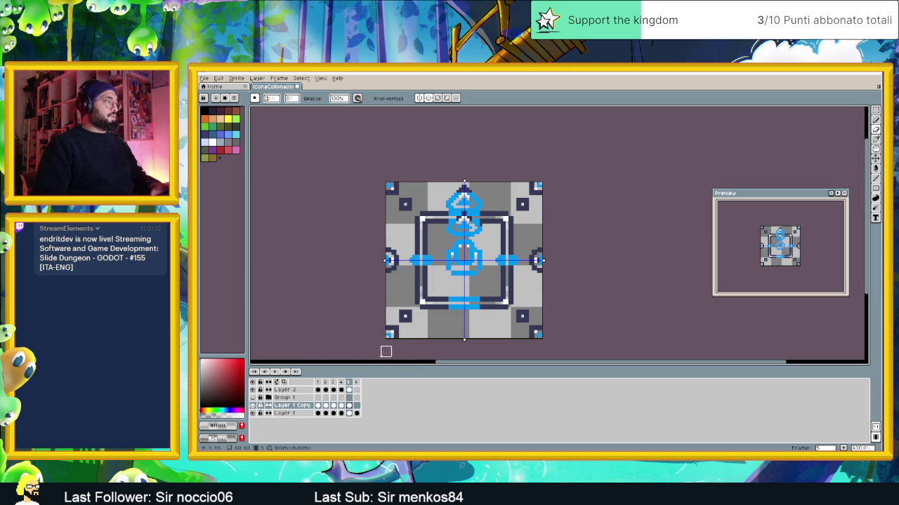
pyautogui.click(342, 406)
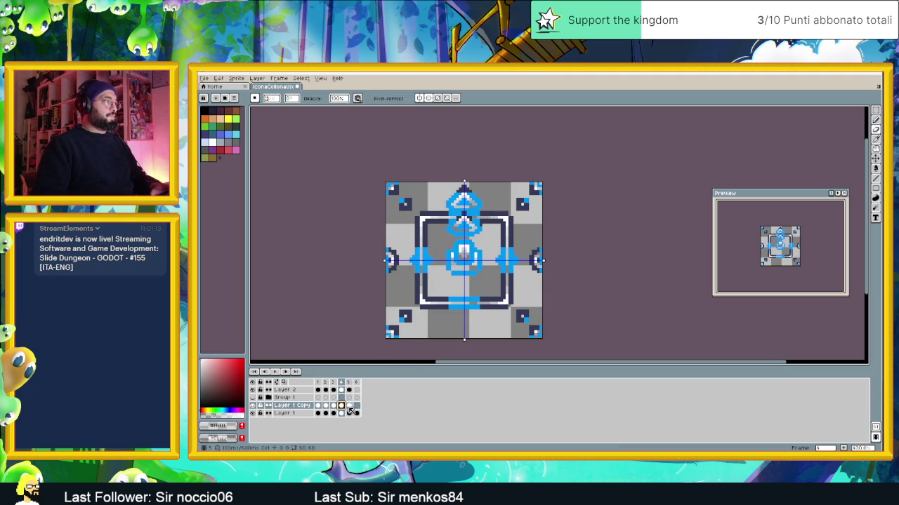
pyautogui.click(349, 406)
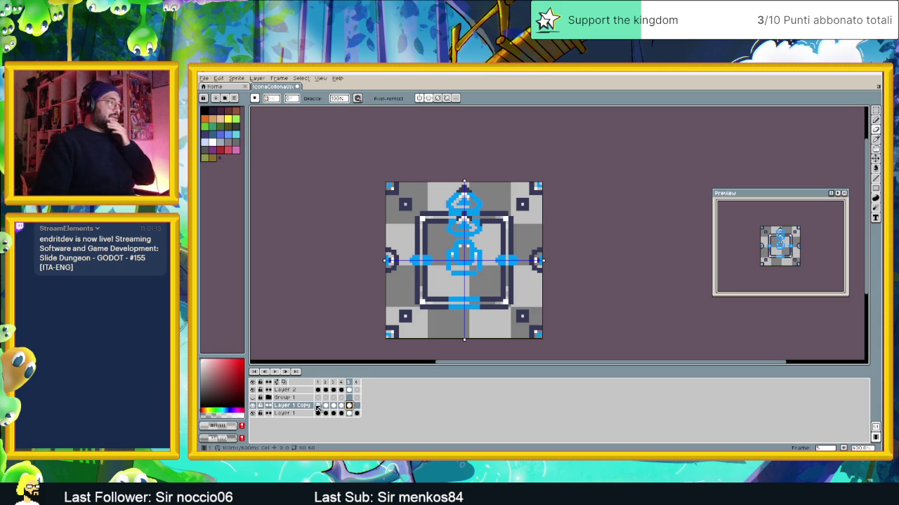
pyautogui.click(318, 406)
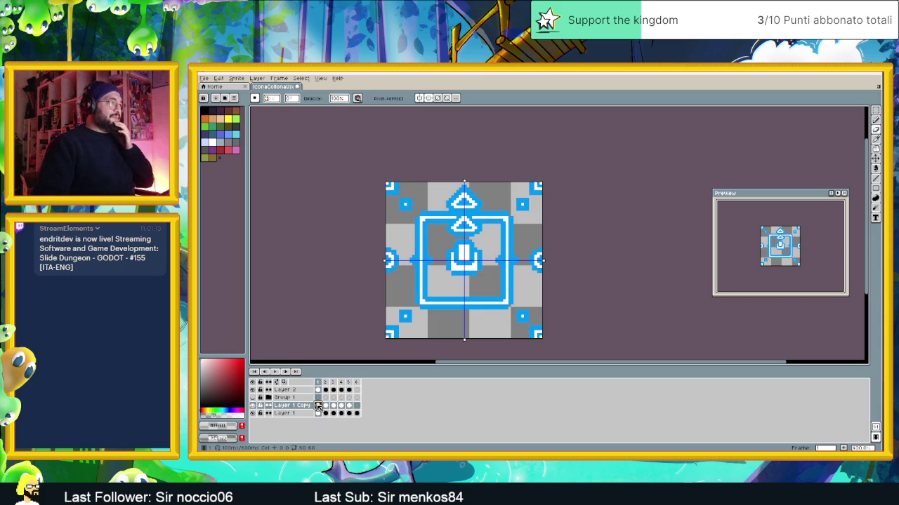
# Without symmetry, outline frame 2's top triangle and cap the central pot shape in navy.
pyautogui.click(428, 98)
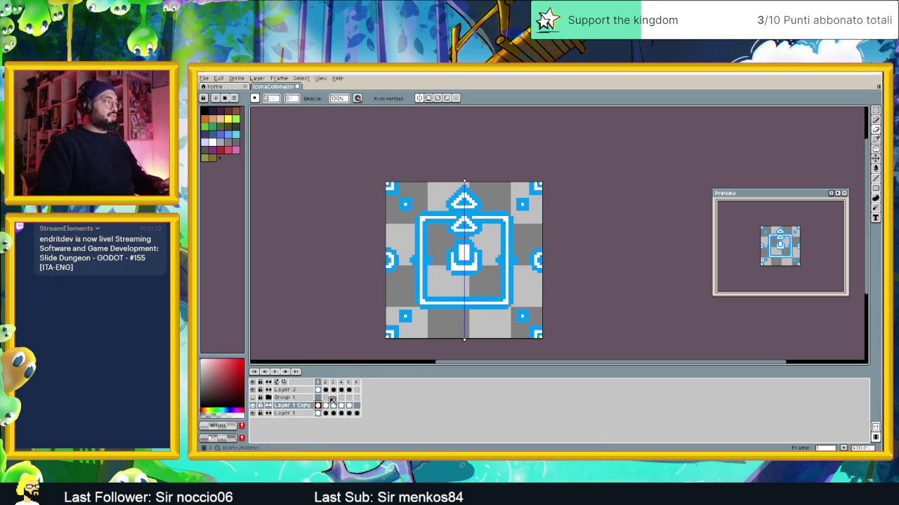
pyautogui.press('Right')
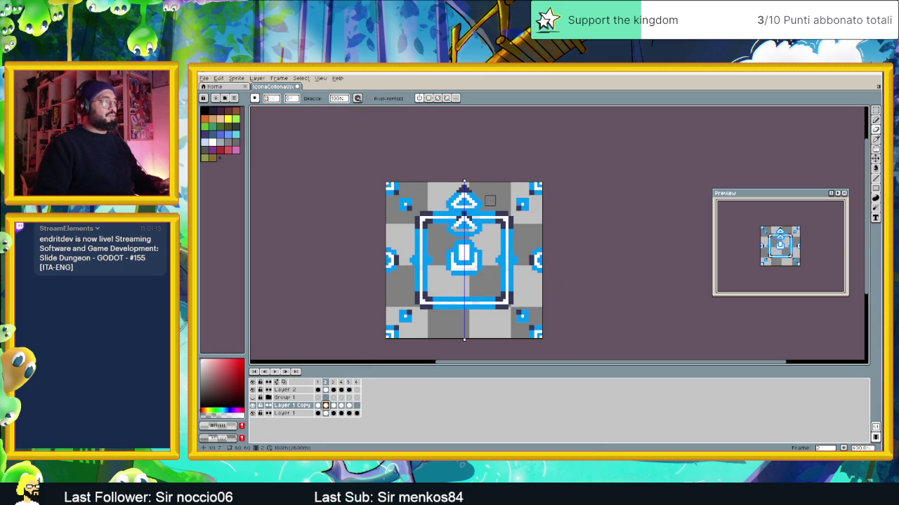
pyautogui.scroll(1, 490, 201)
pyautogui.moveTo(447, 188); pyautogui.dragTo(446, 195)
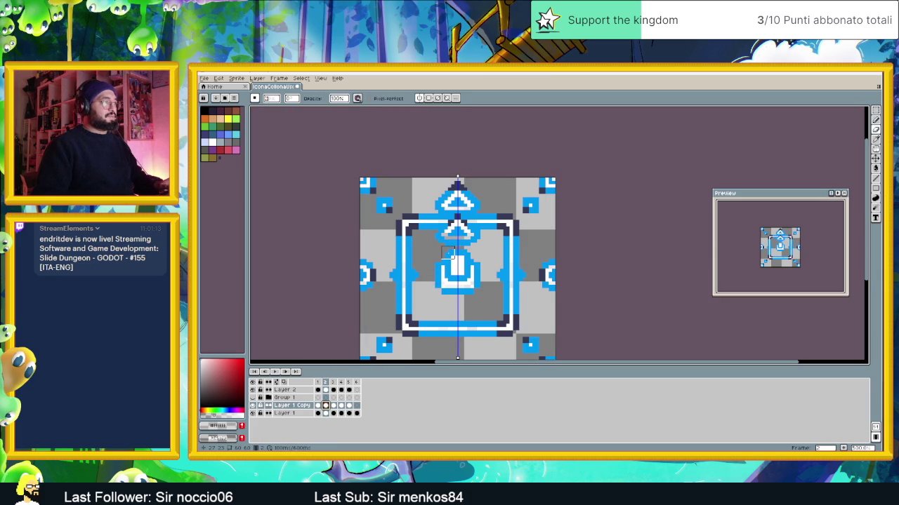
pyautogui.moveTo(447, 254); pyautogui.dragTo(469, 253)
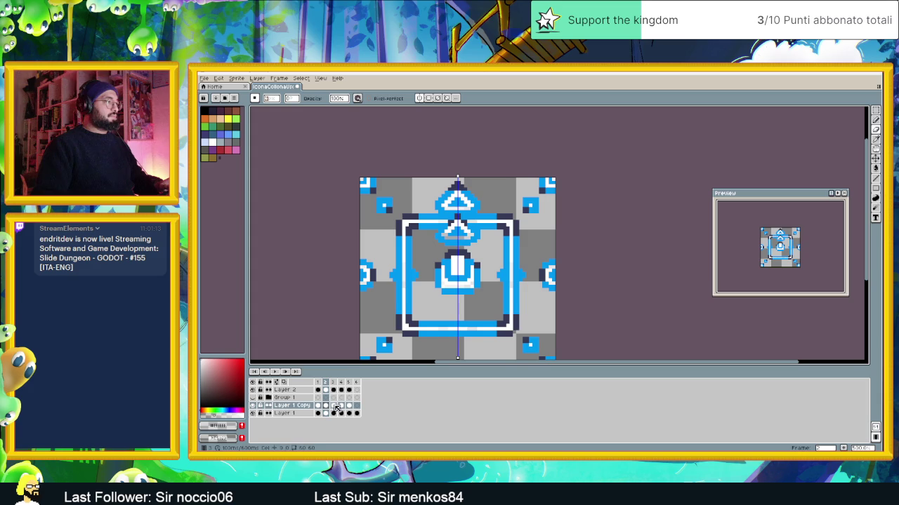
# Outline the central shape on frame 4 with dark navy pixels.
pyautogui.click(335, 407)
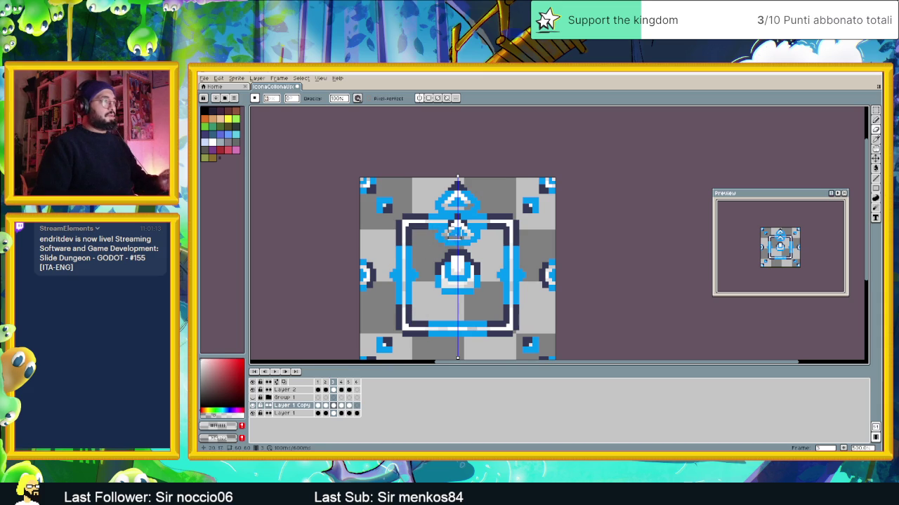
pyautogui.click(341, 405)
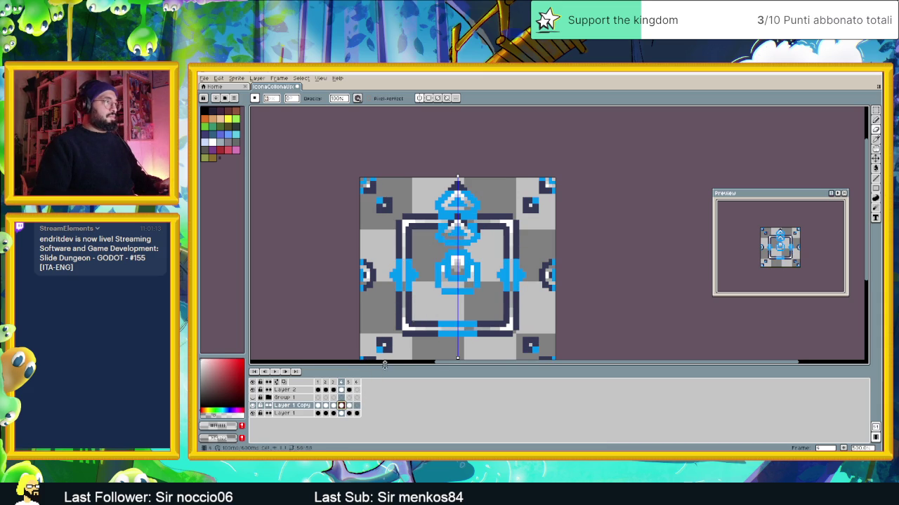
pyautogui.moveTo(445, 254); pyautogui.dragTo(455, 254)
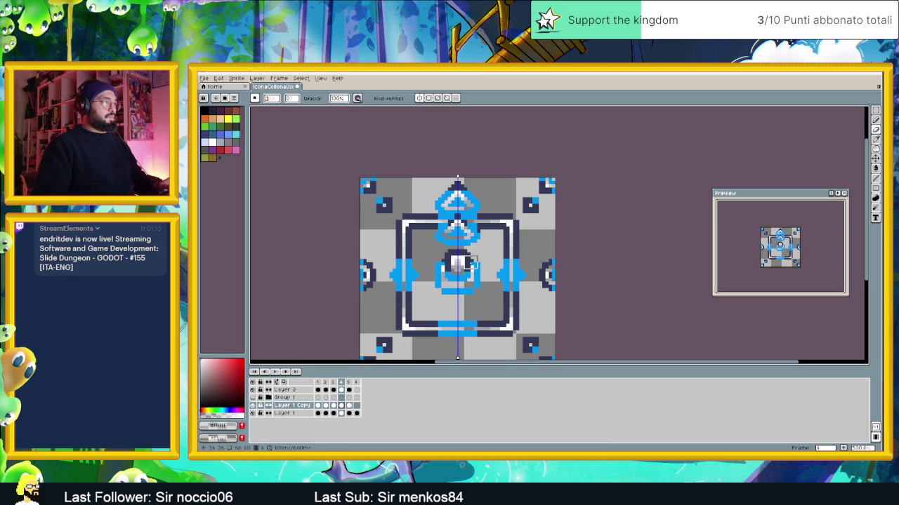
pyautogui.moveTo(474, 259); pyautogui.dragTo(477, 275)
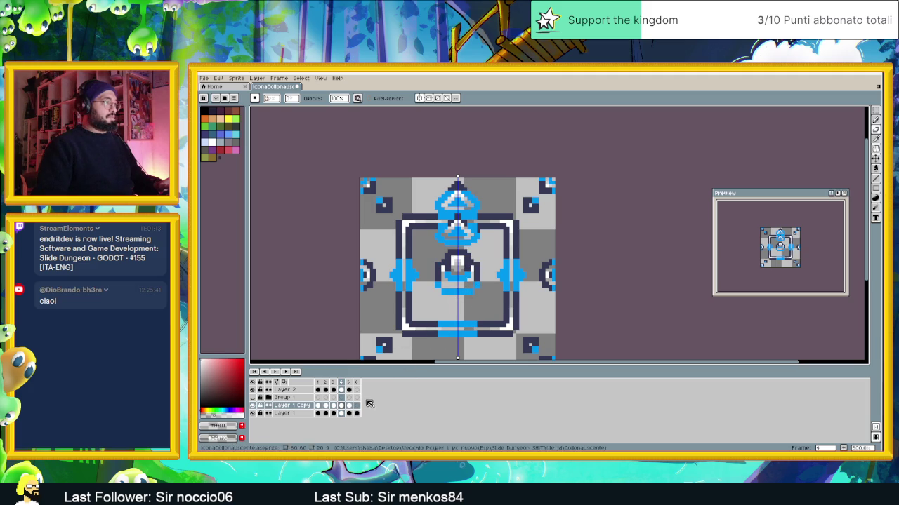
# On frame 5, pencil the central shape dark navy, undoing a stray eraser stroke.
pyautogui.click(349, 405)
pyautogui.moveTo(449, 254)
pyautogui.mouseDown()
pyautogui.moveTo(465, 254)
pyautogui.moveTo(467, 264)
pyautogui.mouseUp()
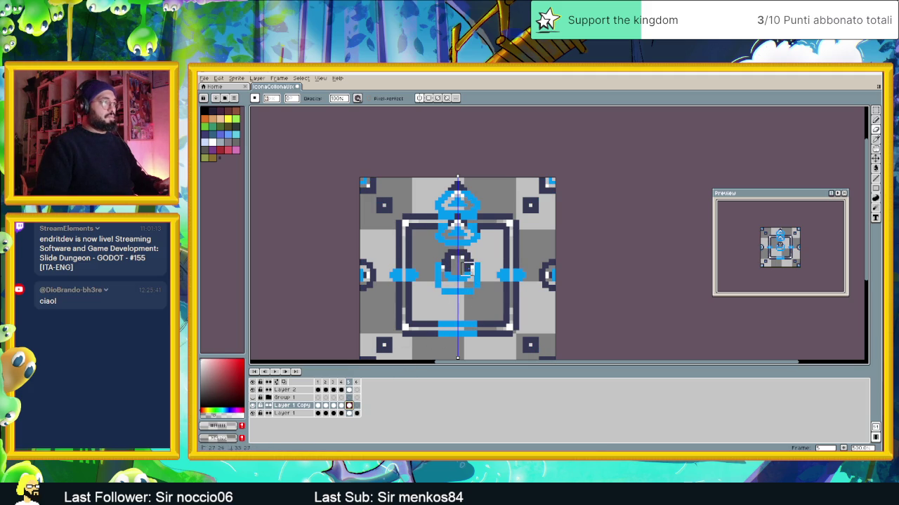
pyautogui.hotkey('ctrl', 'z')
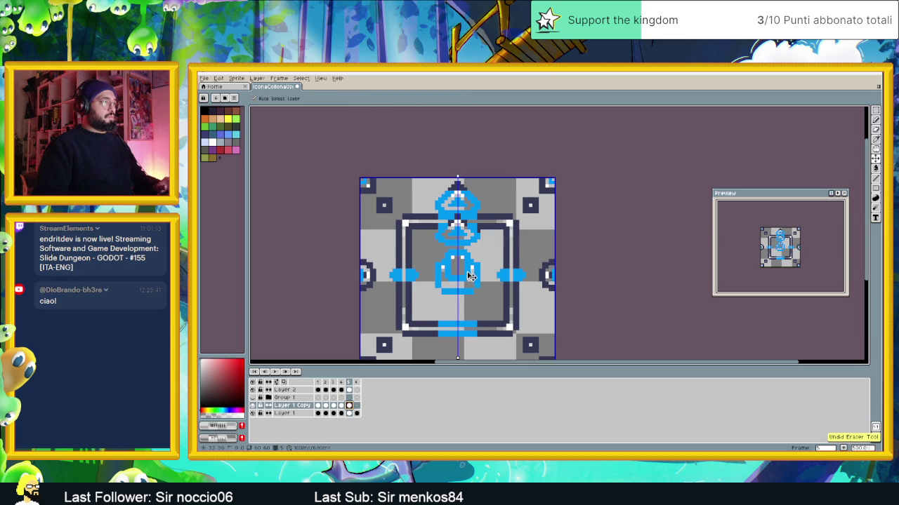
pyautogui.moveTo(464, 261)
pyautogui.mouseDown()
pyautogui.moveTo(450, 253)
pyautogui.moveTo(465, 279)
pyautogui.moveTo(440, 282)
pyautogui.moveTo(476, 283)
pyautogui.mouseUp()
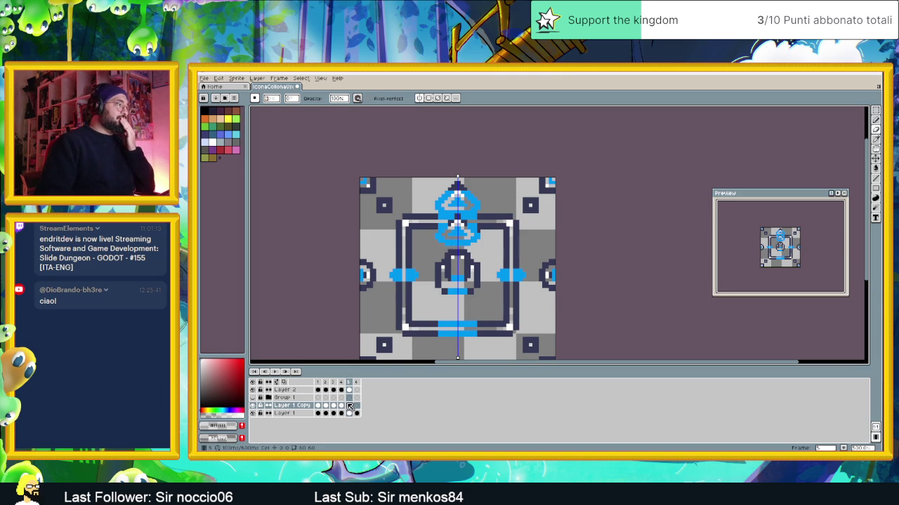
# Darken frame 3's top arrow outline to dark navy, then advance to the next frame.
pyautogui.click(320, 407)
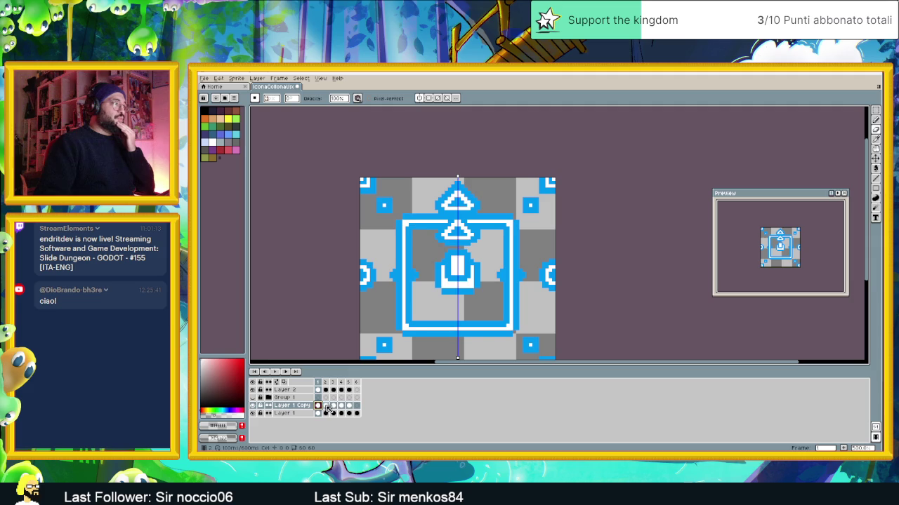
pyautogui.click(326, 405)
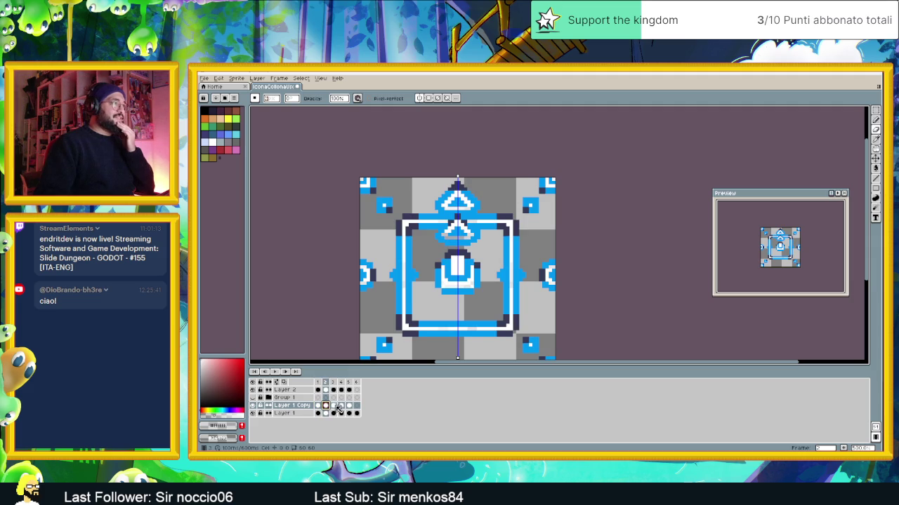
pyautogui.click(334, 406)
pyautogui.scroll(1, 464, 212)
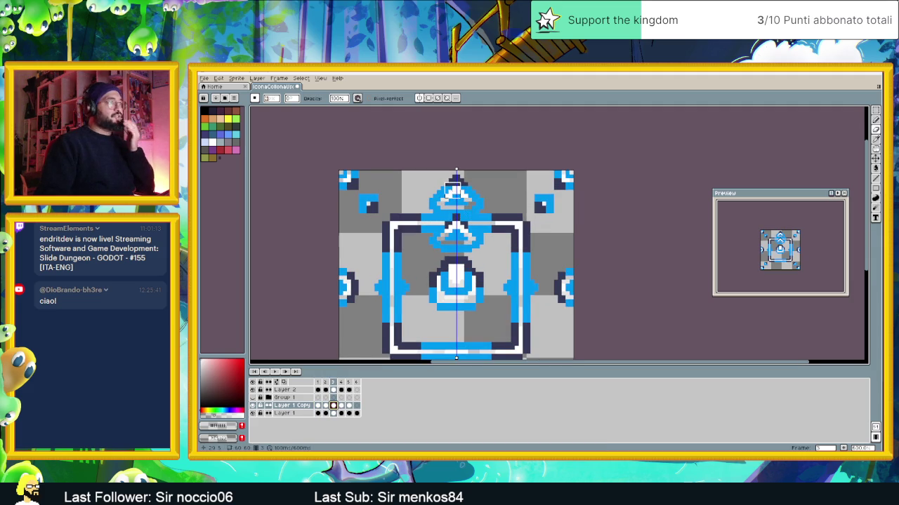
pyautogui.click(444, 188)
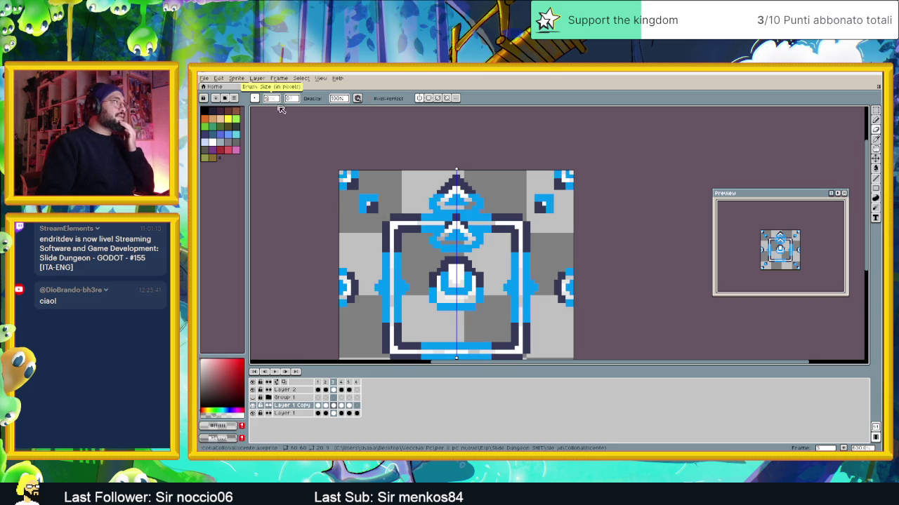
pyautogui.scroll(1, 453, 222)
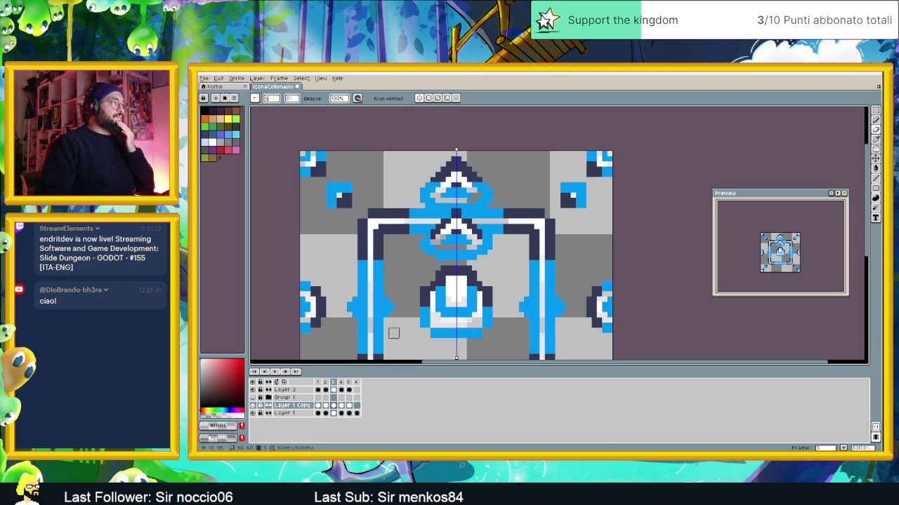
pyautogui.press('Right')
# Draw dark navy along the left and right edges of frame 4's top arrow with symmetry.
pyautogui.moveTo(423, 186); pyautogui.dragTo(446, 172)
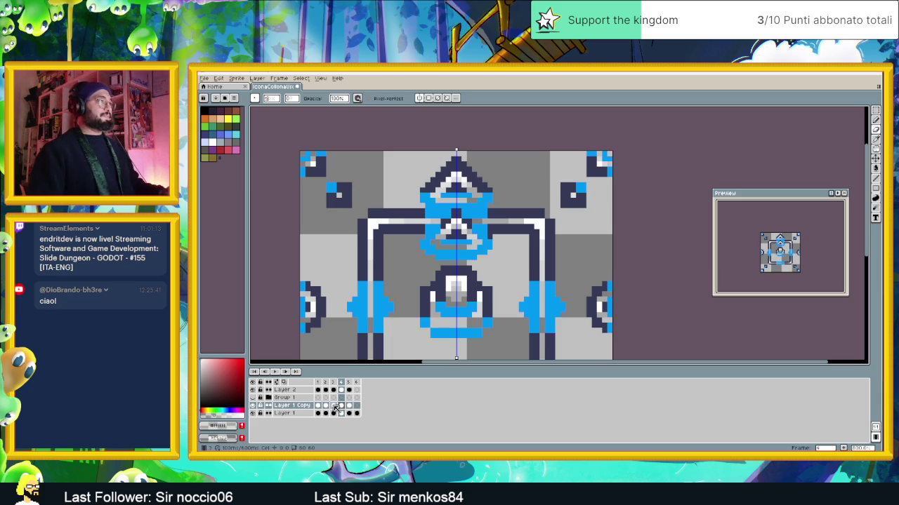
# On frame 5, repaint the centre pixels beside the symmetry line in dark navy and grey.
pyautogui.click(334, 406)
pyautogui.click(341, 406)
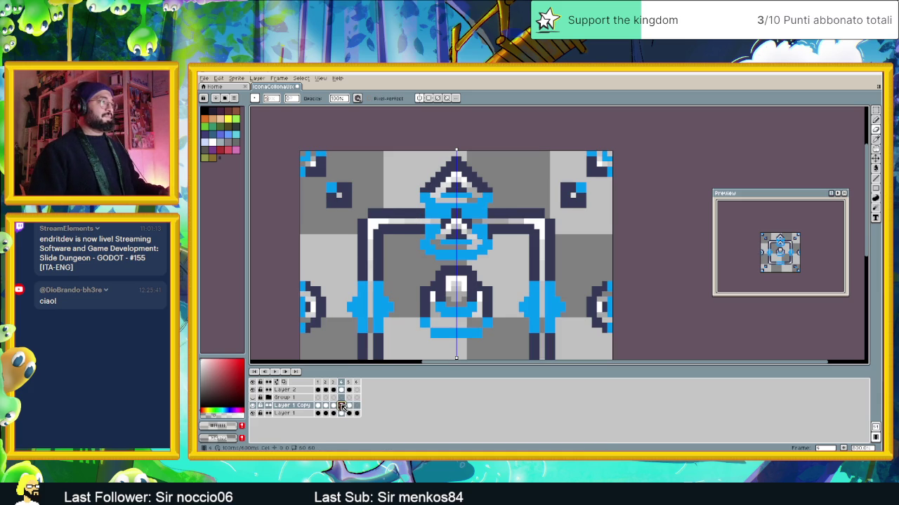
pyautogui.click(349, 407)
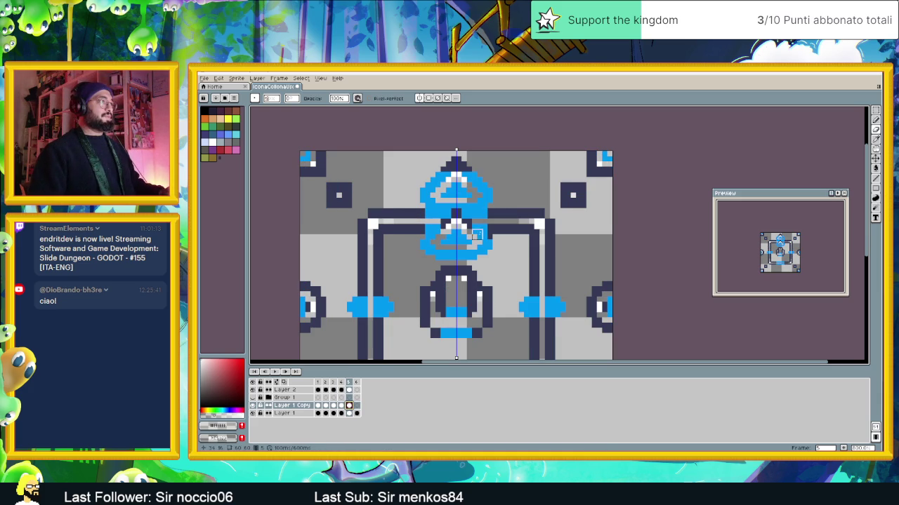
pyautogui.click(424, 244)
pyautogui.click(444, 240)
pyautogui.click(453, 236)
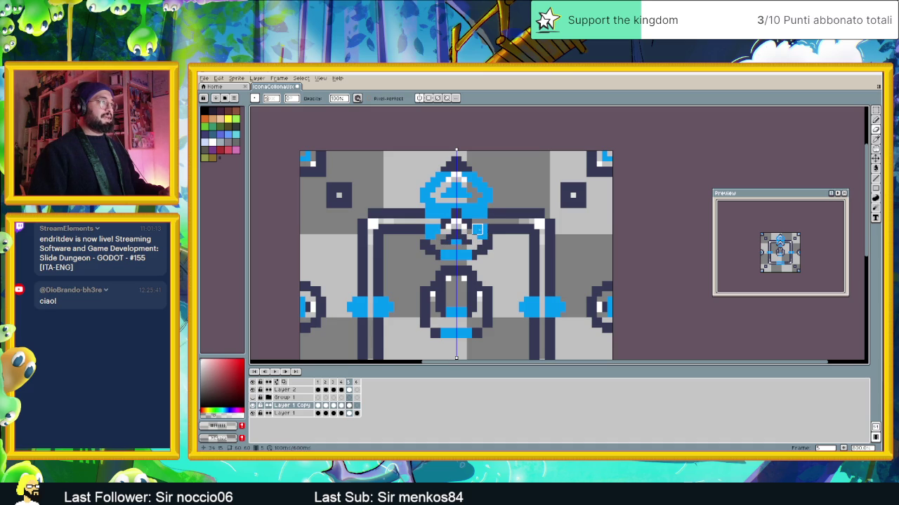
pyautogui.moveTo(478, 230); pyautogui.dragTo(482, 213)
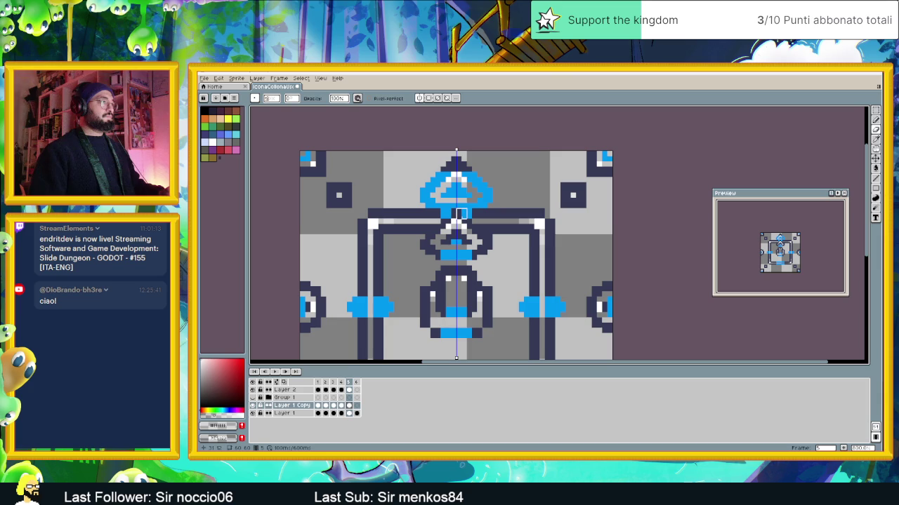
# Turn the top triangle's blue pixels dark navy, then zoom out.
pyautogui.moveTo(477, 203); pyautogui.dragTo(474, 178)
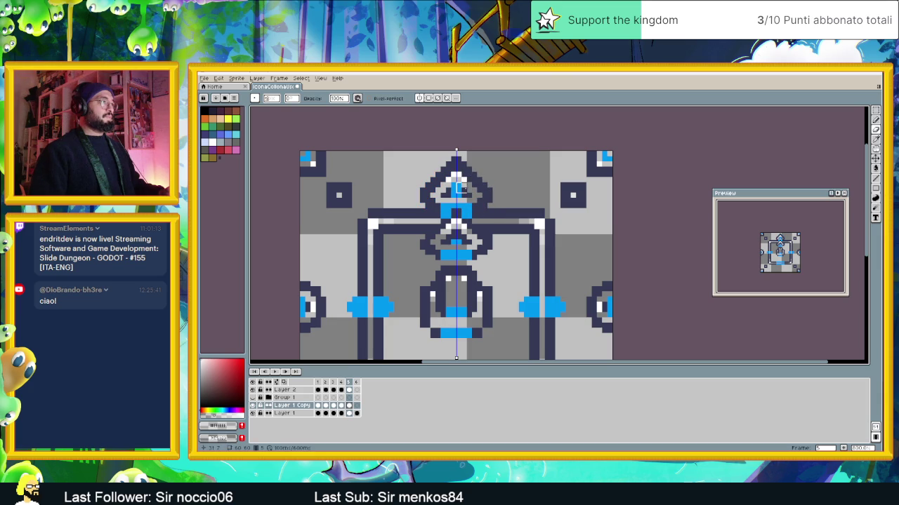
pyautogui.scroll(-2, 525, 215)
pyautogui.scroll(-1, 514, 242)
pyautogui.scroll(1, 496, 220)
pyautogui.scroll(1, 496, 205)
pyautogui.click(490, 209)
pyautogui.scroll(-1, 521, 254)
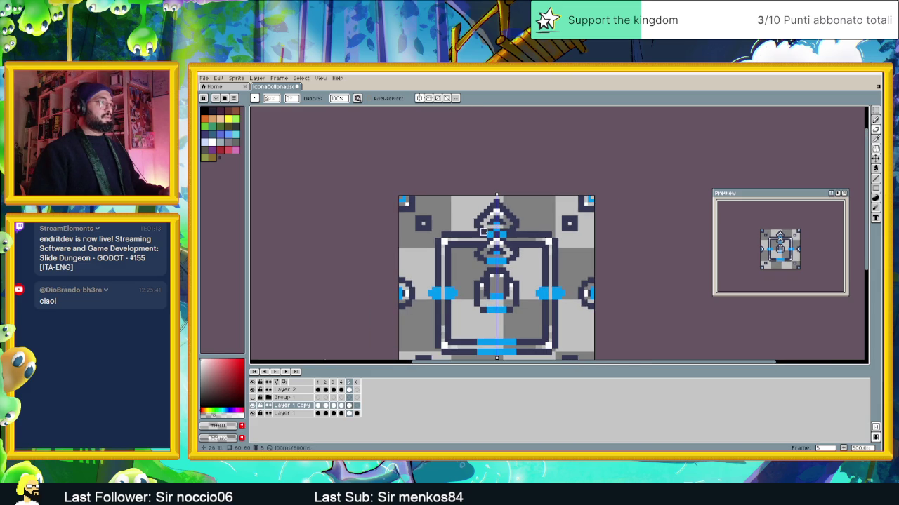
pyautogui.scroll(-1, 481, 261)
pyautogui.scroll(-1, 493, 288)
pyautogui.scroll(-1, 494, 288)
pyautogui.scroll(1, 503, 277)
pyautogui.scroll(1, 504, 276)
pyautogui.scroll(-1, 503, 277)
pyautogui.scroll(1, 488, 330)
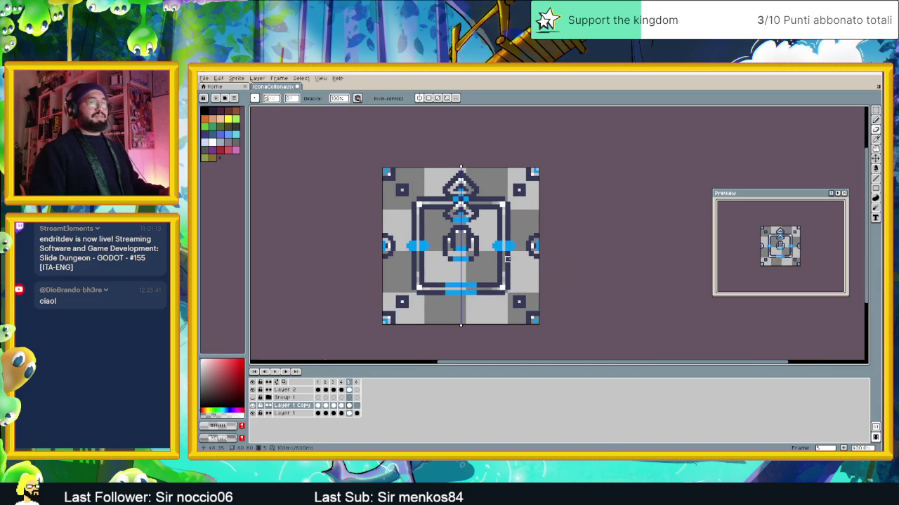
# Play and stop the glowing animation preview, then save iconaColonnaUscente.aseprite.
pyautogui.click(275, 371)
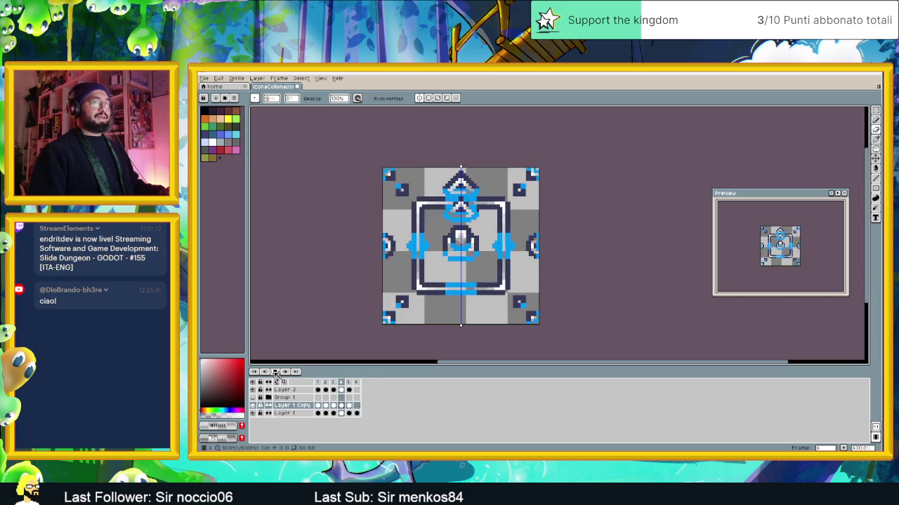
pyautogui.click(271, 373)
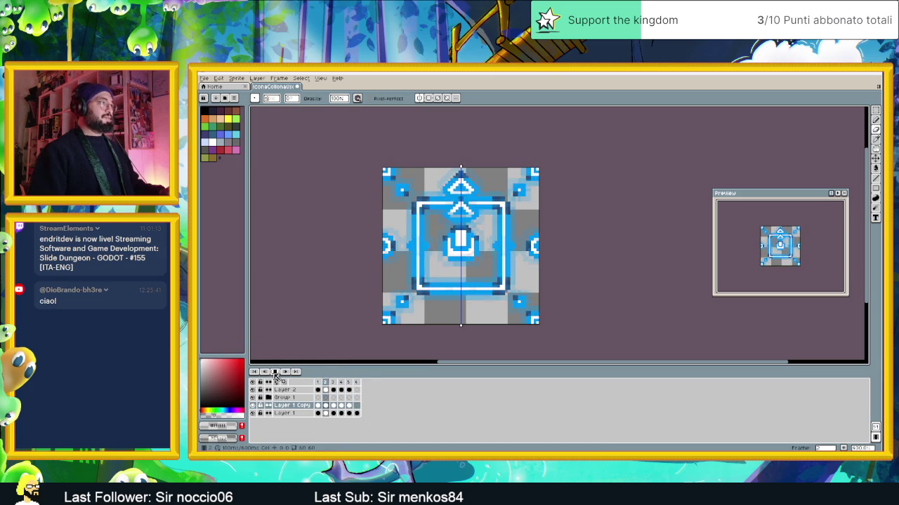
pyautogui.scroll(-1, 549, 301)
pyautogui.scroll(-1, 550, 300)
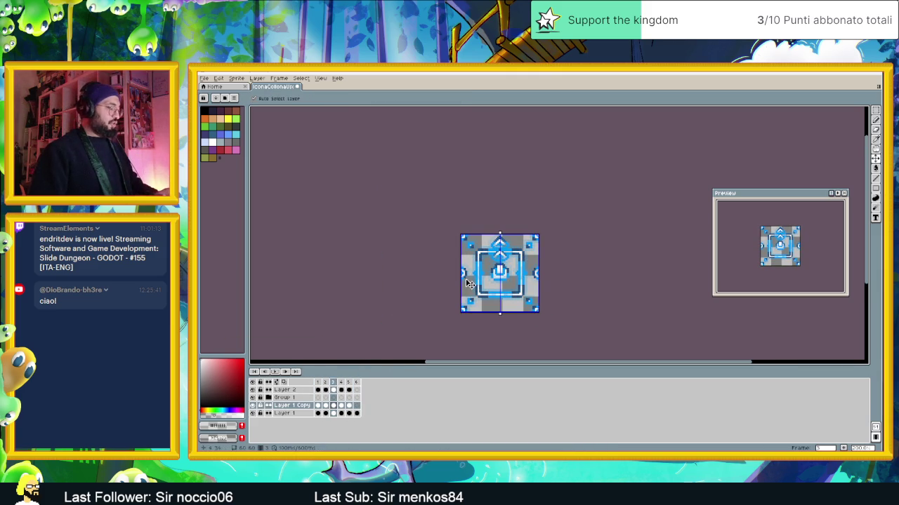
pyautogui.hotkey('ctrl', 's')
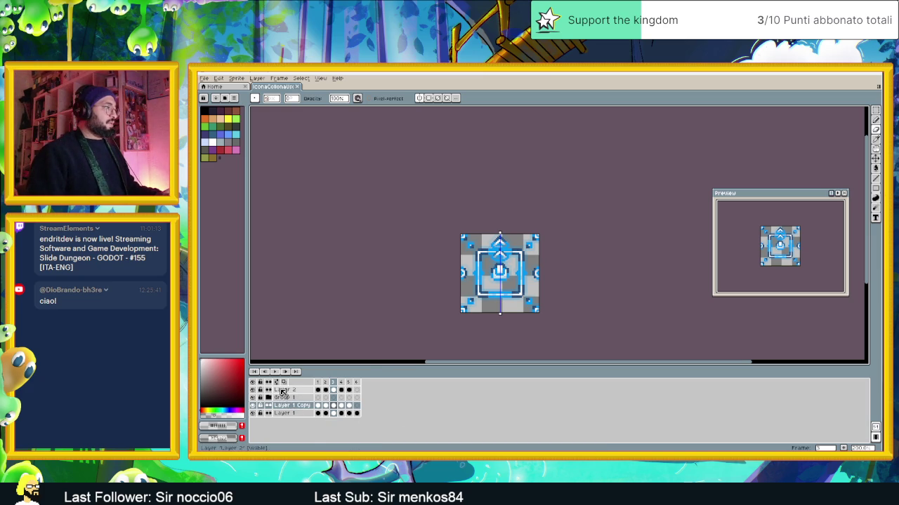
pyautogui.click(204, 78)
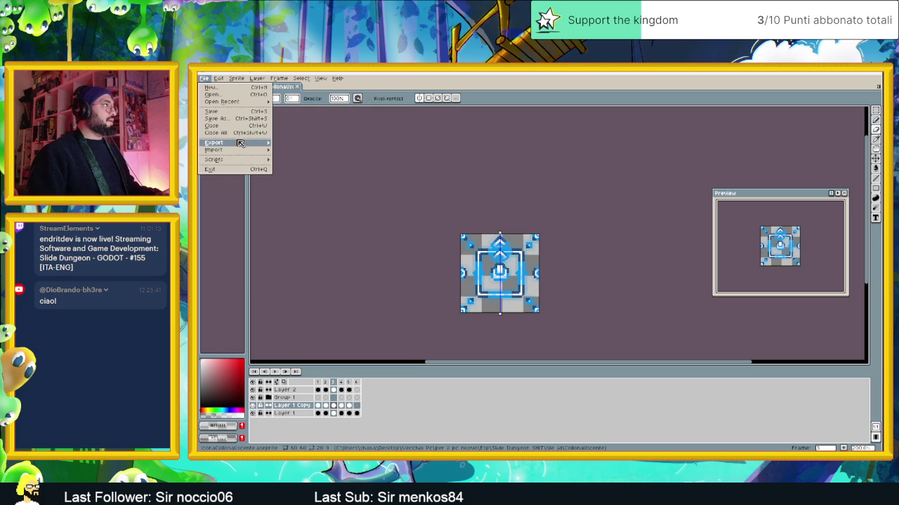
# Bring up Export As settings, check the GIF output file options, then switch to Chrome.
pyautogui.moveTo(214, 142)
pyautogui.click(288, 145)
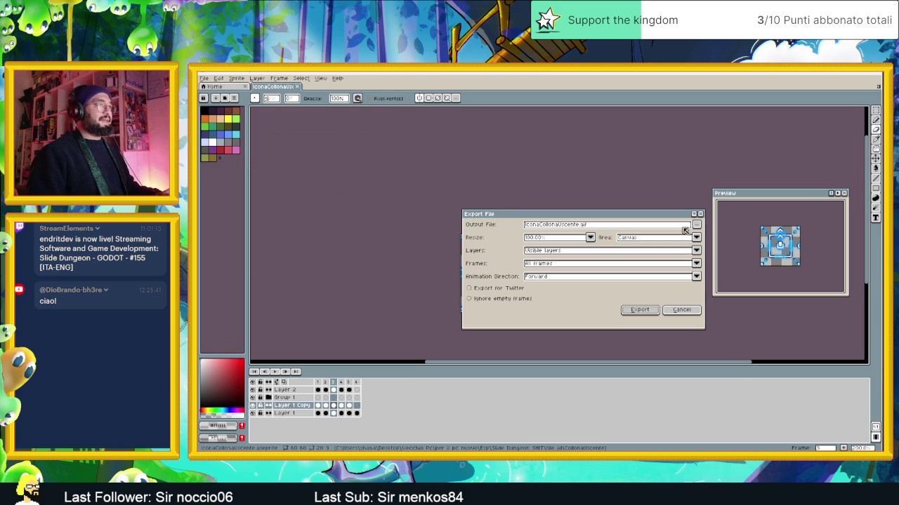
pyautogui.click(696, 225)
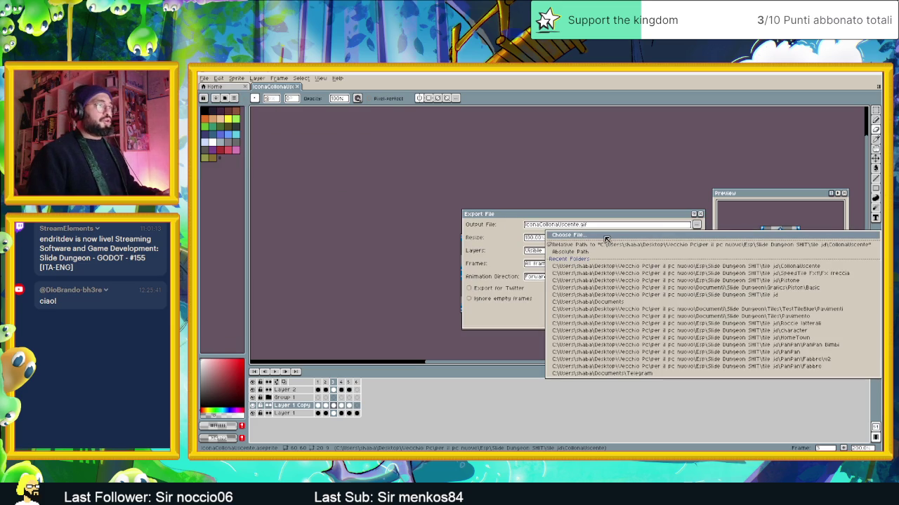
pyautogui.click(505, 224)
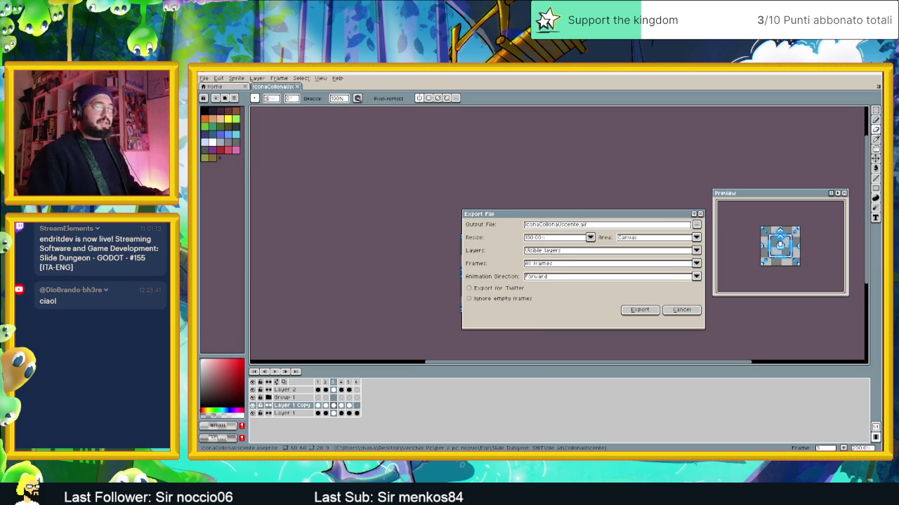
pyautogui.hotkey('alt', 'Tab')
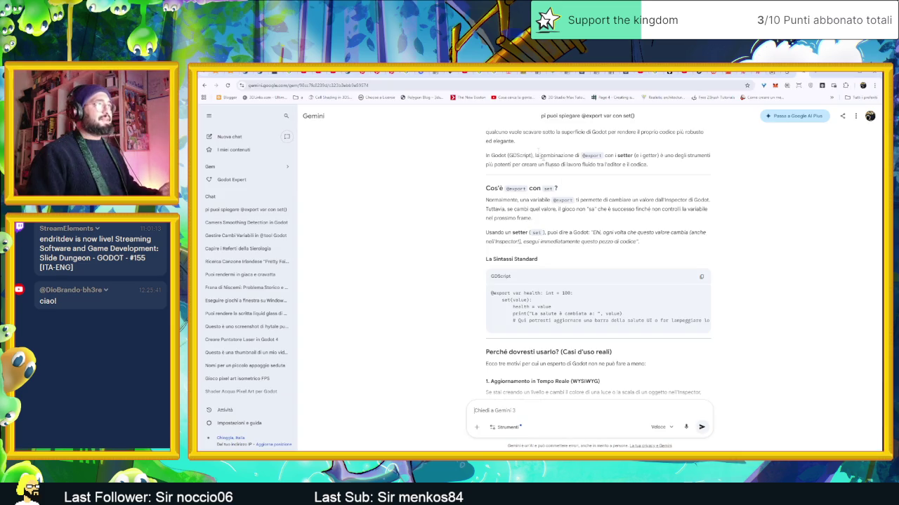
# In a new tab, search Google for 'aseprite change default export format'.
pyautogui.click(816, 75)
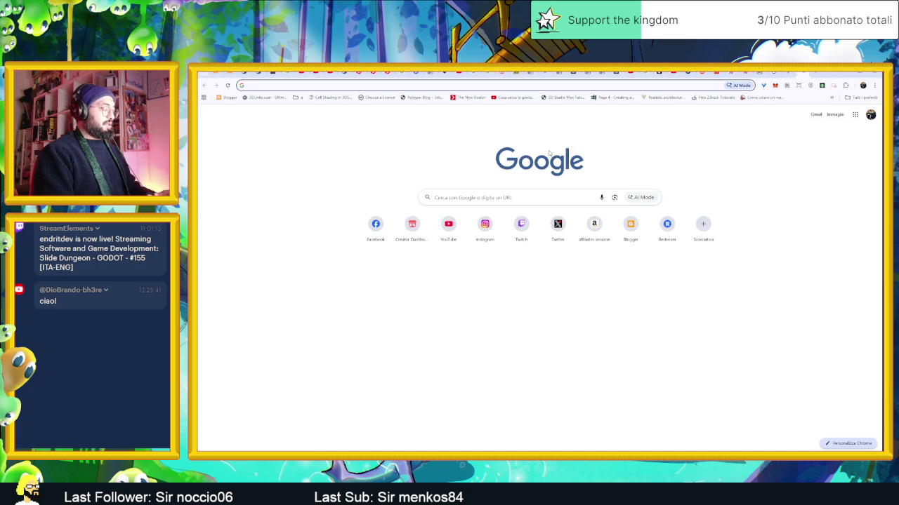
pyautogui.write('aseprite change dea')
pyautogui.press('BackSpace')
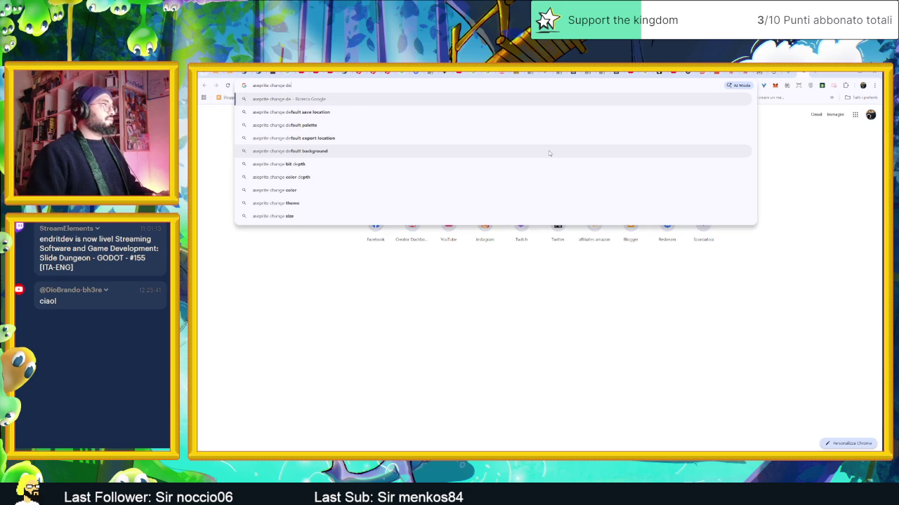
pyautogui.press('Up')
pyautogui.press('Up')
pyautogui.press('Up')
pyautogui.press('Up')
pyautogui.press('Up')
pyautogui.press('Up')
pyautogui.press('Up')
pyautogui.press('BackSpace')
pyautogui.press('BackSpace')
pyautogui.press('BackSpace')
pyautogui.press('BackSpace')
pyautogui.press('BackSpace')
pyautogui.press('BackSpace')
pyautogui.write('format')
pyautogui.press('Return')
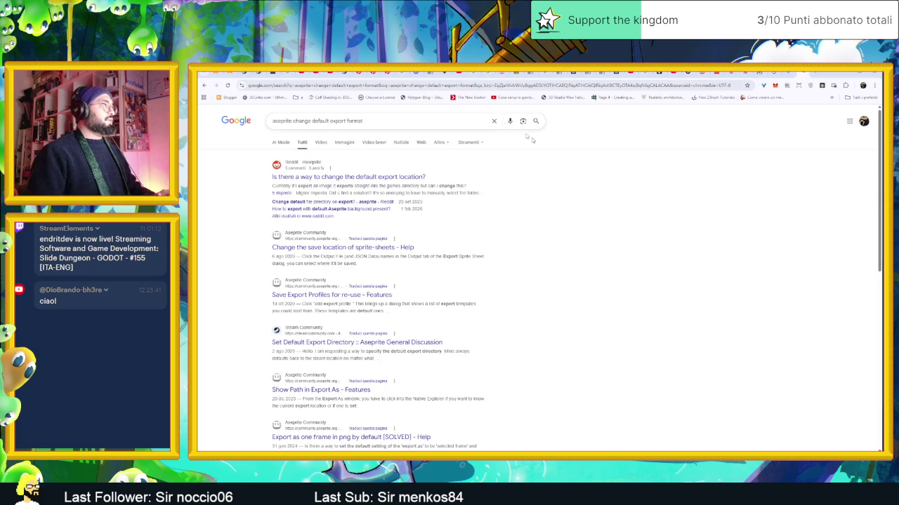
# Read the Reddit and Aseprite forum answers, then return to Aseprite.
pyautogui.click(383, 179)
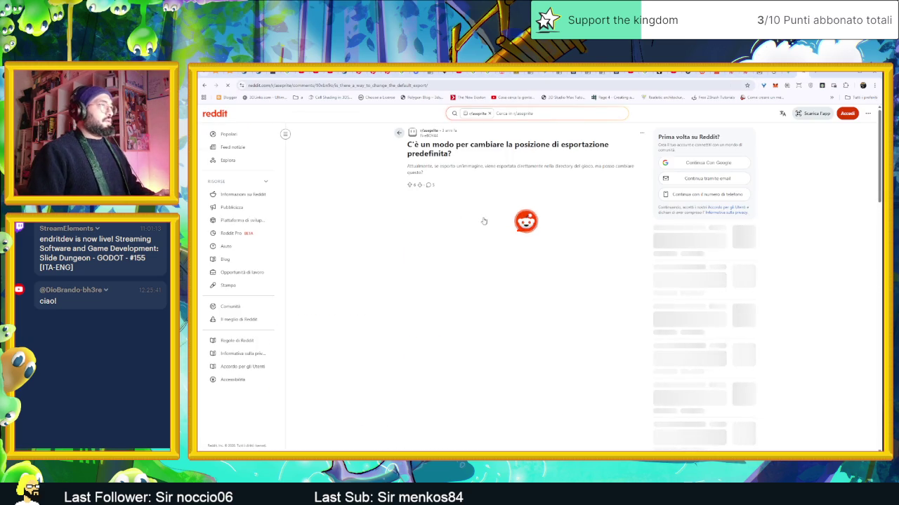
pyautogui.hotkey('alt', 'Left')
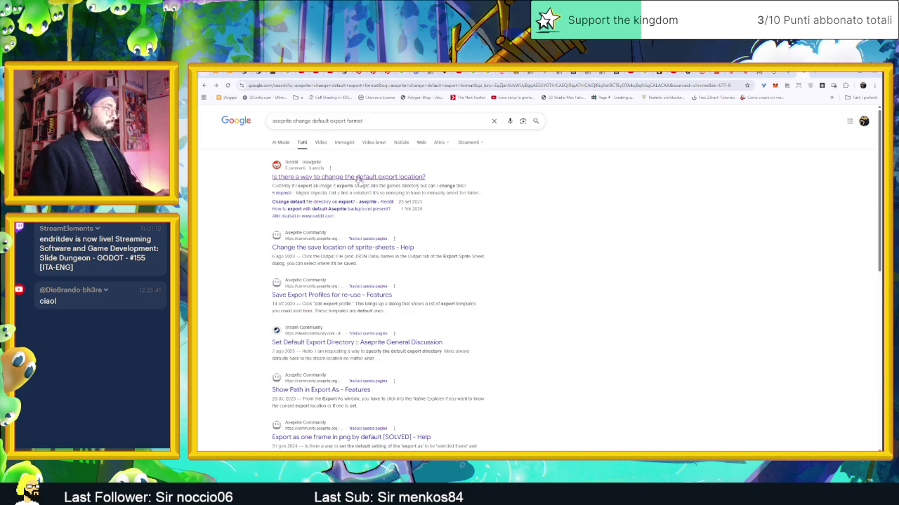
pyautogui.scroll(-1, 465, 310)
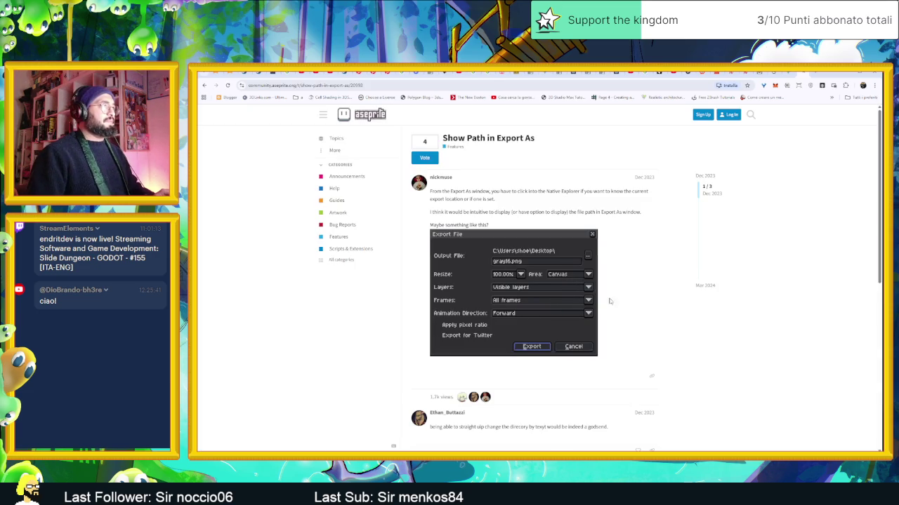
pyautogui.scroll(-1, 607, 299)
pyautogui.scroll(-1, 612, 302)
pyautogui.scroll(-1, 583, 338)
pyautogui.scroll(-1, 584, 338)
pyautogui.scroll(-3, 576, 329)
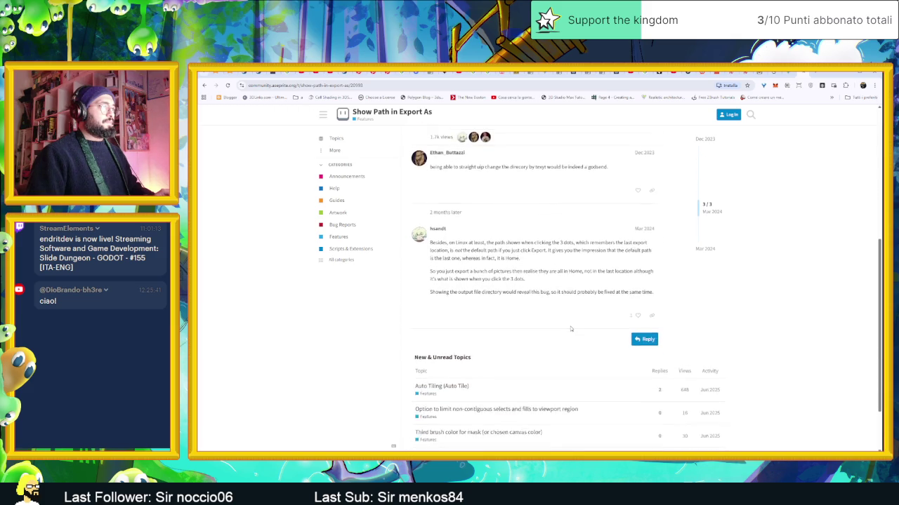
pyautogui.click(859, 73)
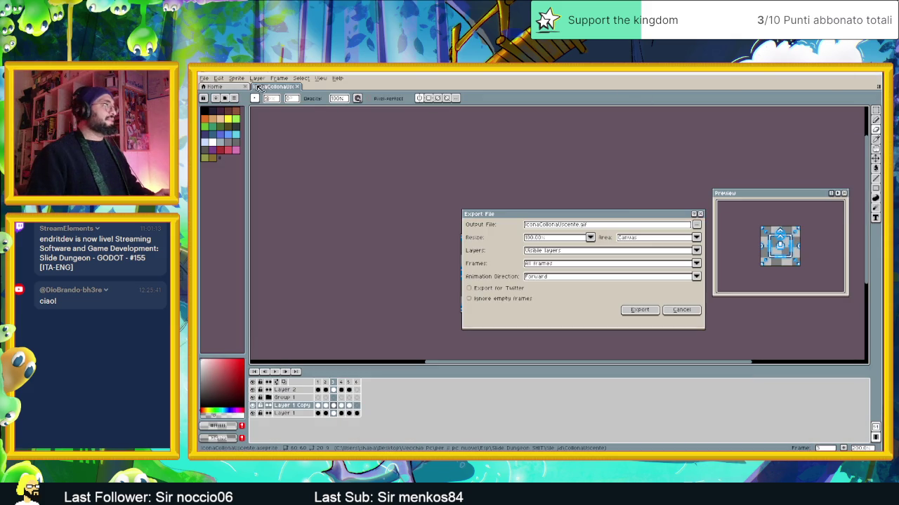
# Cancel the export and set Preferences > Files animation export extension from gif to png.
pyautogui.click(700, 214)
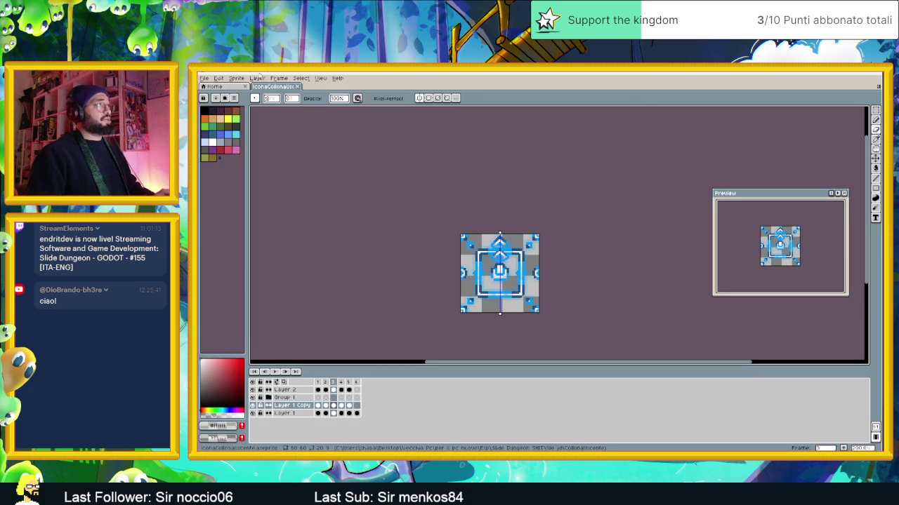
pyautogui.click(234, 79)
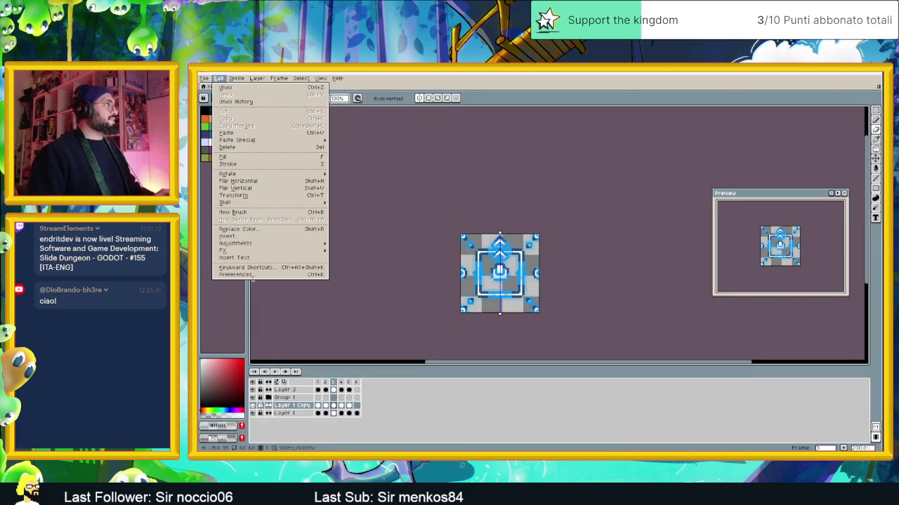
pyautogui.click(264, 279)
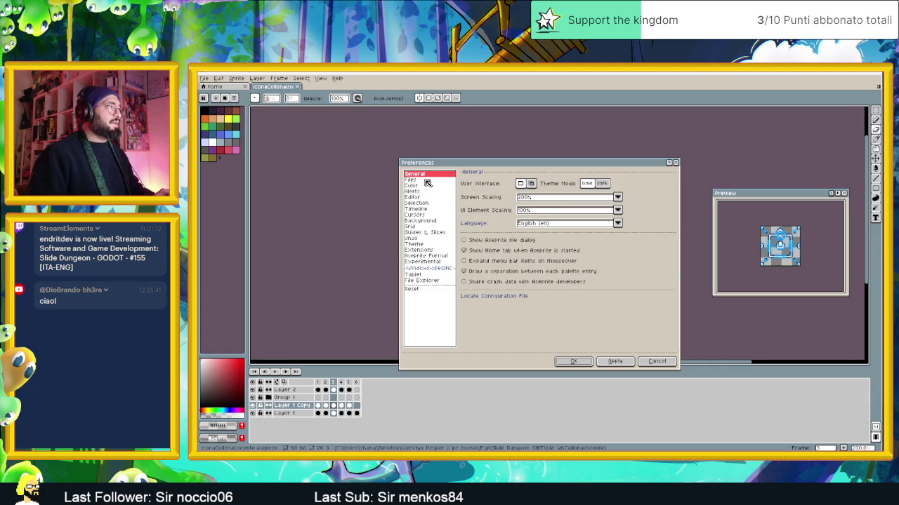
pyautogui.click(427, 180)
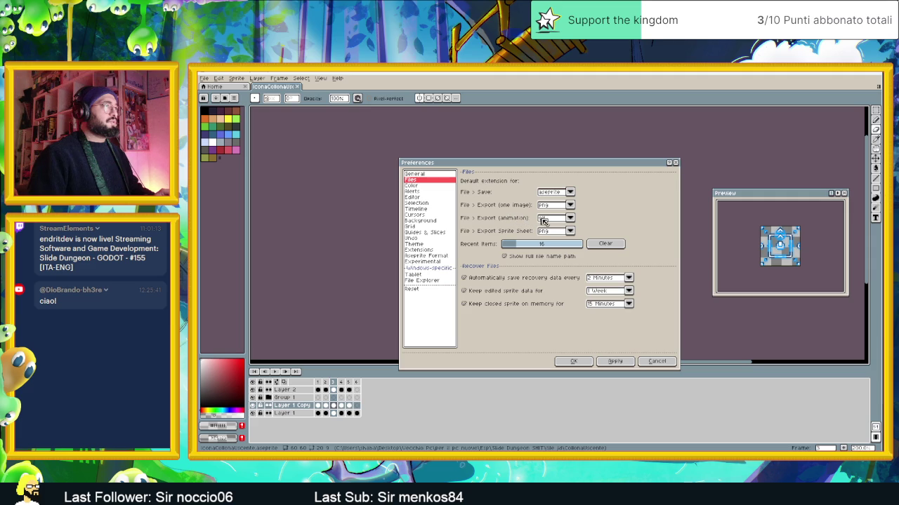
pyautogui.click(555, 219)
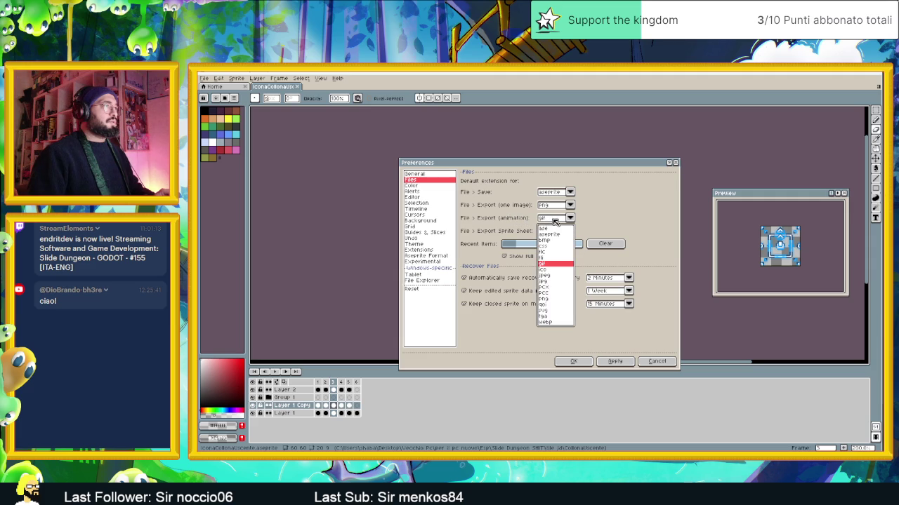
pyautogui.click(552, 299)
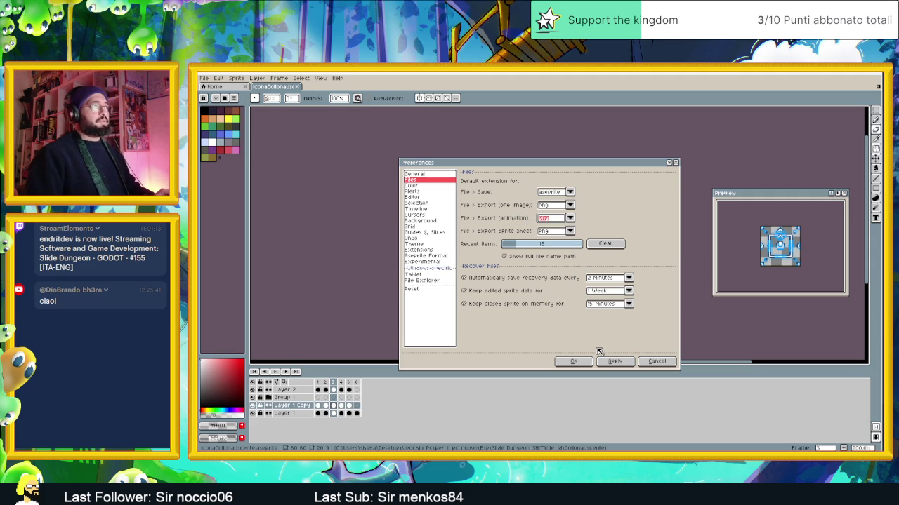
pyautogui.click(615, 362)
pyautogui.click(574, 362)
# Export the sprite as AttivatoreColonnaUscenteFx.png.
pyautogui.click(205, 79)
pyautogui.moveTo(214, 142)
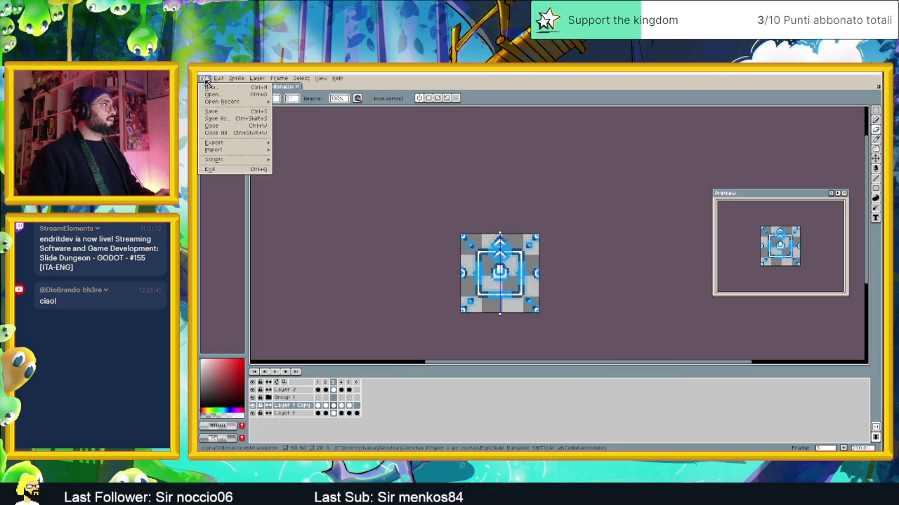
pyautogui.click(302, 143)
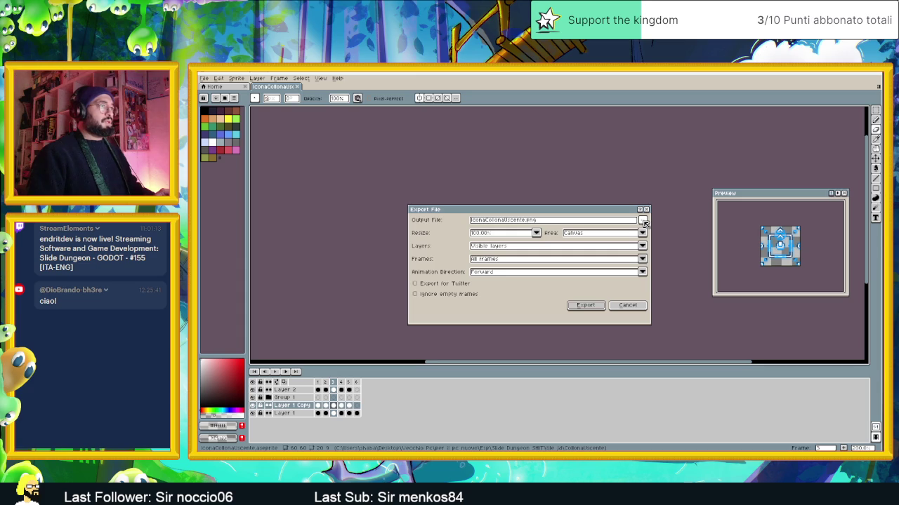
pyautogui.click(643, 221)
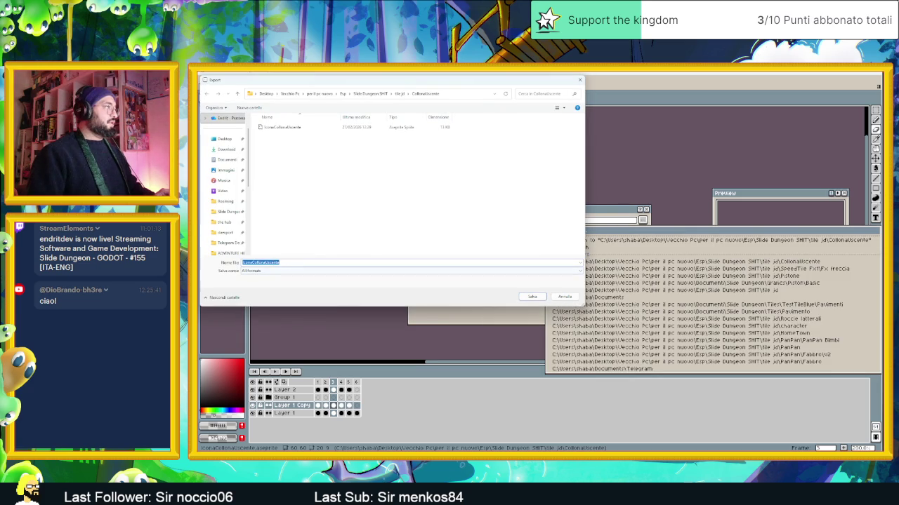
pyautogui.click(280, 263)
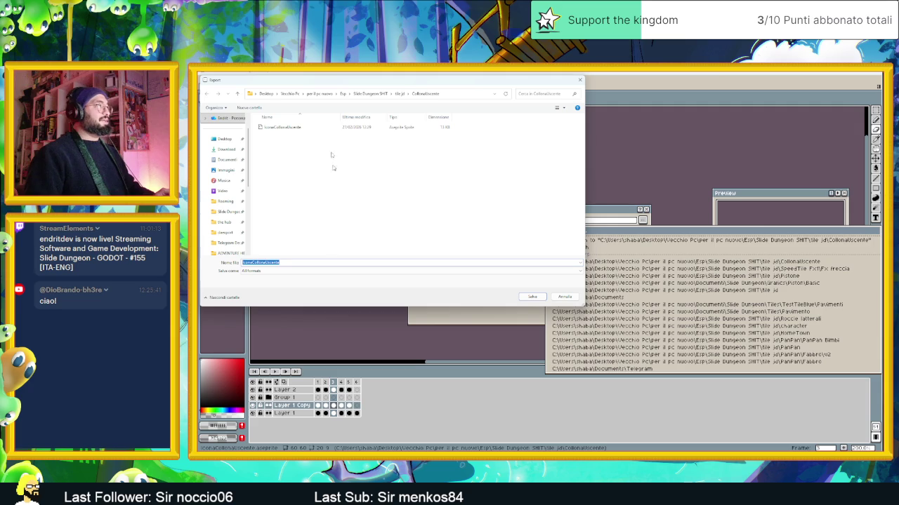
pyautogui.moveTo(334, 80)
pyautogui.mouseDown()
pyautogui.moveTo(419, 142)
pyautogui.moveTo(400, 126)
pyautogui.mouseUp()
pyautogui.write('Attivatore')
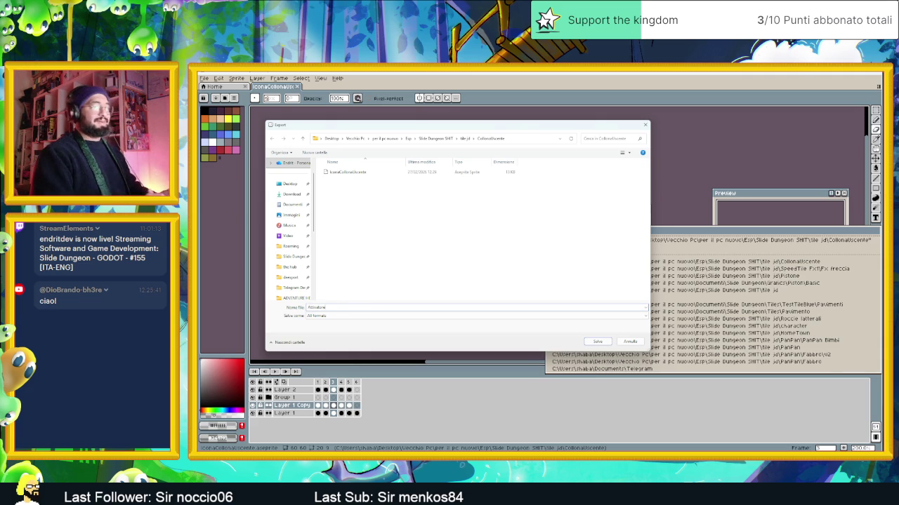
pyautogui.write('Colonna')
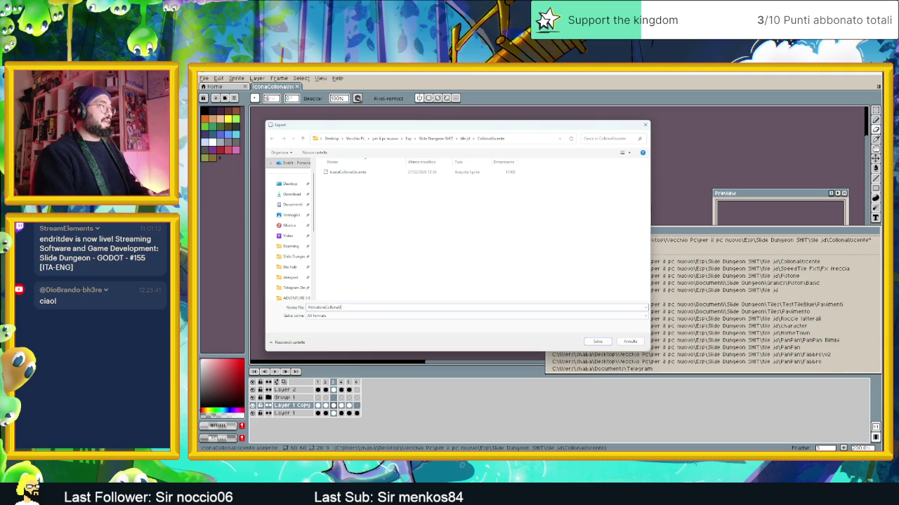
pyautogui.write(' fx')
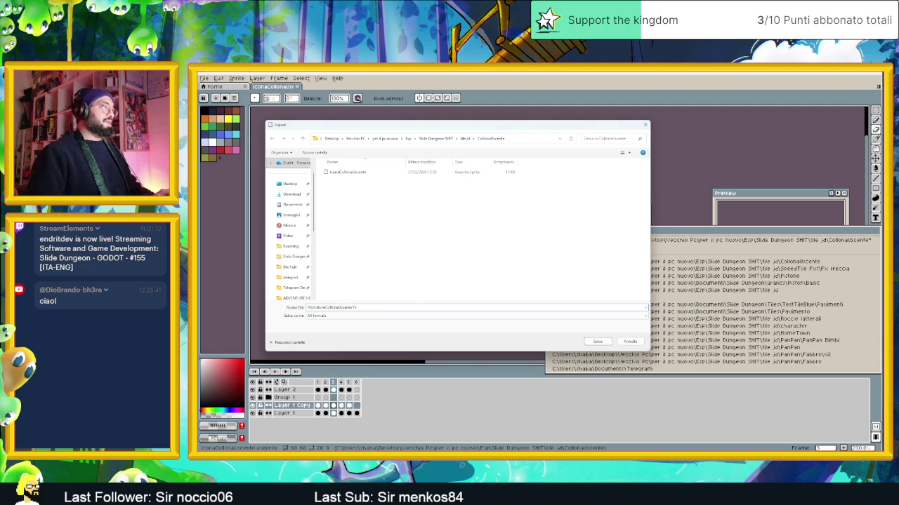
pyautogui.press('BackSpace')
pyautogui.press('BackSpace')
pyautogui.press('BackSpace')
pyautogui.write('Fx')
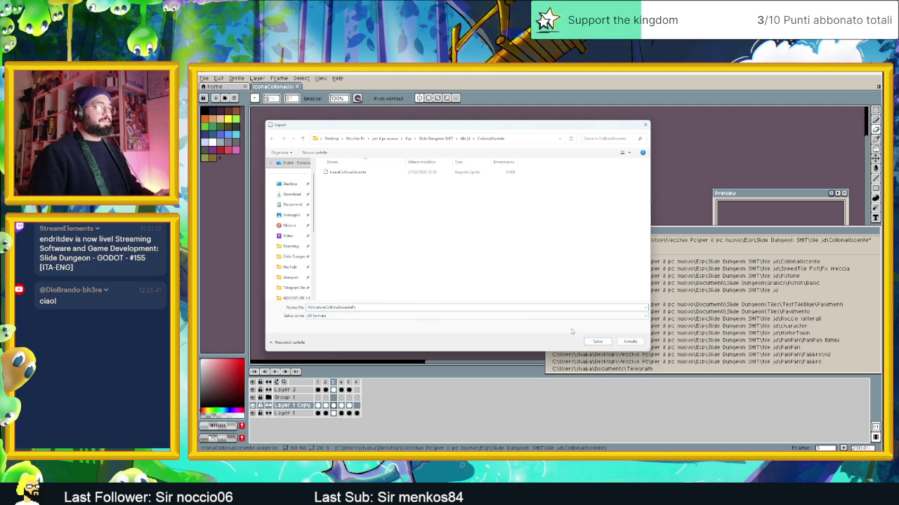
pyautogui.click(599, 342)
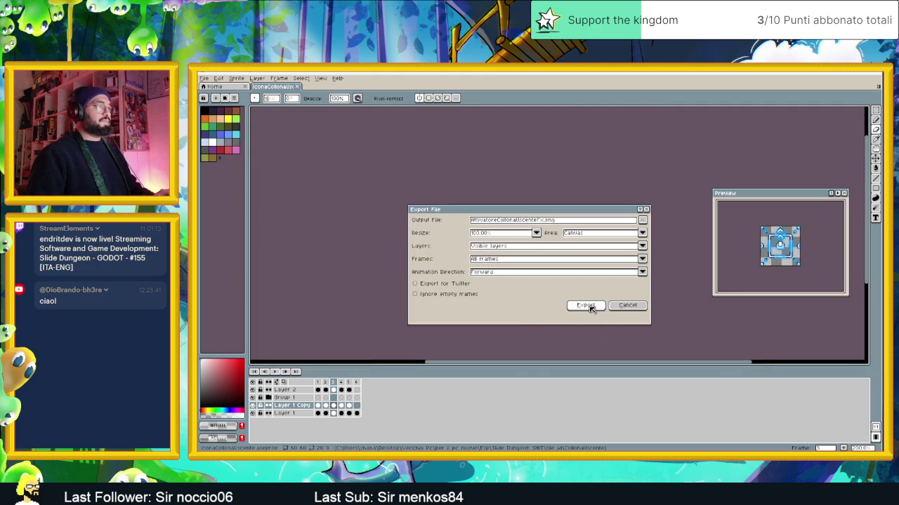
pyautogui.click(591, 306)
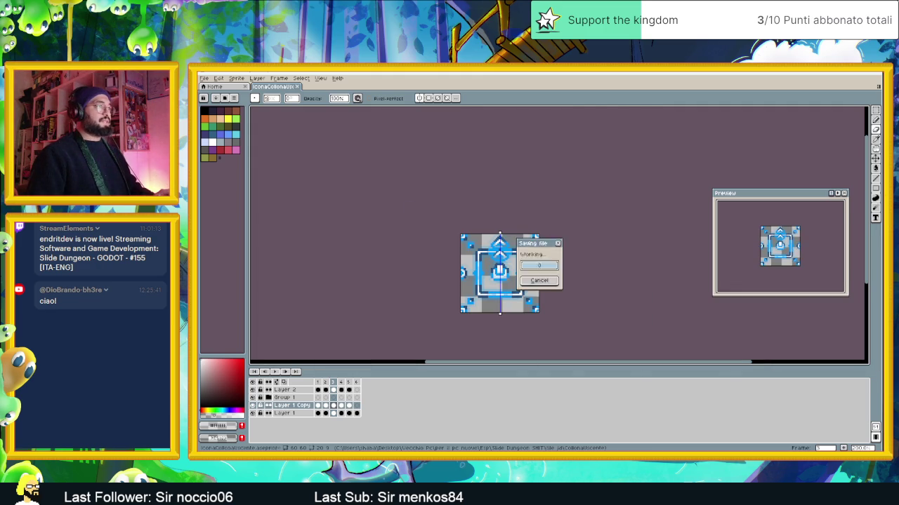
# Hide the three blue glow overlay layers.
pyautogui.click(253, 391)
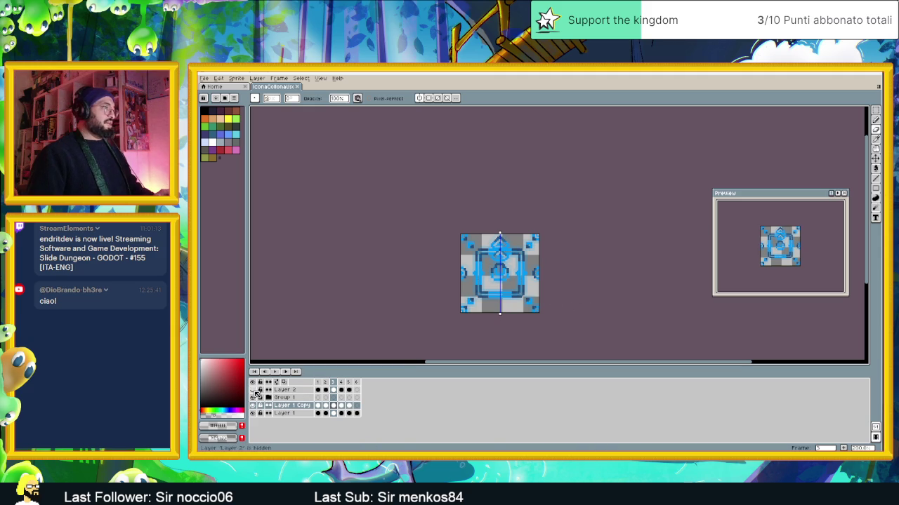
pyautogui.click(254, 398)
pyautogui.click(254, 406)
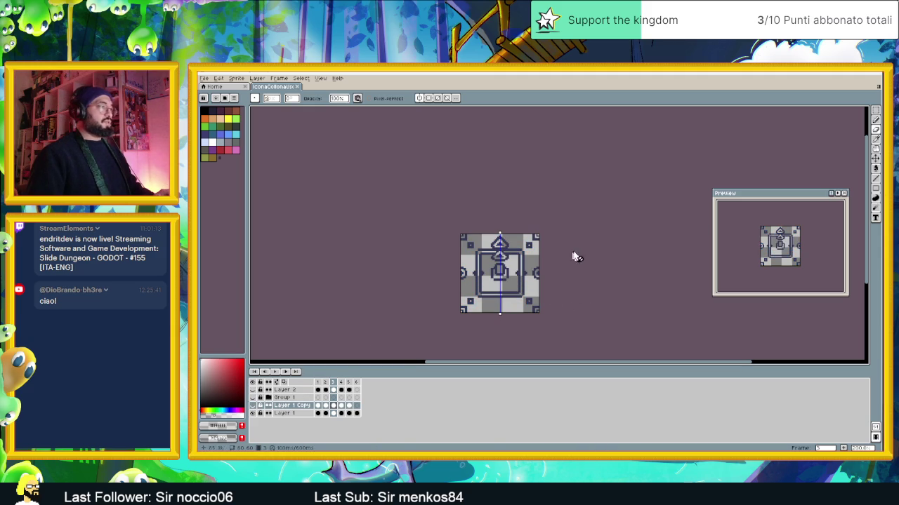
# Export only the selected frames as AttivatoreColonnaUscente.png, then return to Godot.
pyautogui.click(204, 77)
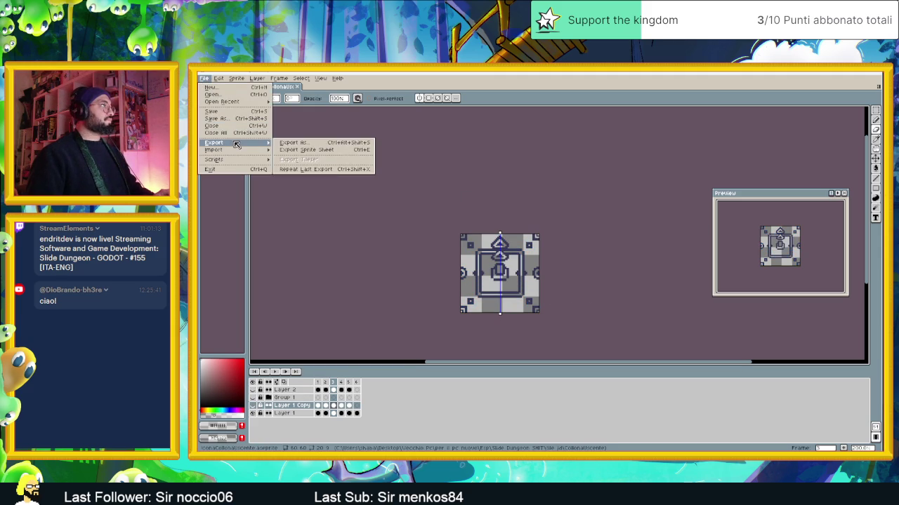
pyautogui.click(310, 144)
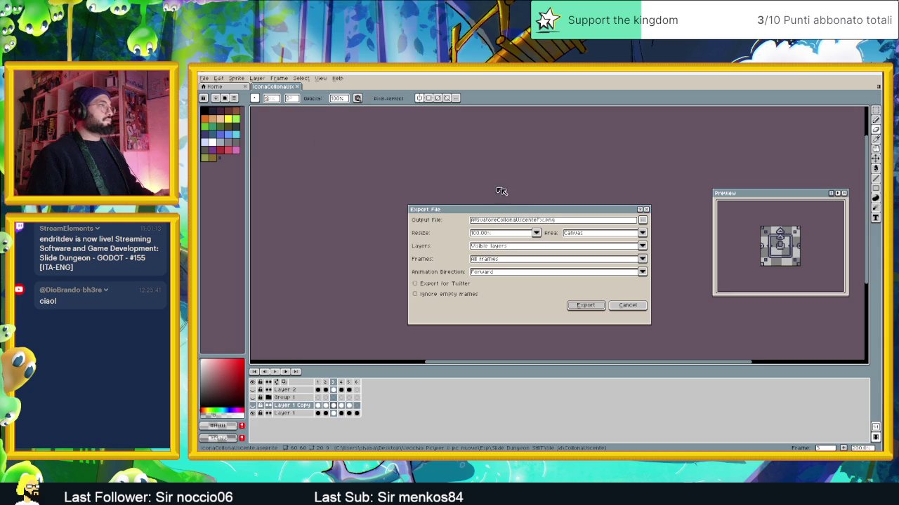
pyautogui.click(518, 261)
pyautogui.click(509, 275)
pyautogui.click(546, 221)
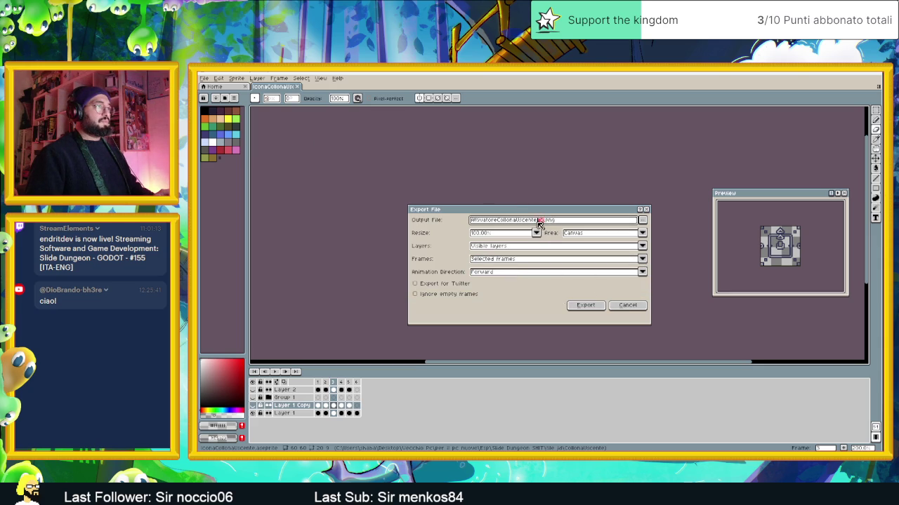
pyautogui.press('BackSpace')
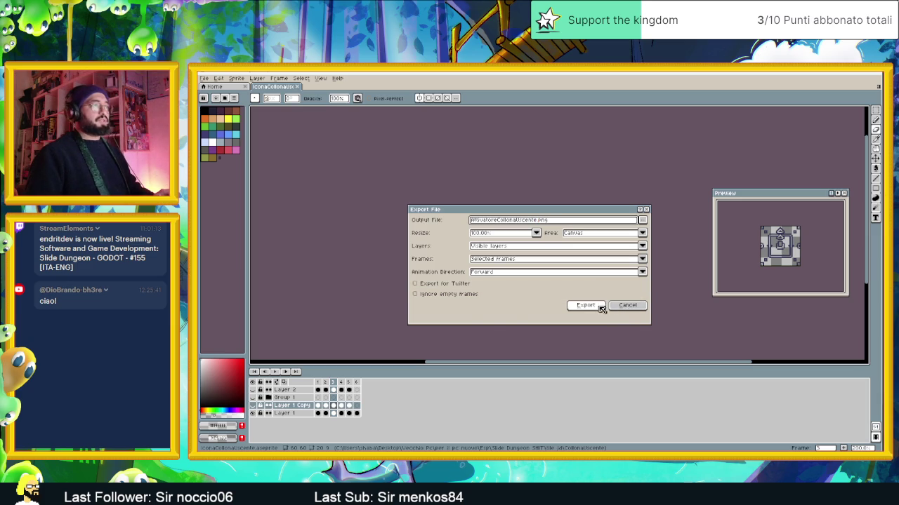
pyautogui.click(602, 308)
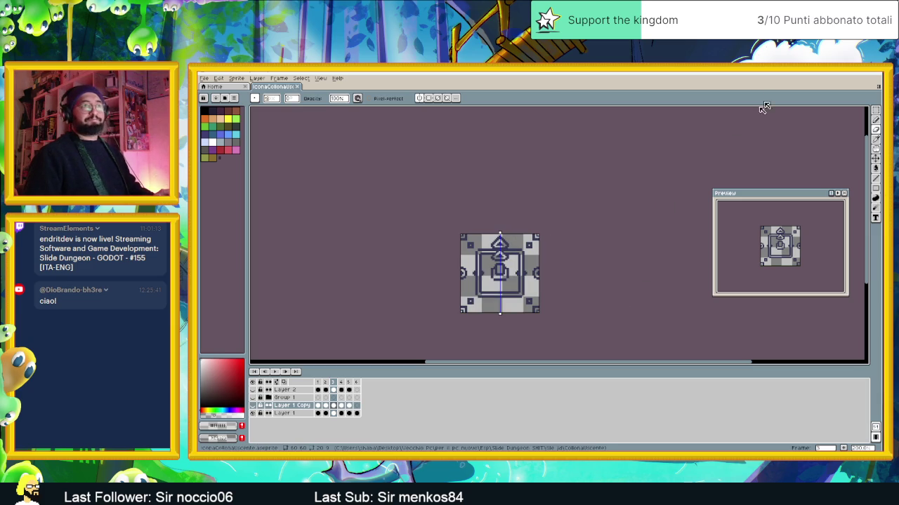
pyautogui.hotkey('alt', 'Tab')
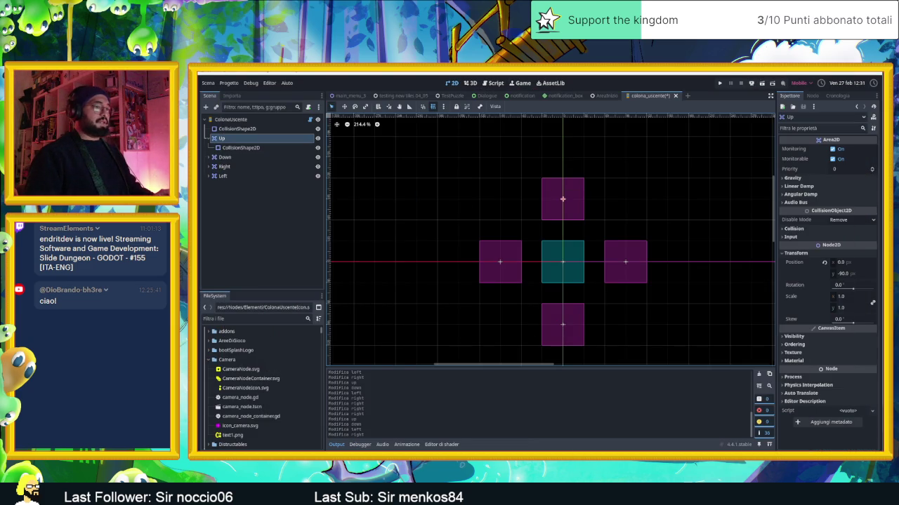
# Play the Medieval Celtic 01 track in VLC, then minimize VLC back to Godot.
pyautogui.hotkey('alt', 'Tab')
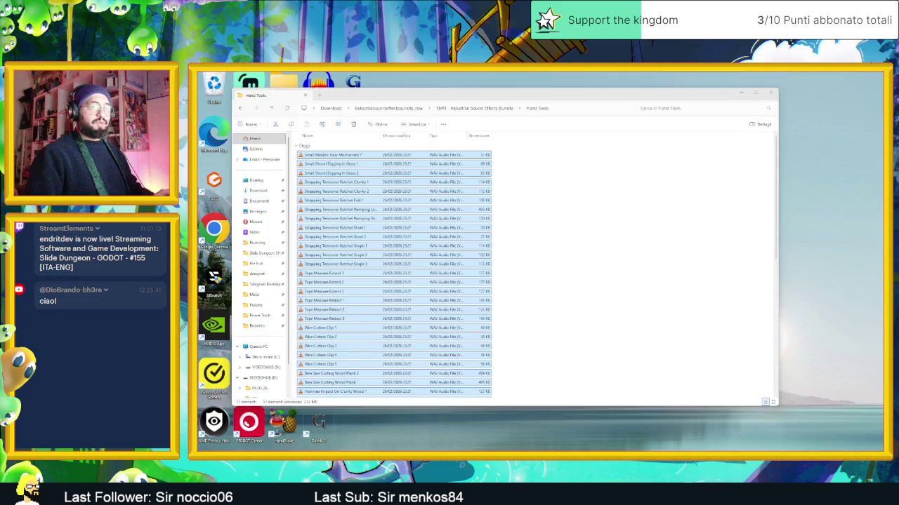
pyautogui.hotkey('alt', 'Tab')
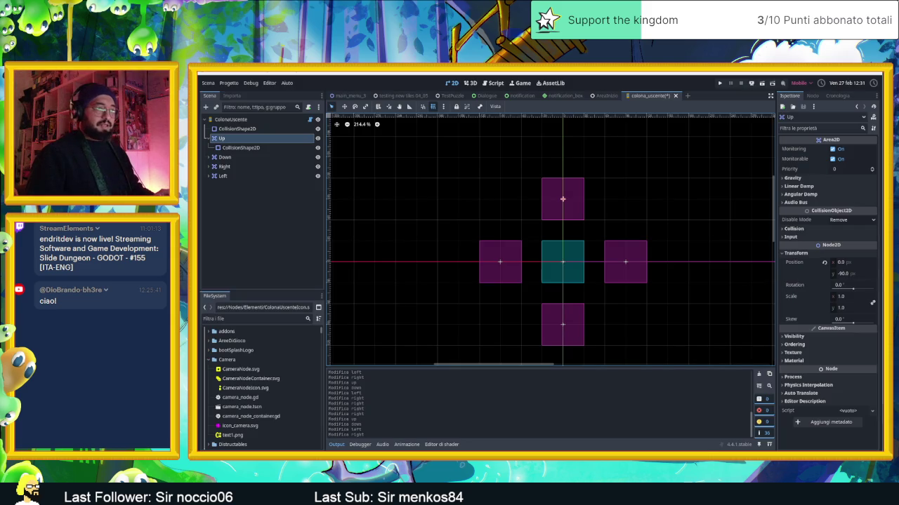
pyautogui.hotkey('alt', 'Tab')
pyautogui.click(424, 411)
pyautogui.scroll(5, 516, 359)
pyautogui.scroll(3, 516, 359)
pyautogui.scroll(3, 516, 358)
pyautogui.scroll(3, 516, 358)
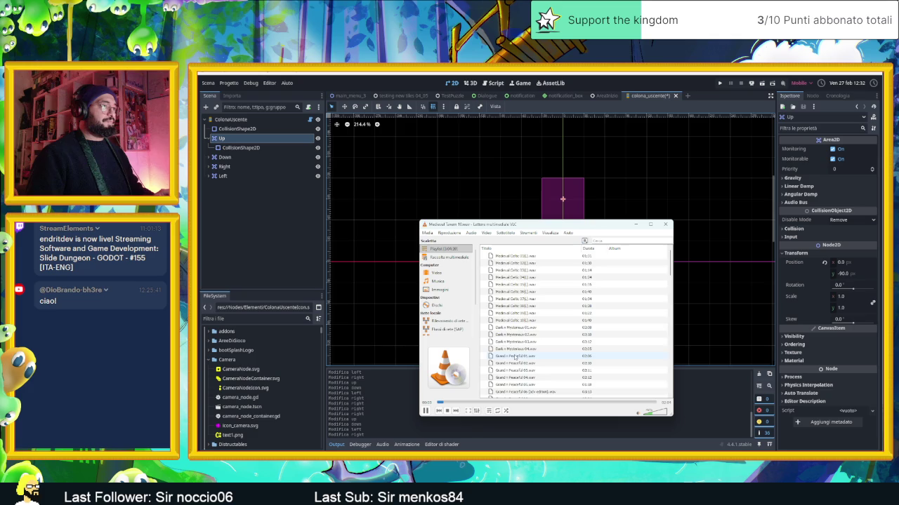
pyautogui.doubleClick(528, 256)
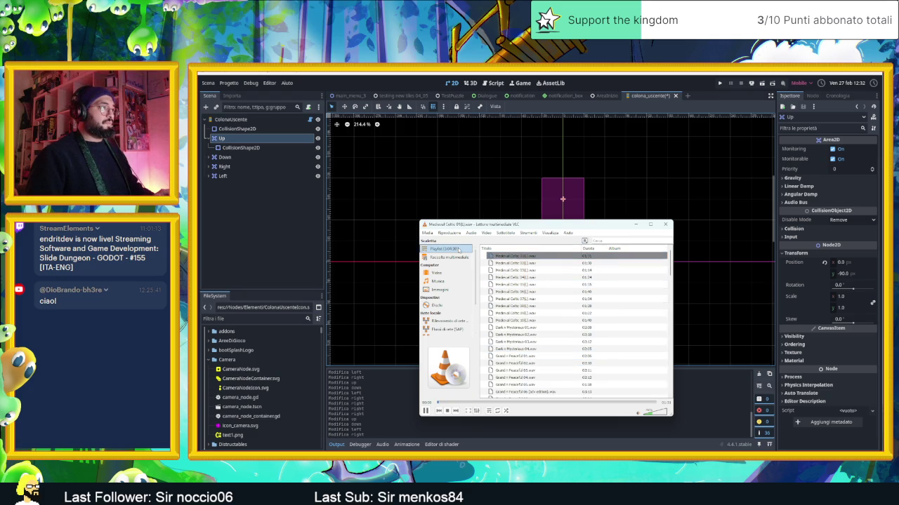
pyautogui.scroll(-1, 556, 312)
pyautogui.scroll(1, 556, 312)
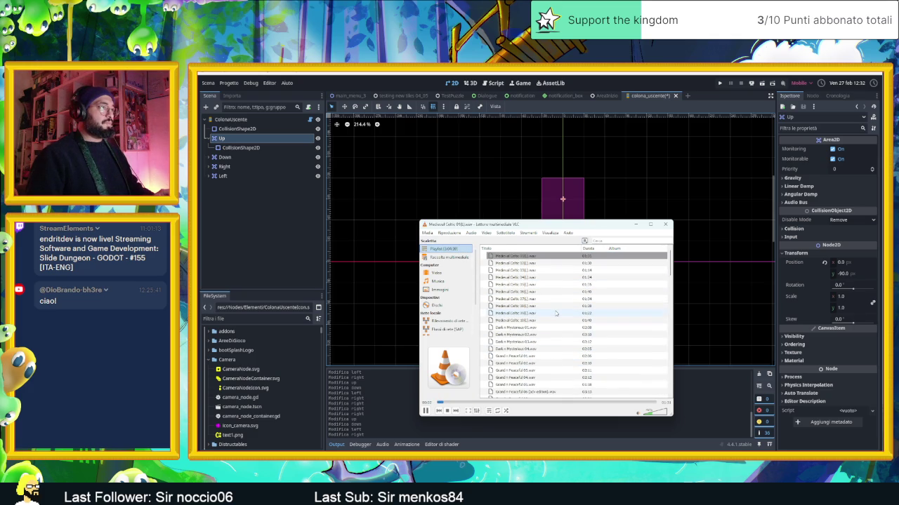
pyautogui.click(635, 225)
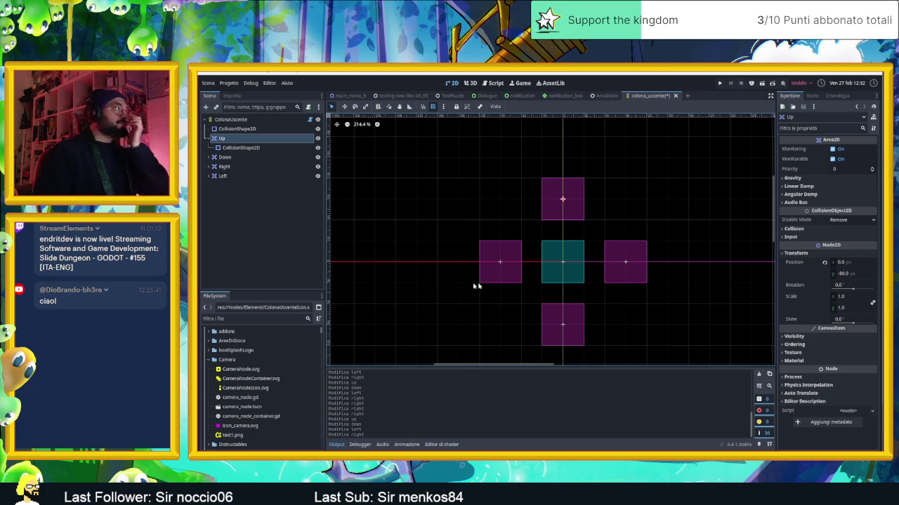
# Locate and select res://Nodes/Elementi in the FileSystem dock, filtering by 'nod'.
pyautogui.scroll(-1, 249, 372)
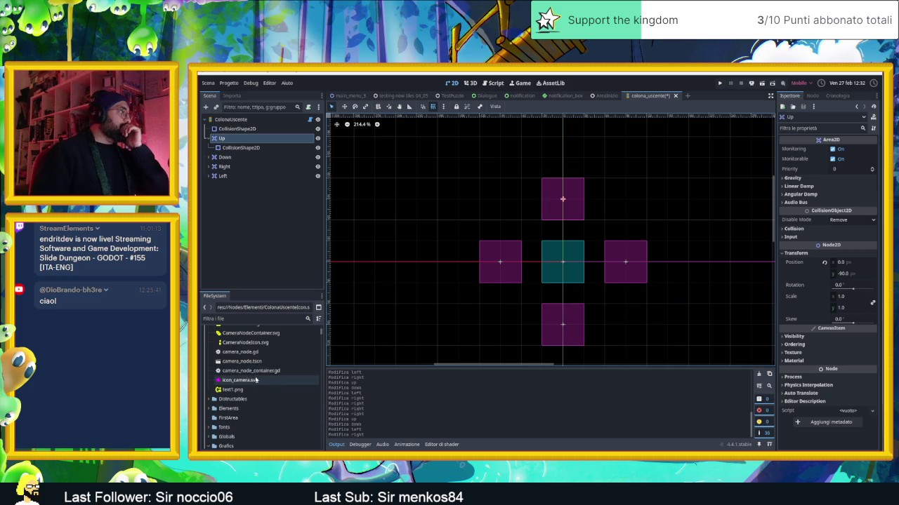
pyautogui.scroll(3, 248, 373)
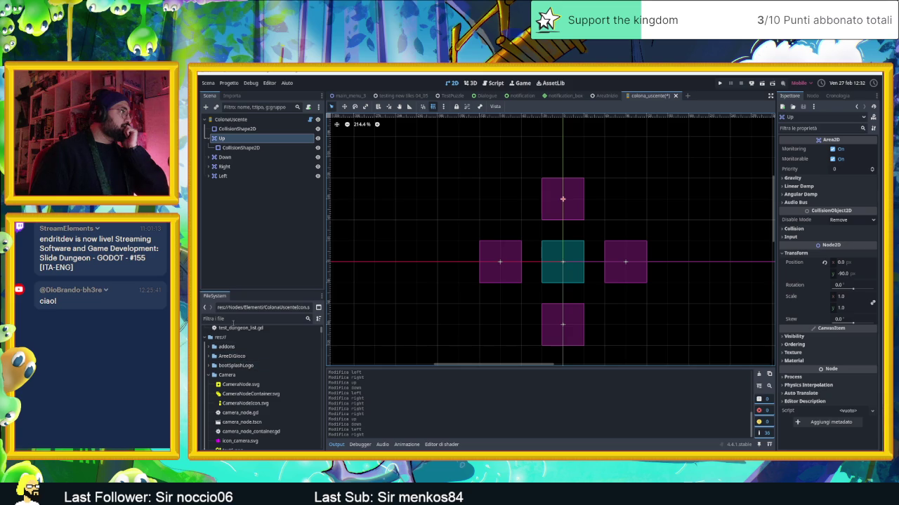
pyautogui.scroll(1, 234, 334)
pyautogui.scroll(-2, 236, 344)
pyautogui.scroll(-2, 239, 354)
pyautogui.scroll(-2, 244, 368)
pyautogui.scroll(-2, 250, 384)
pyautogui.scroll(-1, 251, 386)
pyautogui.scroll(-2, 252, 387)
pyautogui.scroll(-2, 253, 390)
pyautogui.scroll(-2, 254, 392)
pyautogui.scroll(-2, 253, 393)
pyautogui.scroll(-2, 254, 394)
pyautogui.scroll(-2, 255, 396)
pyautogui.scroll(-2, 256, 397)
pyautogui.scroll(-2, 256, 398)
pyautogui.scroll(-2, 256, 398)
pyautogui.scroll(-2, 256, 398)
pyautogui.scroll(-2, 255, 398)
pyautogui.scroll(-4, 255, 398)
pyautogui.scroll(-2, 256, 399)
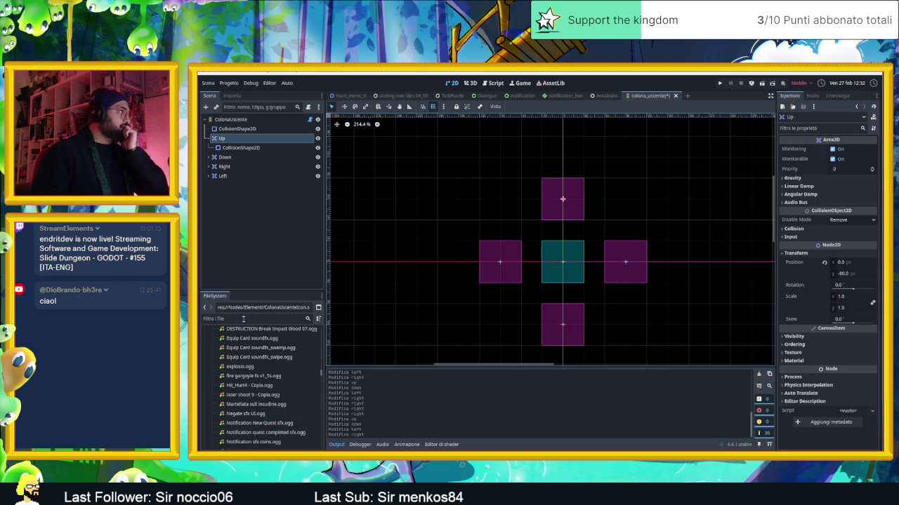
pyautogui.click(243, 319)
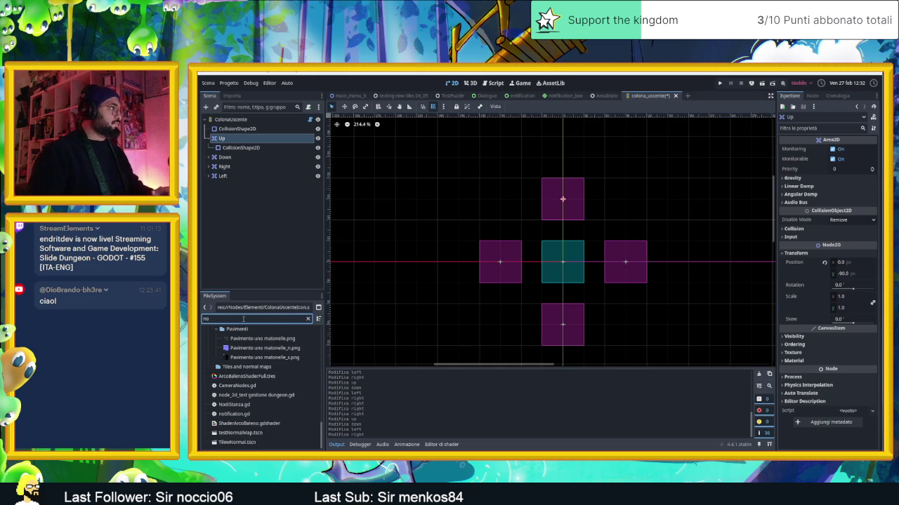
pyautogui.write('nod')
pyautogui.click(225, 395)
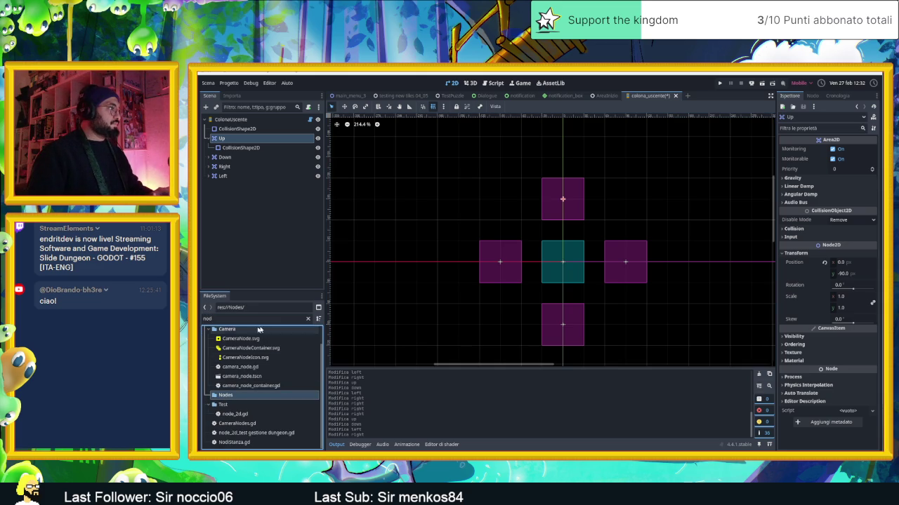
pyautogui.click(307, 318)
pyautogui.scroll(-2, 257, 394)
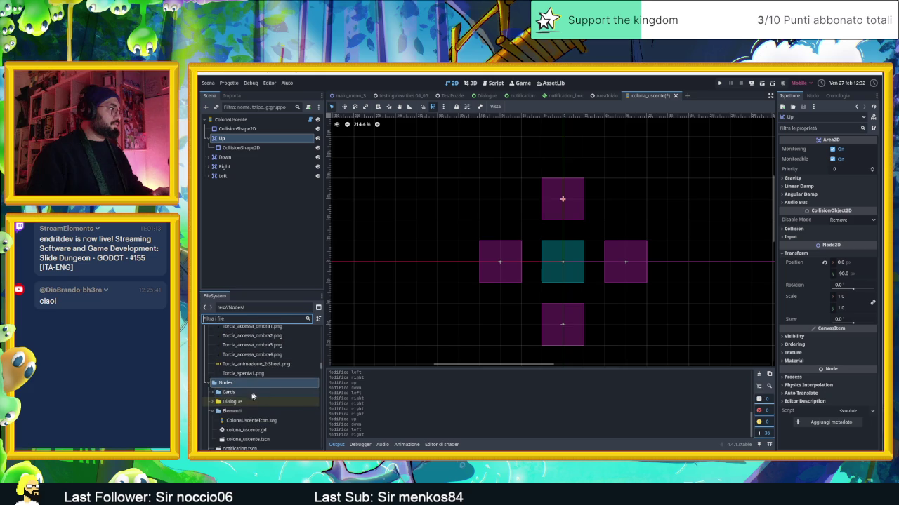
pyautogui.scroll(-1, 239, 397)
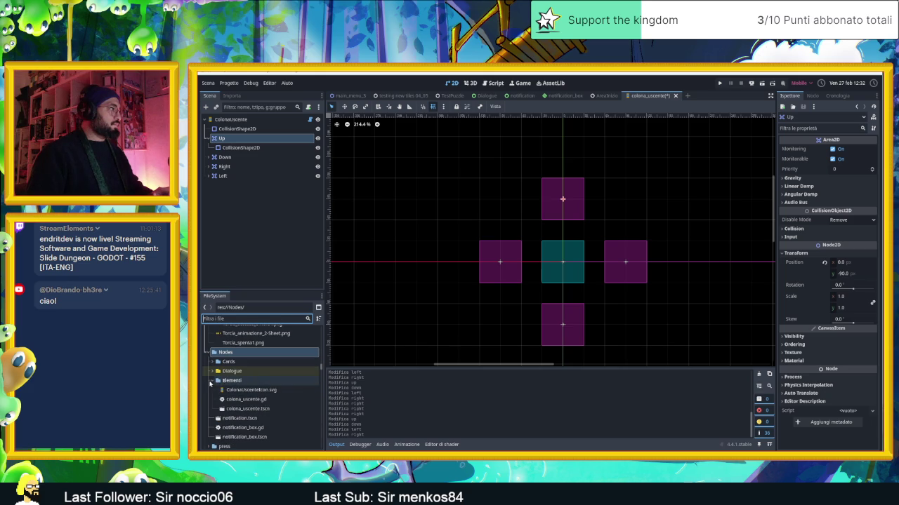
pyautogui.click(233, 380)
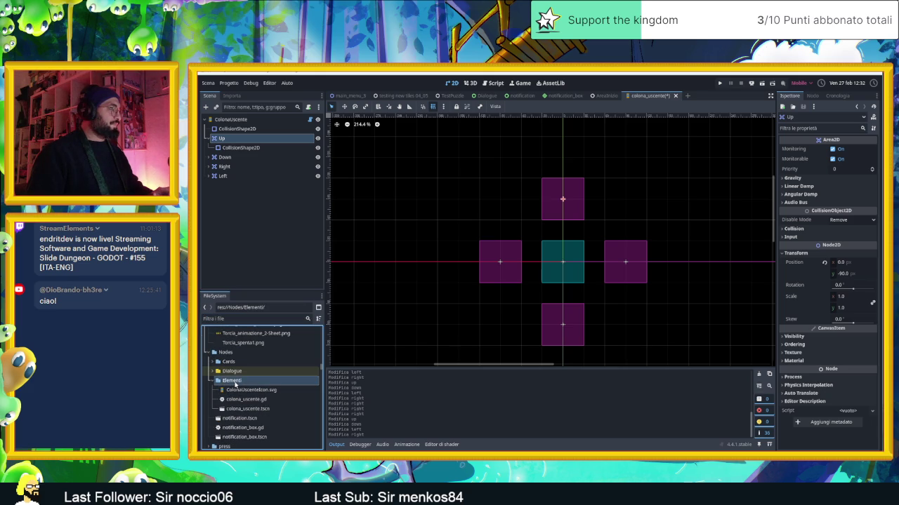
# Create a new folder named ColonaUscente inside Elementi, then show the desktop.
pyautogui.rightClick(234, 383)
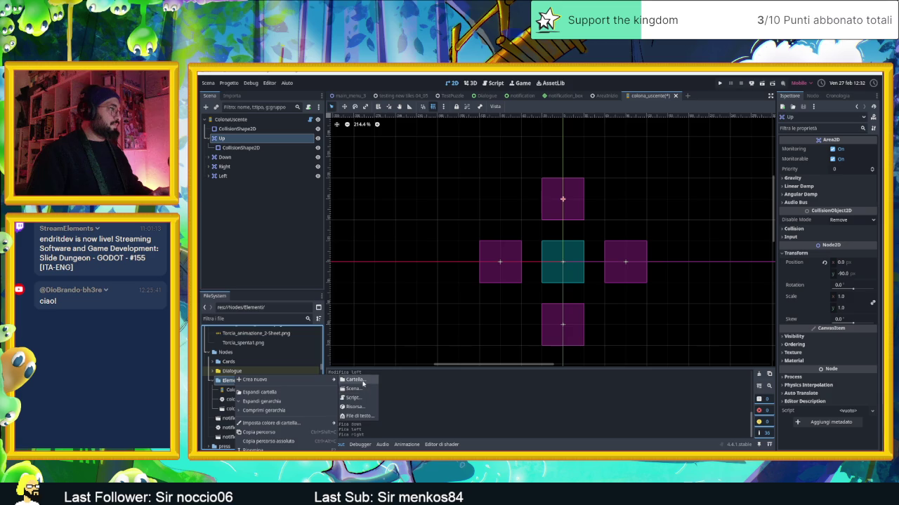
pyautogui.click(343, 381)
pyautogui.write('ColonaUscente')
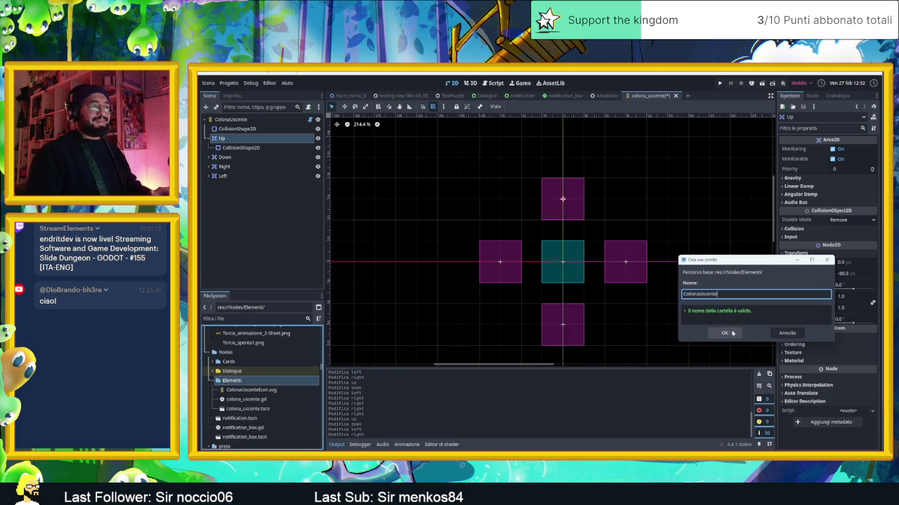
pyautogui.click(731, 334)
pyautogui.click(731, 333)
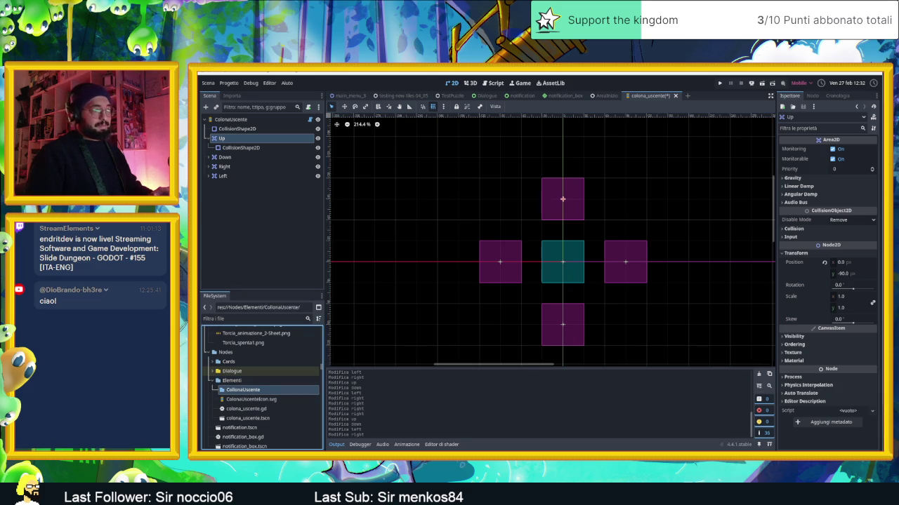
pyautogui.press('super+d')
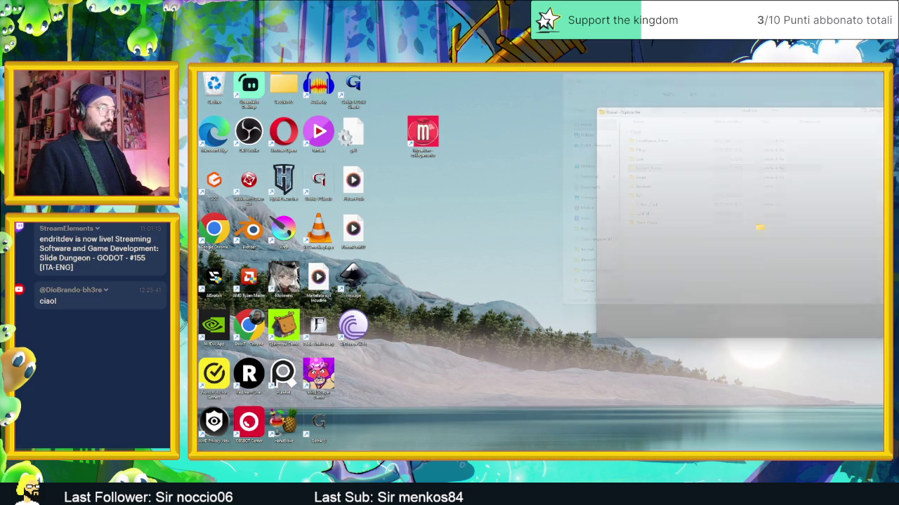
# Open the tile jd\ColonnaUscente image folder in File Explorer.
pyautogui.hotkey('alt', 'Tab')
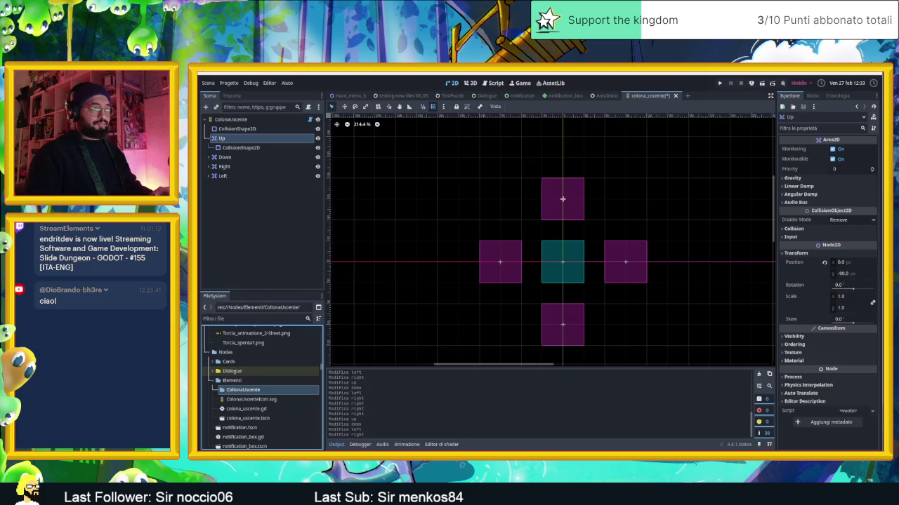
pyautogui.rightClick(749, 455)
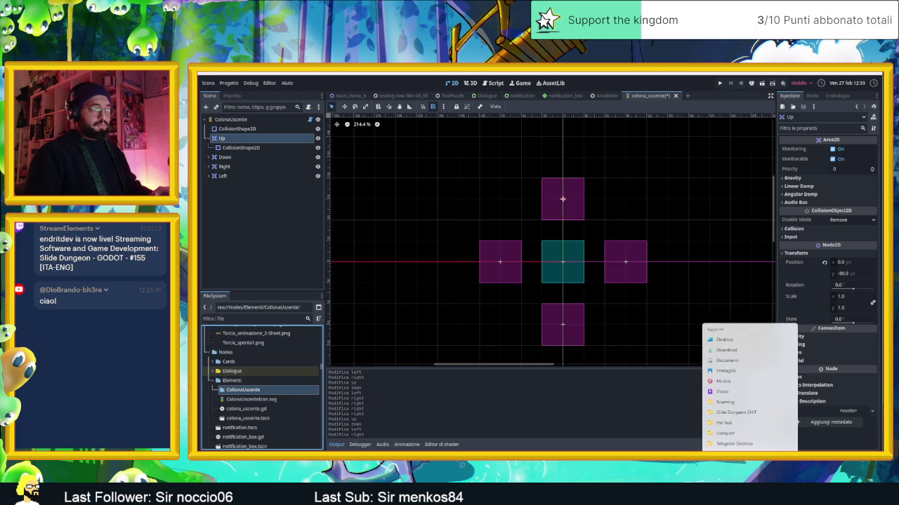
pyautogui.click(747, 415)
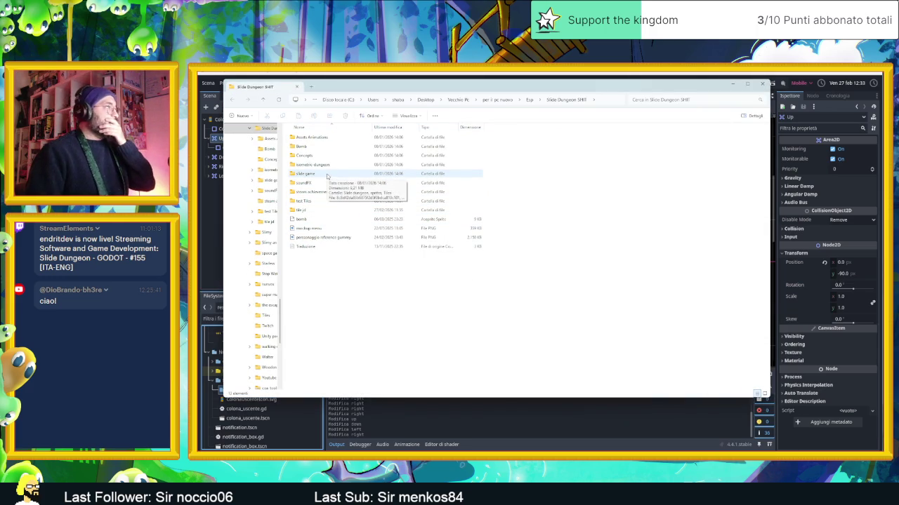
pyautogui.doubleClick(327, 209)
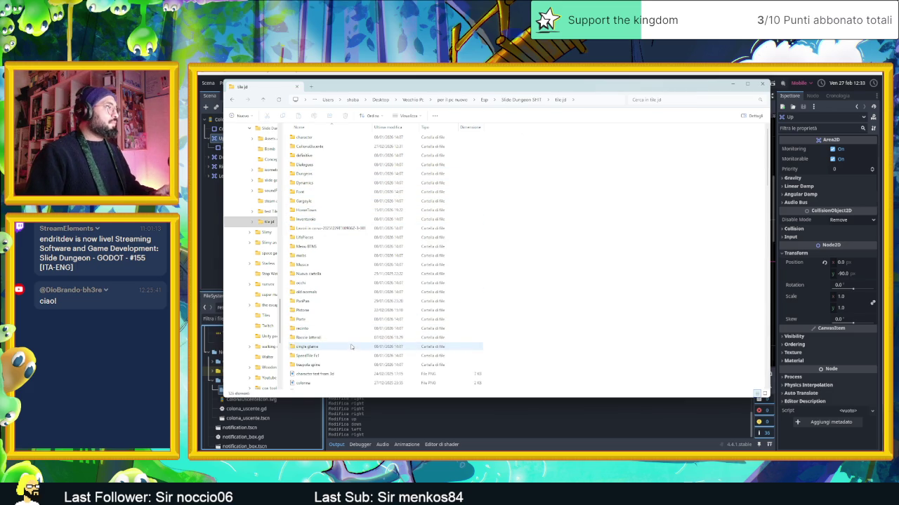
pyautogui.click(326, 148)
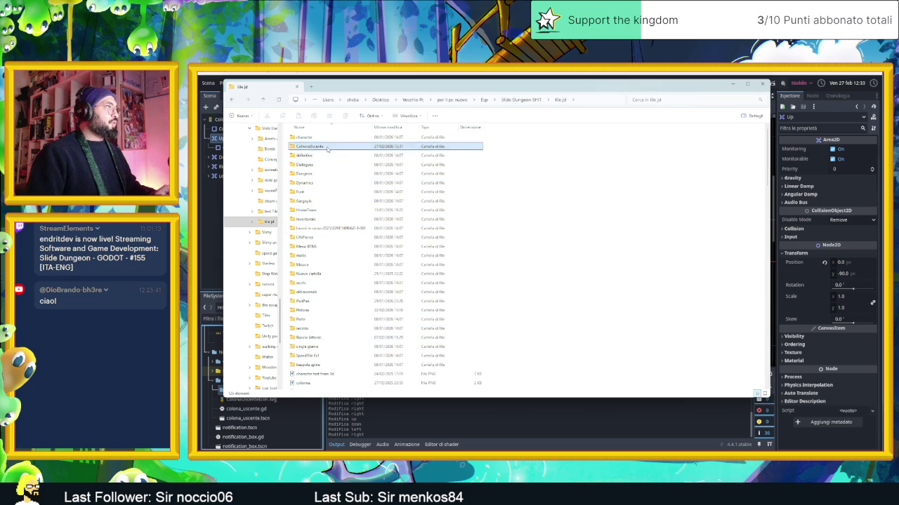
pyautogui.doubleClick(327, 148)
# Drag the six AttivatoreColonnaUscente PNG frames into Godot's ColonnaUscente folder.
pyautogui.moveTo(537, 188)
pyautogui.mouseDown()
pyautogui.moveTo(288, 127)
pyautogui.moveTo(269, 339)
pyautogui.moveTo(381, 257)
pyautogui.mouseUp()
pyautogui.moveTo(421, 88); pyautogui.dragTo(568, 107)
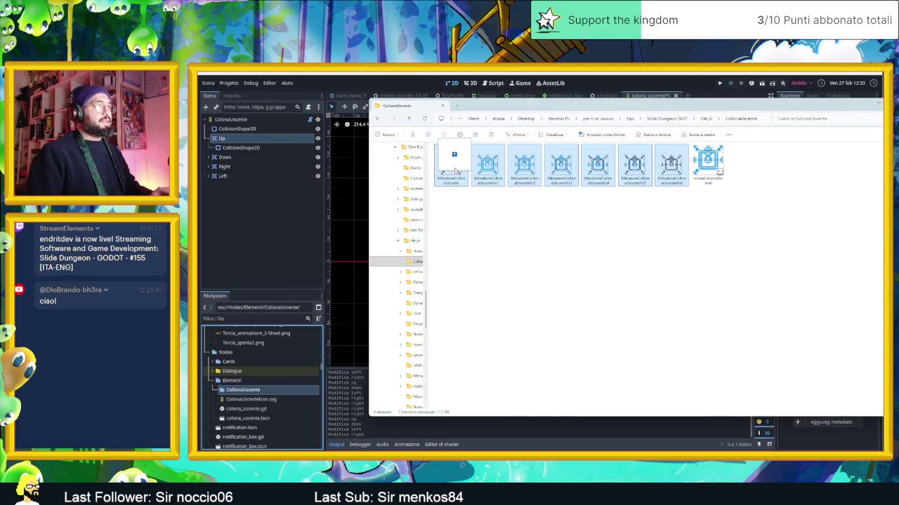
pyautogui.click(516, 208)
pyautogui.moveTo(490, 202); pyautogui.dragTo(660, 169)
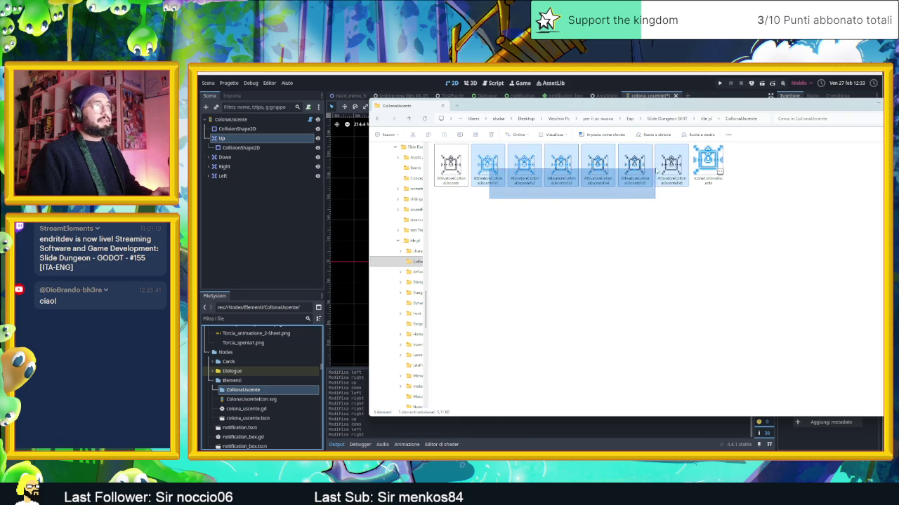
pyautogui.click(254, 391)
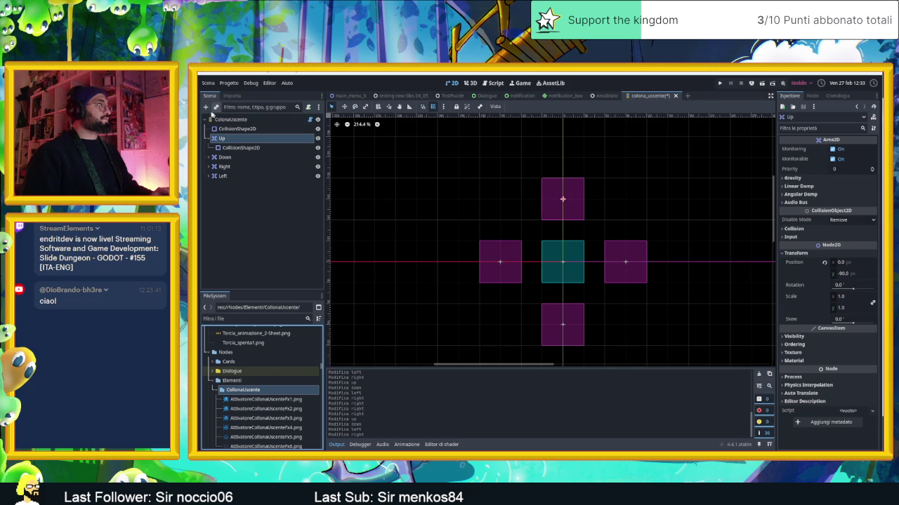
# Add an AnimatedSprite2D child under the Up node.
pyautogui.click(206, 106)
pyautogui.write('a')
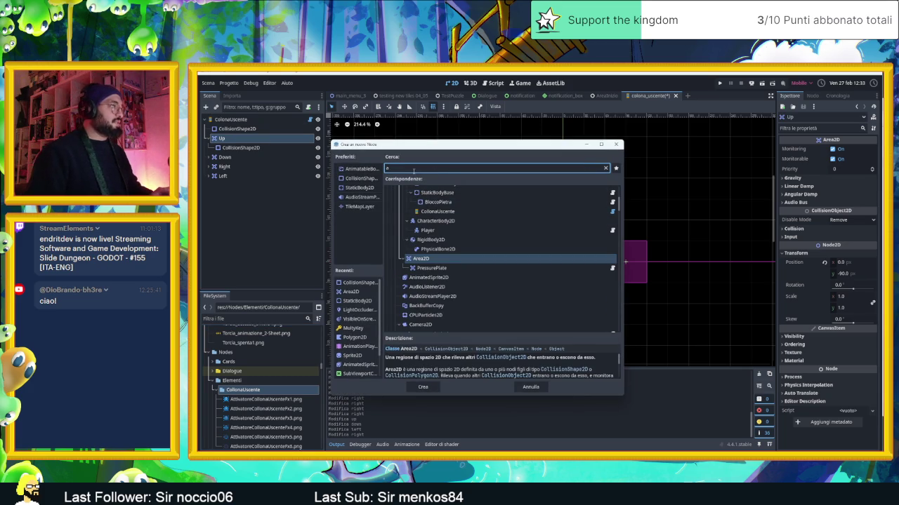
pyautogui.write('nima')
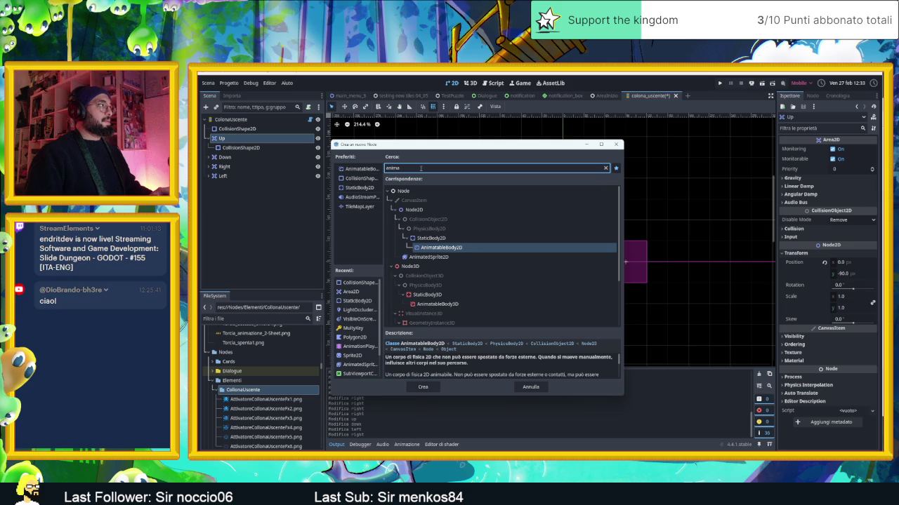
pyautogui.click(449, 259)
pyautogui.moveTo(429, 257)
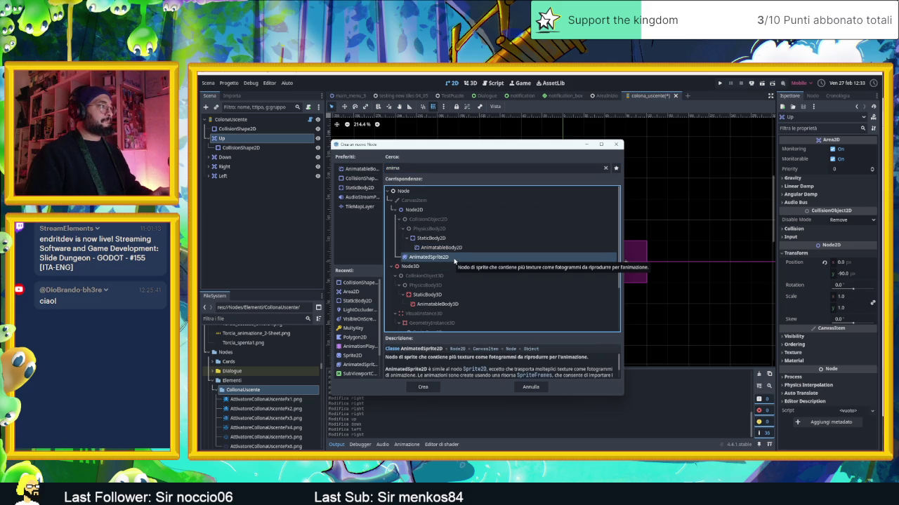
pyautogui.doubleClick(454, 259)
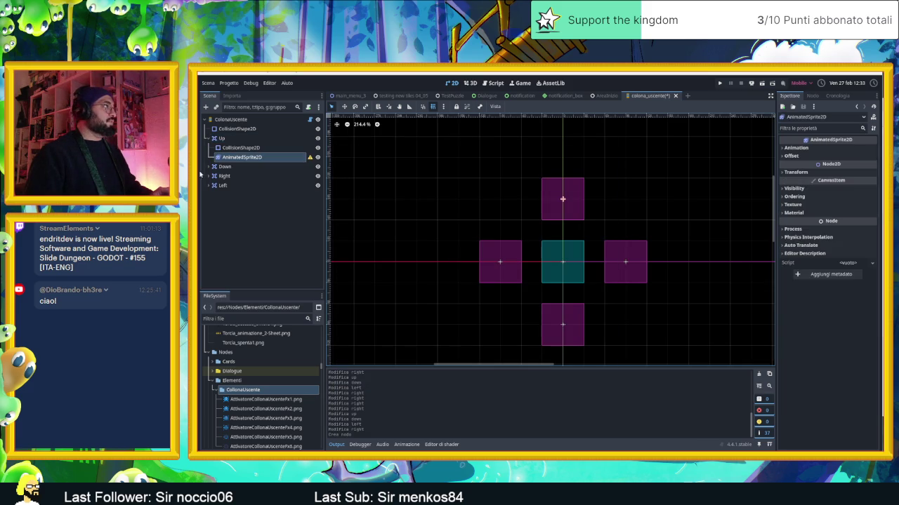
# Give the AnimatedSprite2D a new SpriteFrames resource and open it for editing.
pyautogui.click(842, 148)
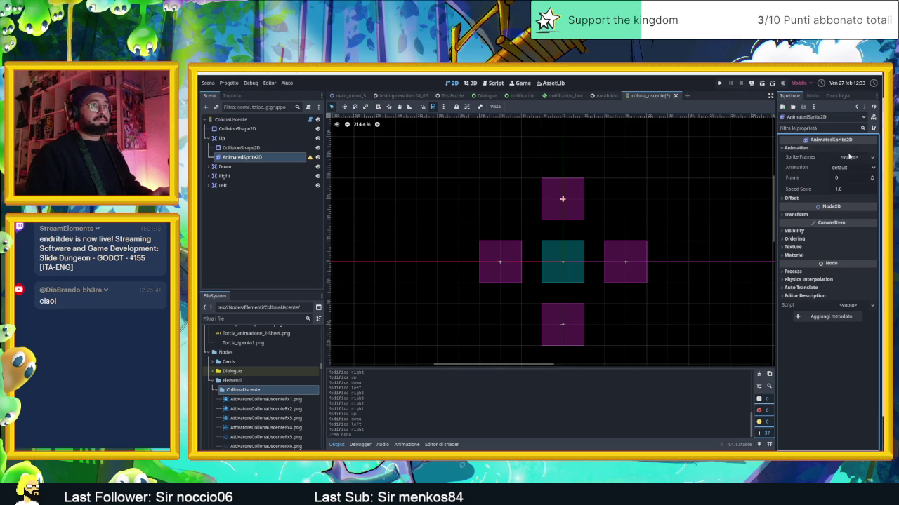
pyautogui.click(849, 157)
pyautogui.click(846, 167)
pyautogui.click(852, 157)
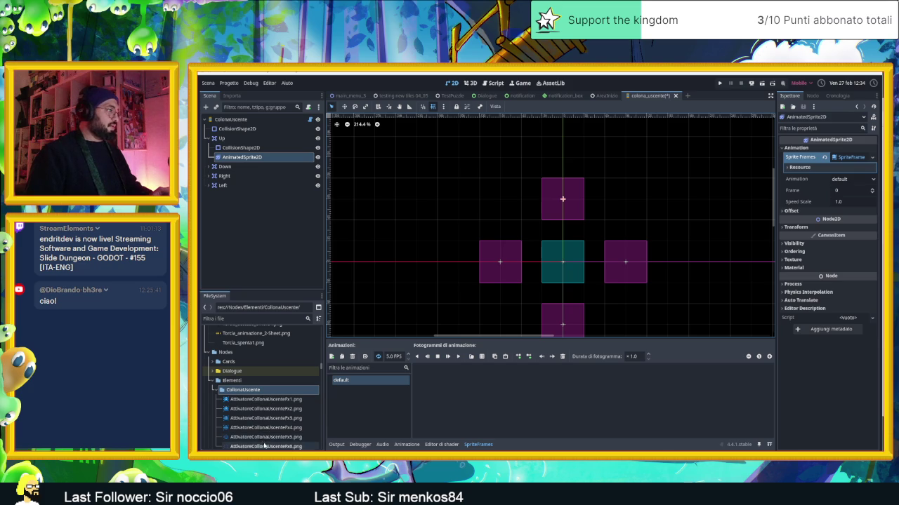
# Put the Fx6 frame in 'default' and add a second animation named 'active'.
pyautogui.moveTo(264, 445); pyautogui.dragTo(443, 385)
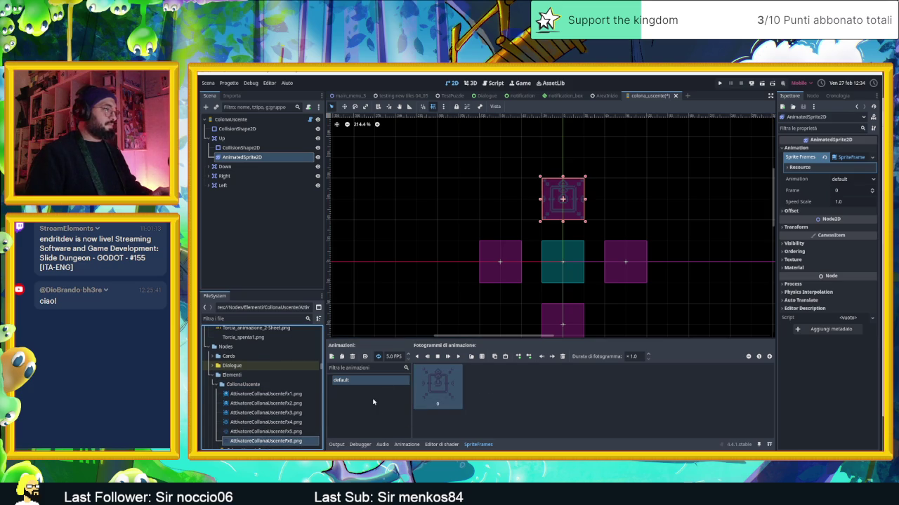
pyautogui.click(360, 382)
pyautogui.click(331, 357)
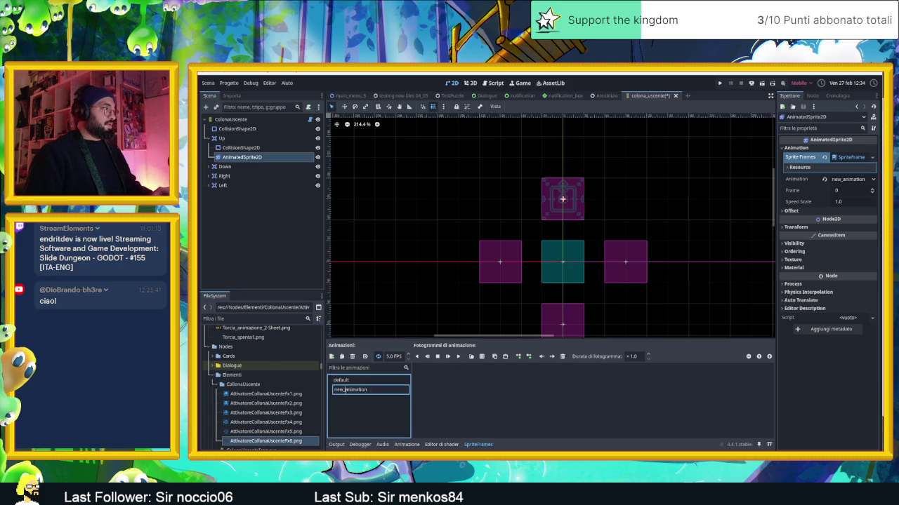
pyautogui.doubleClick(344, 390)
pyautogui.write('active')
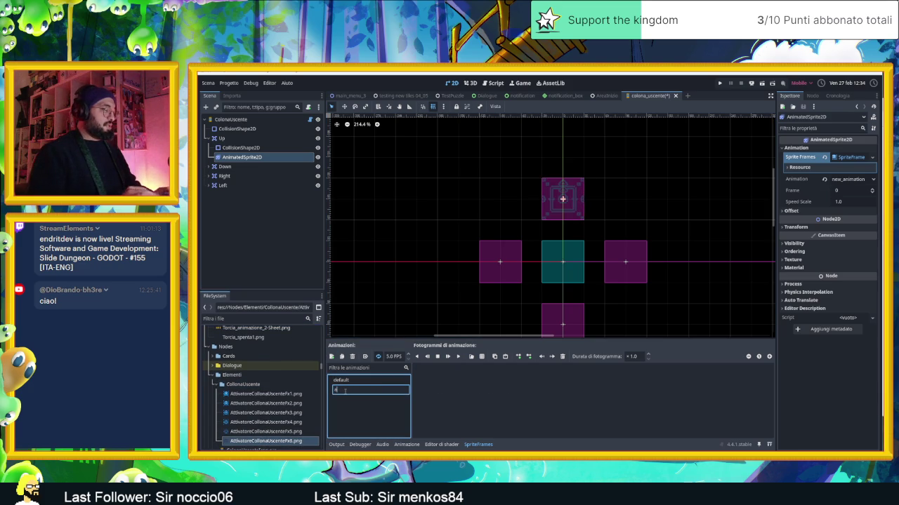
pyautogui.press('Return')
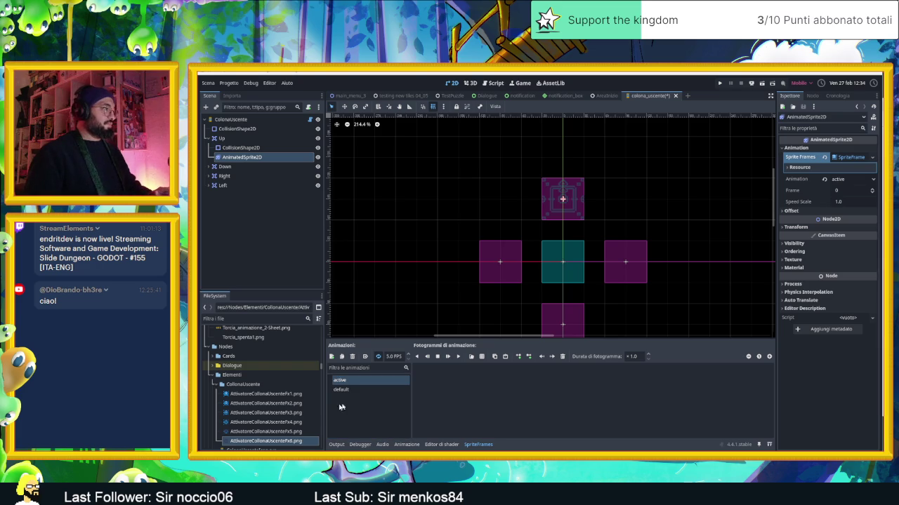
# Fill 'active' with the six AttivatoreColonnaUscente frames and set it to 10 FPS.
pyautogui.click(266, 394)
pyautogui.keyDown('shift'); pyautogui.click(269, 442); pyautogui.keyUp('shift')
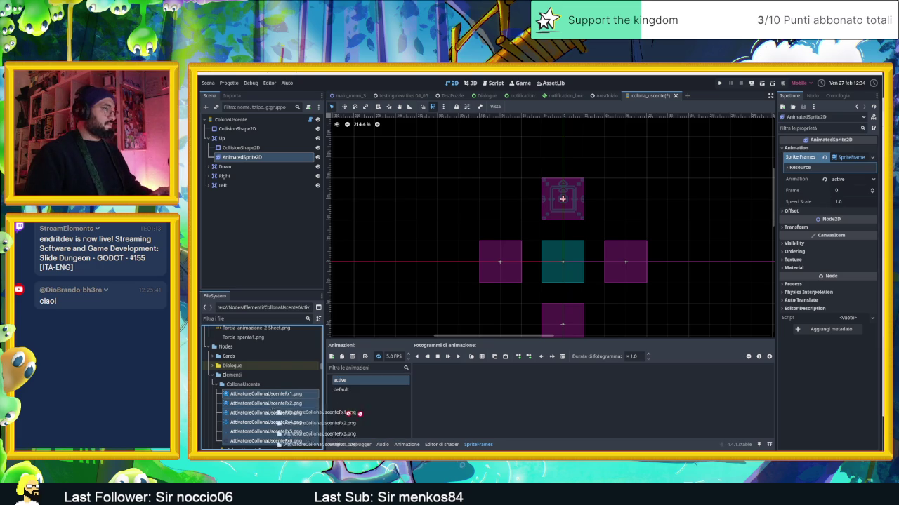
pyautogui.moveTo(309, 413); pyautogui.dragTo(449, 421)
pyautogui.click(458, 357)
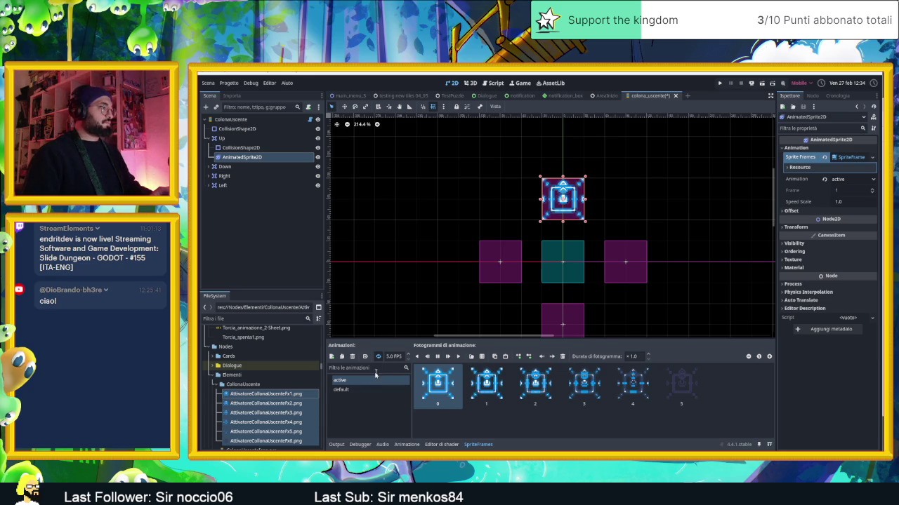
pyautogui.write('10')
pyautogui.press('Return')
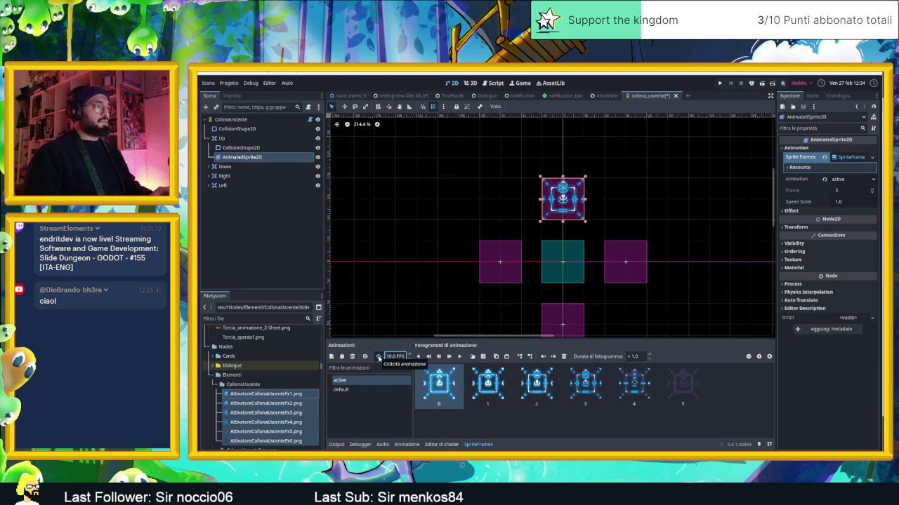
# Open the speed_tile scene from the AreaInizio level for reference.
pyautogui.click(382, 412)
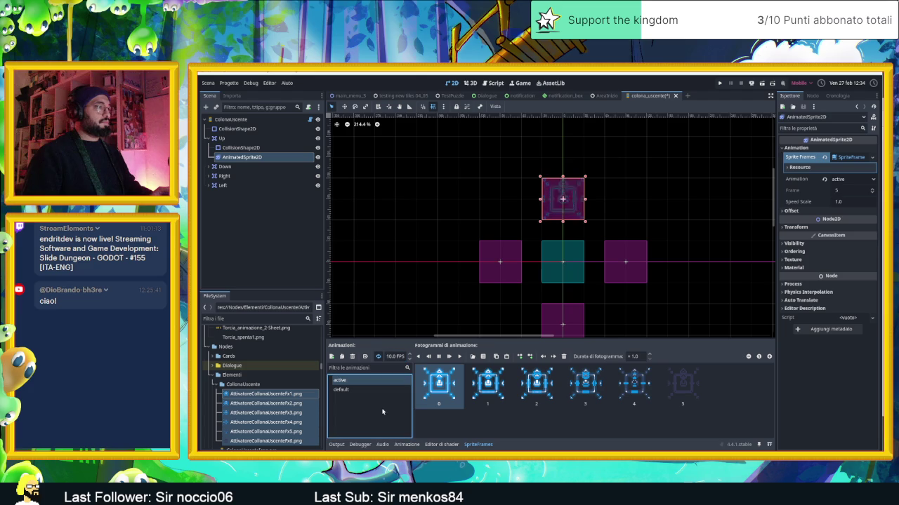
pyautogui.click(440, 357)
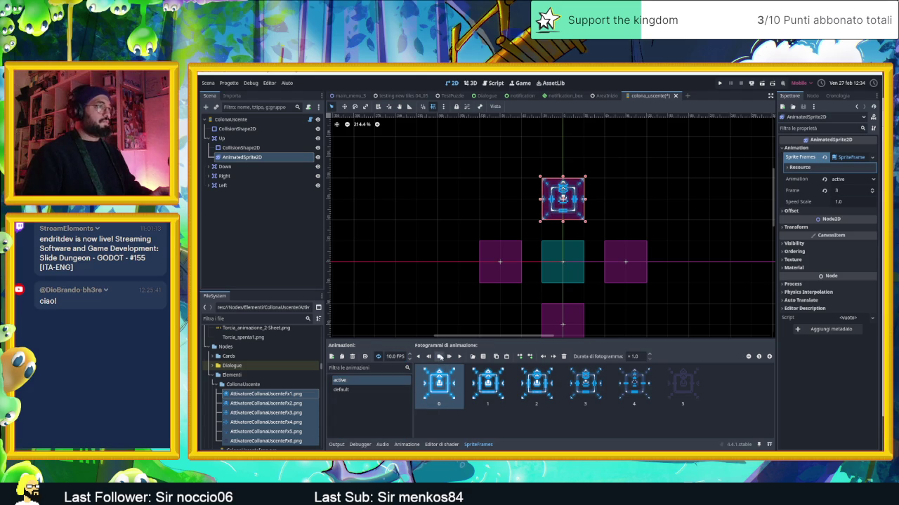
pyautogui.click(599, 98)
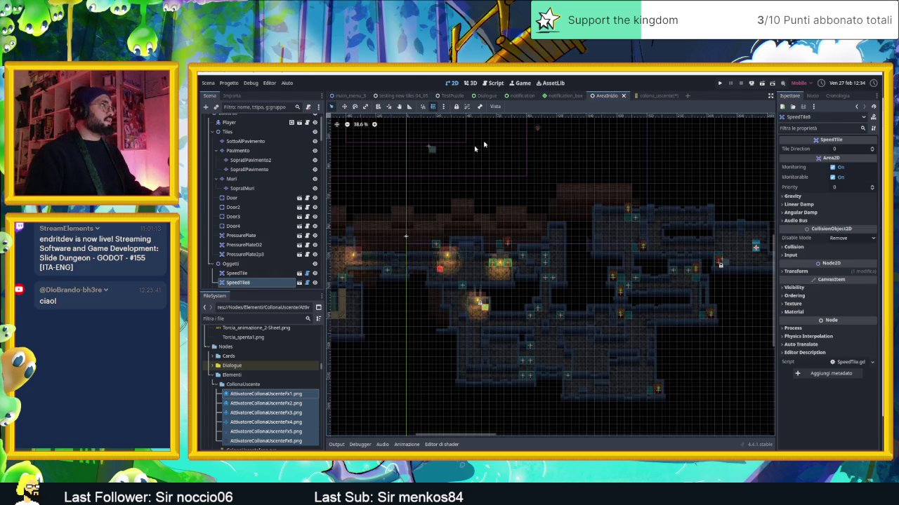
pyautogui.click(300, 282)
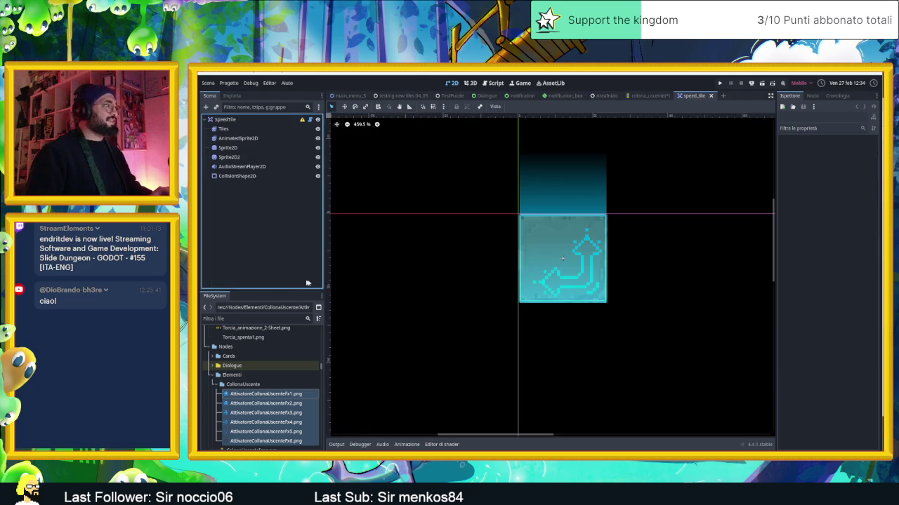
# Close the speed_tile scene and save colonna_uscente.
pyautogui.click(238, 139)
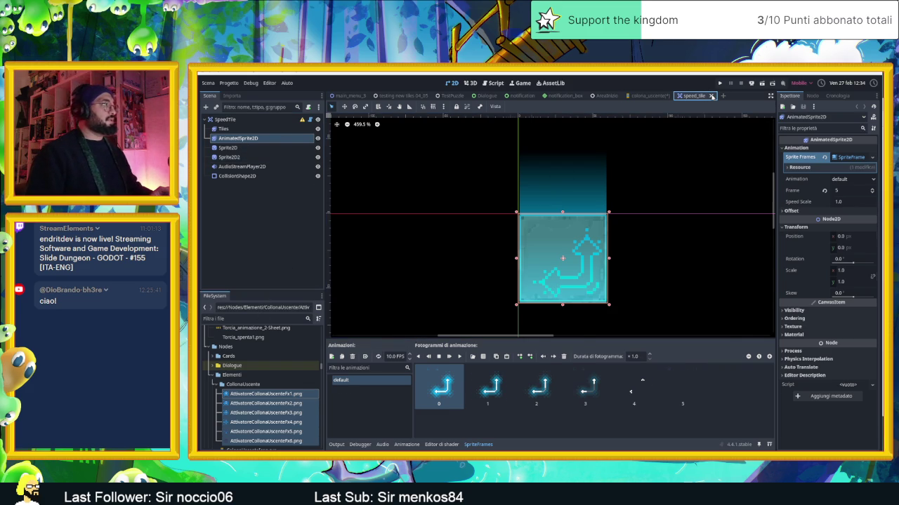
pyautogui.click(711, 96)
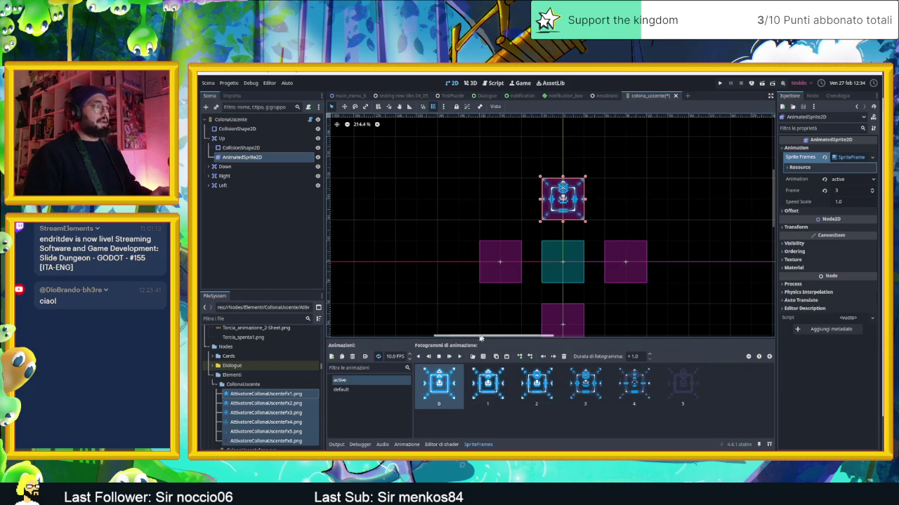
pyautogui.click(460, 357)
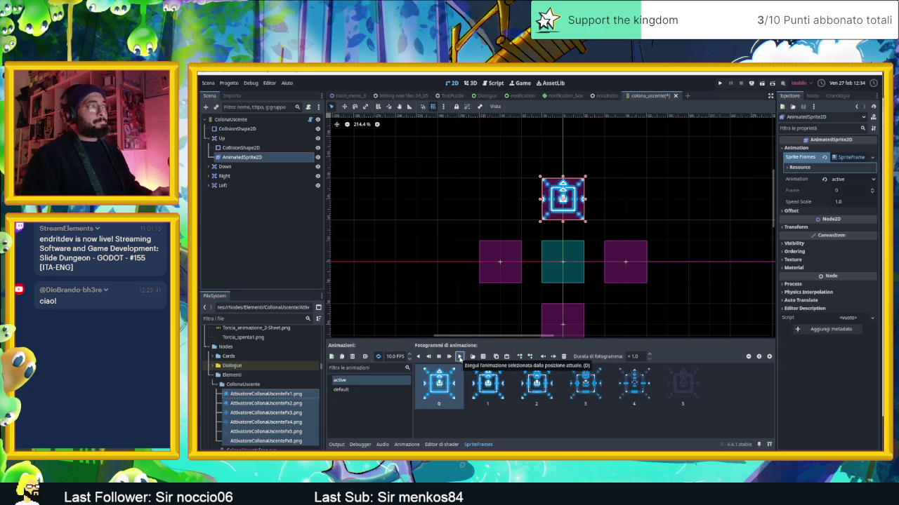
pyautogui.hotkey('ctrl', 's')
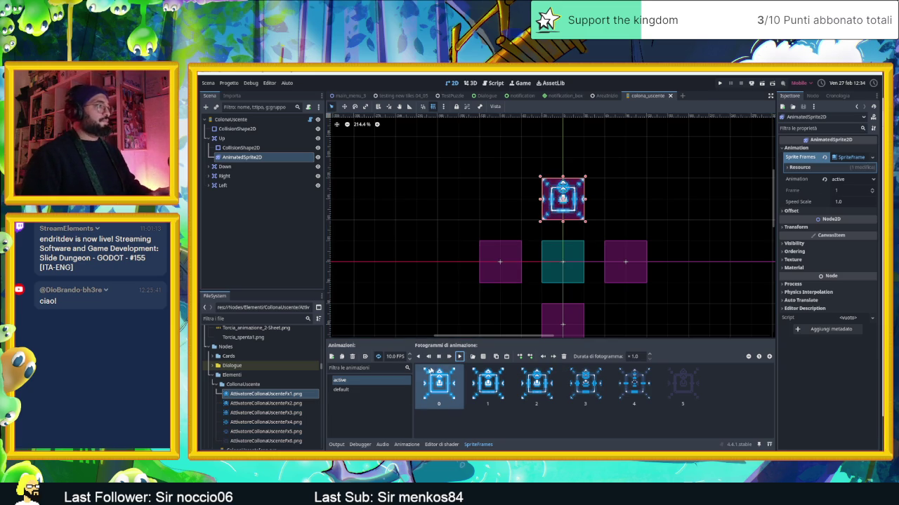
# Make the default animation autoplay on load and set its speed to 8.
pyautogui.click(375, 390)
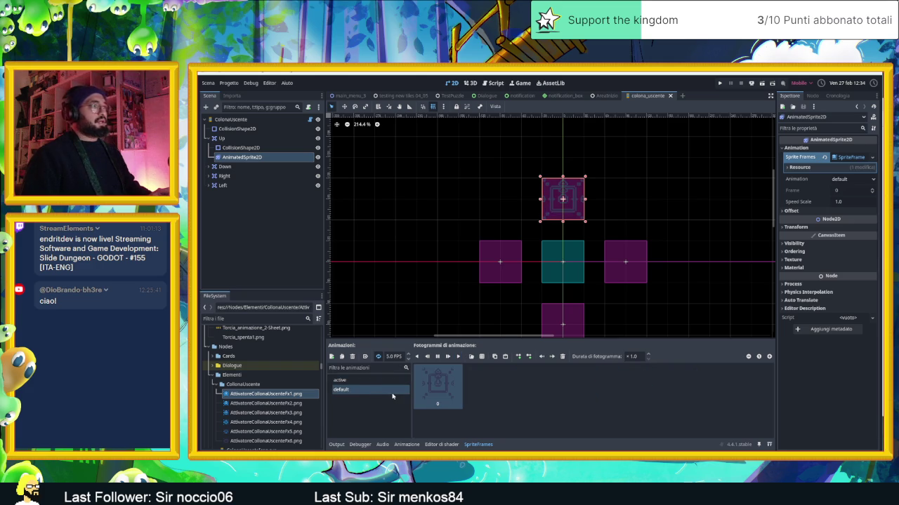
pyautogui.click(365, 358)
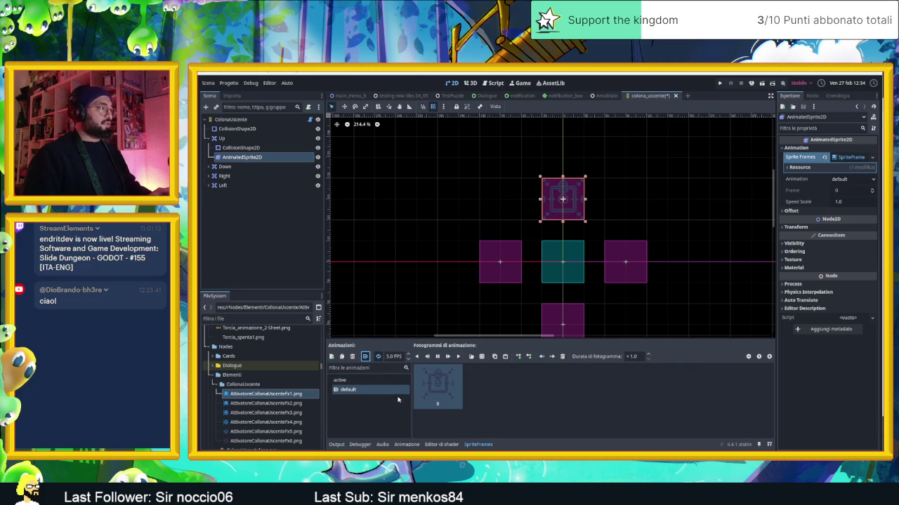
pyautogui.click(393, 356)
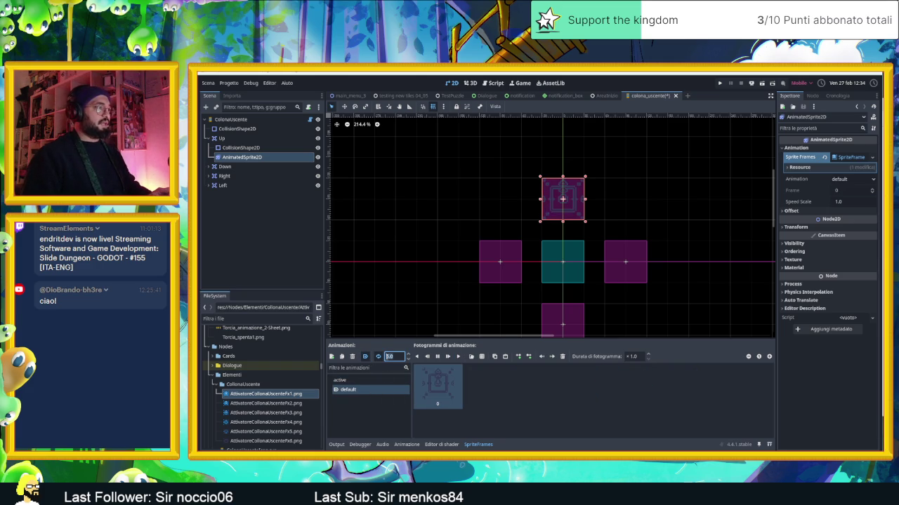
pyautogui.write('8')
pyautogui.click(396, 427)
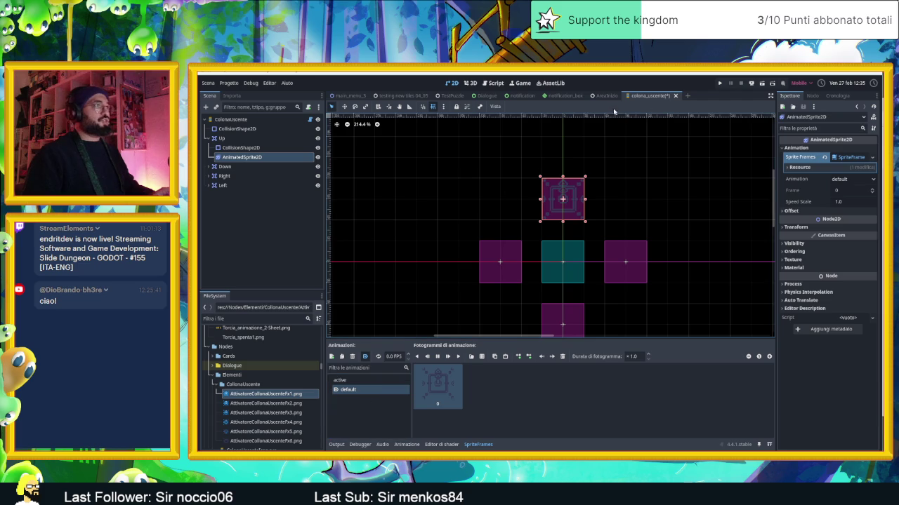
pyautogui.click(263, 319)
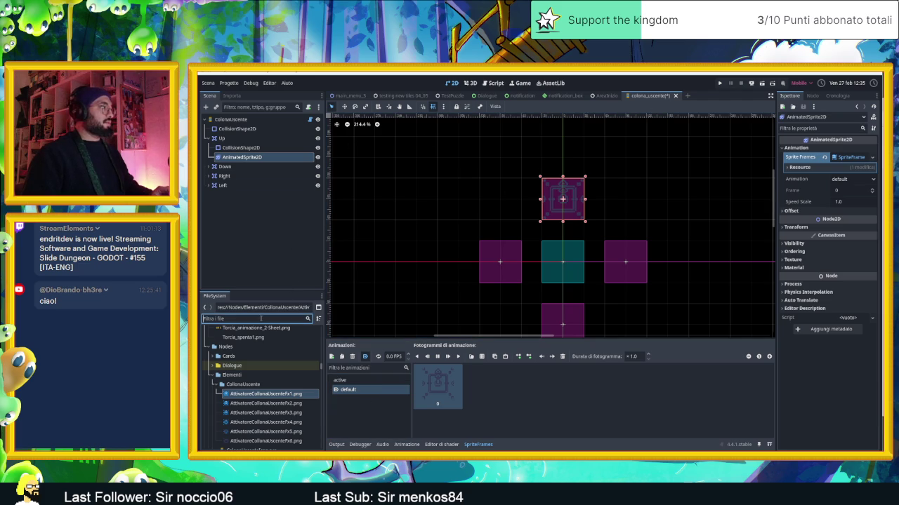
# Filter the project files for 'speed' and open speed_tile.tscn.
pyautogui.write('spped')
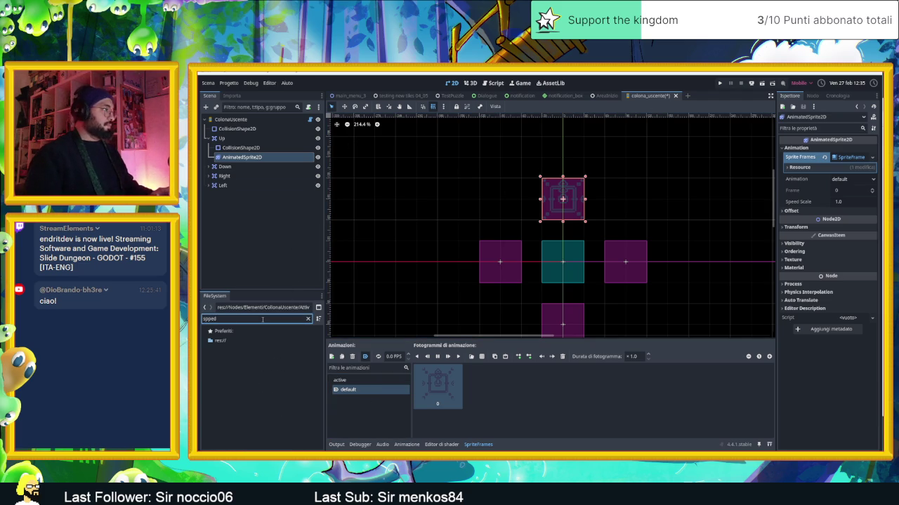
pyautogui.press('BackSpace')
pyautogui.write('ee')
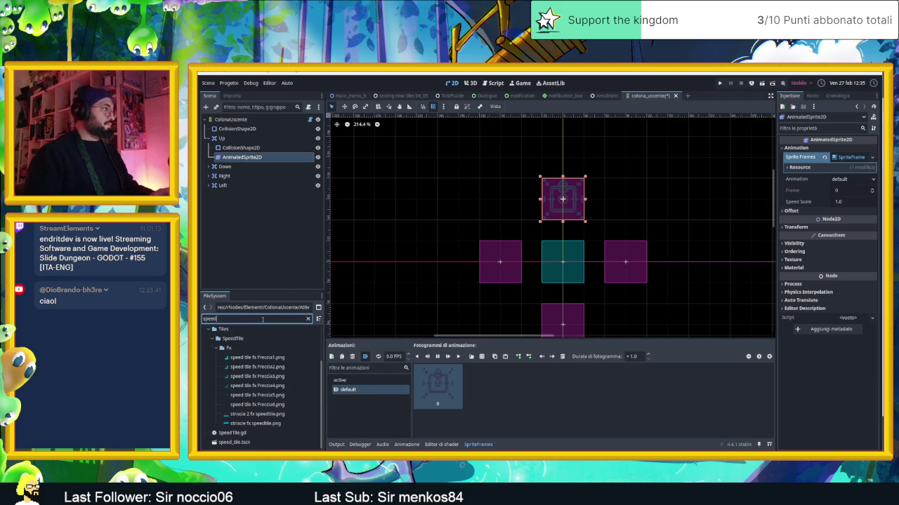
pyautogui.click(248, 442)
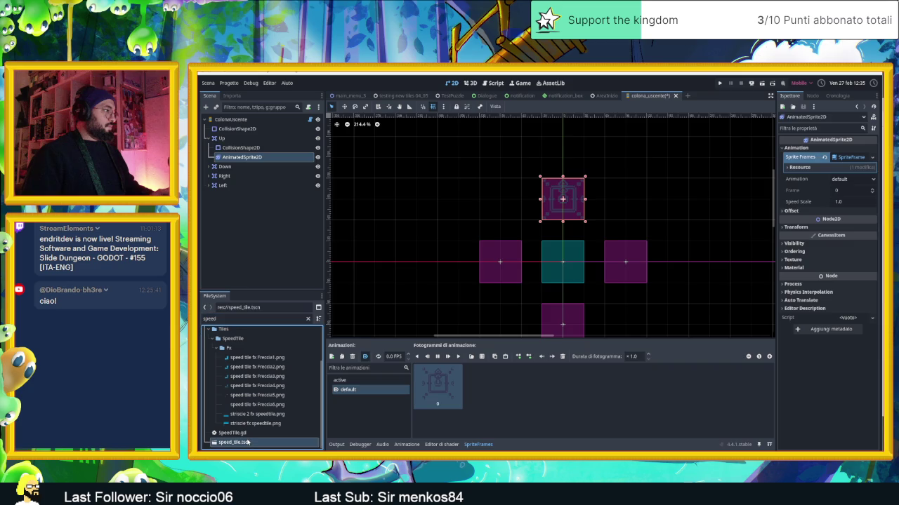
pyautogui.doubleClick(247, 442)
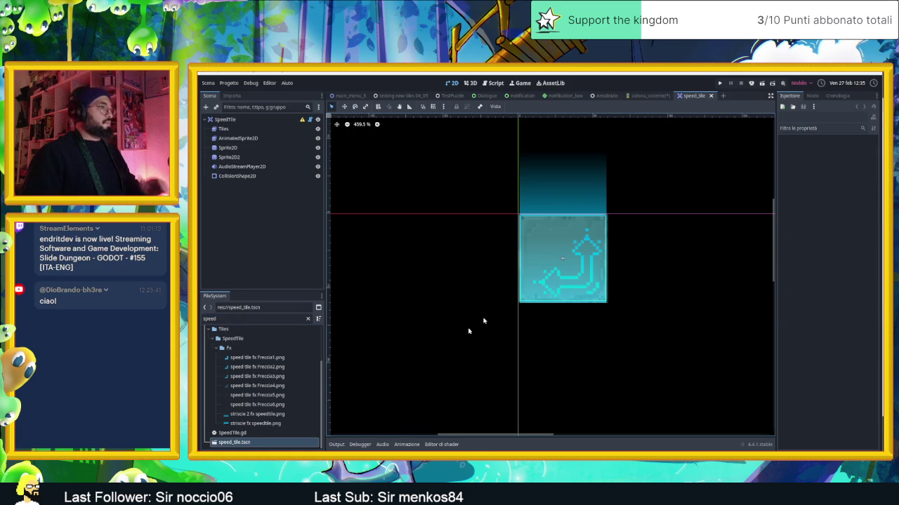
# Select speed_tile's Sprite2D and Sprite2D2 glow beams for copying, then return to colona_uscente.
pyautogui.click(242, 148)
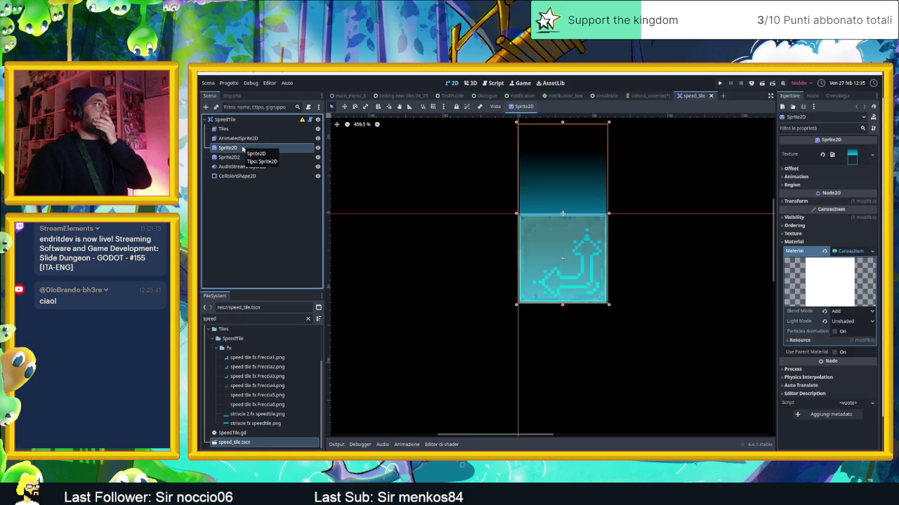
pyautogui.click(249, 158)
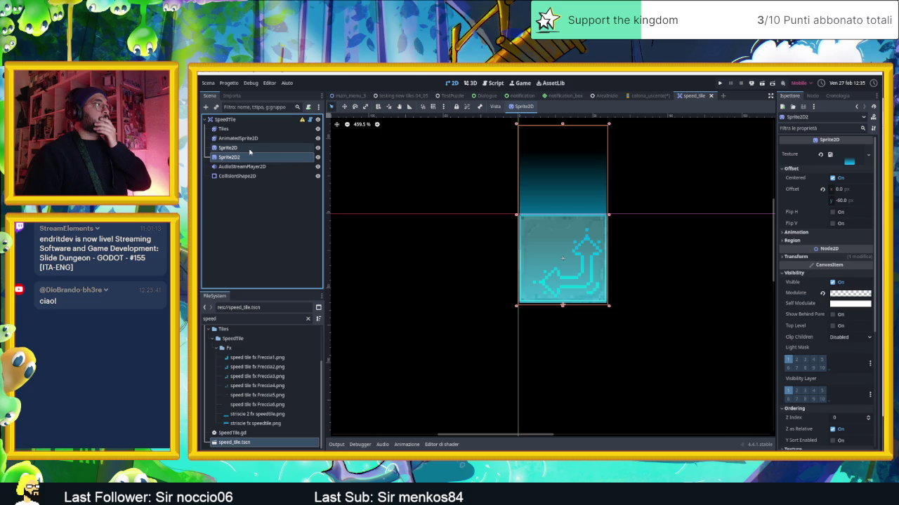
pyautogui.click(245, 148)
pyautogui.click(237, 139)
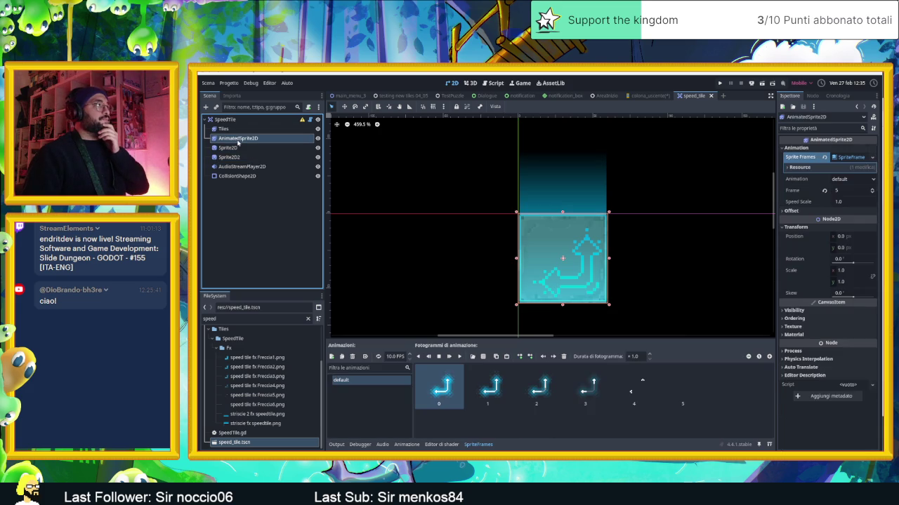
pyautogui.press('Up')
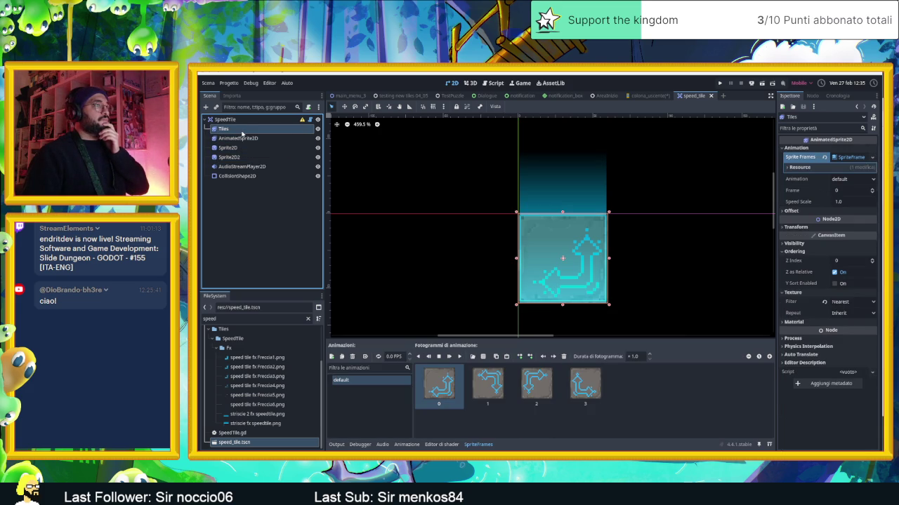
pyautogui.click(239, 148)
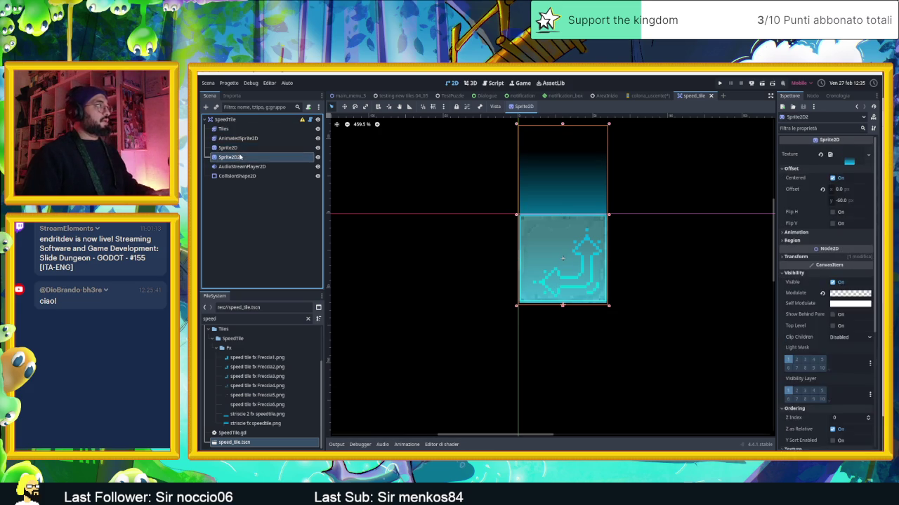
pyautogui.keyDown('shift'); pyautogui.click(242, 157); pyautogui.keyUp('shift')
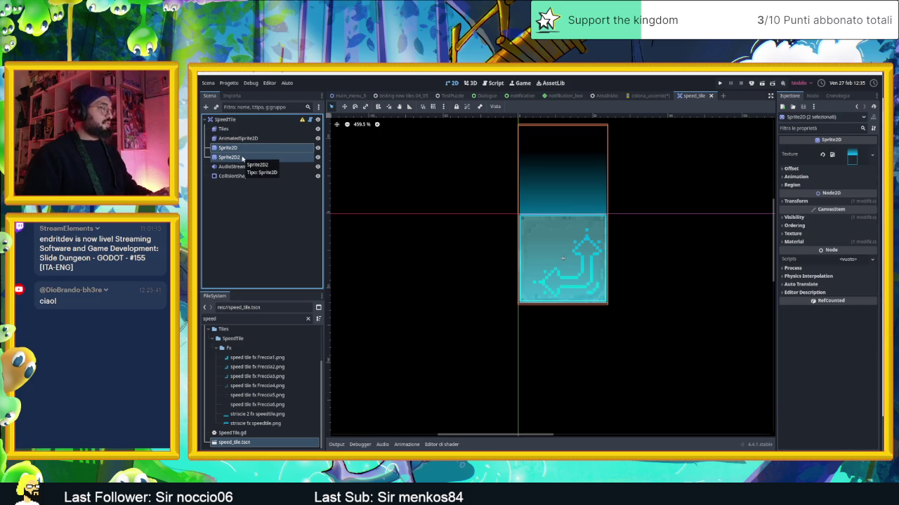
pyautogui.click(648, 96)
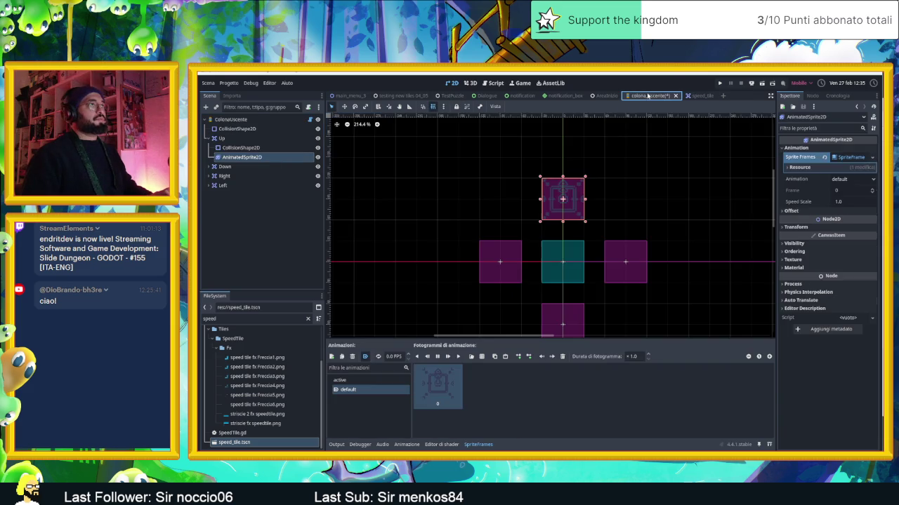
# Paste the copied Sprite2D and Sprite2D2 beam sprites under the Up area node.
pyautogui.click(223, 139)
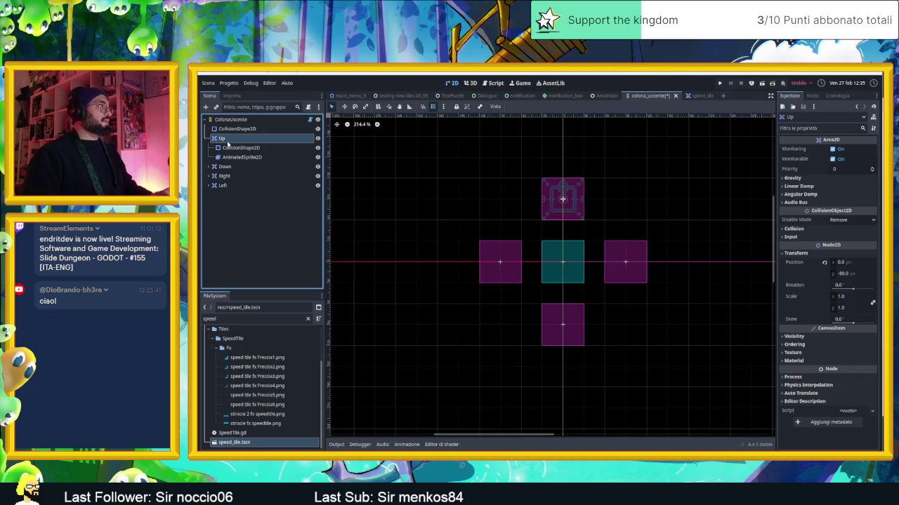
pyautogui.hotkey('ctrl', 'v')
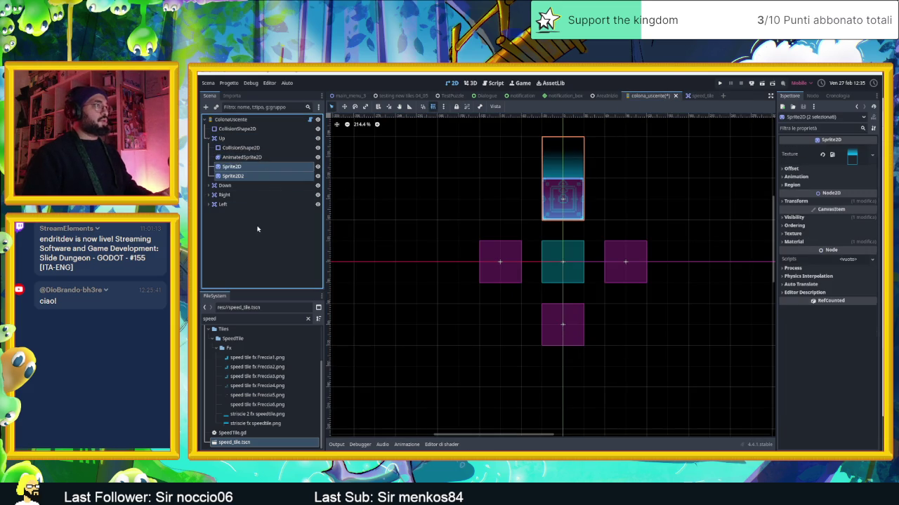
pyautogui.click(257, 229)
pyautogui.scroll(1, 566, 190)
pyautogui.scroll(1, 576, 190)
pyautogui.scroll(1, 589, 191)
pyautogui.scroll(1, 605, 191)
pyautogui.scroll(1, 604, 191)
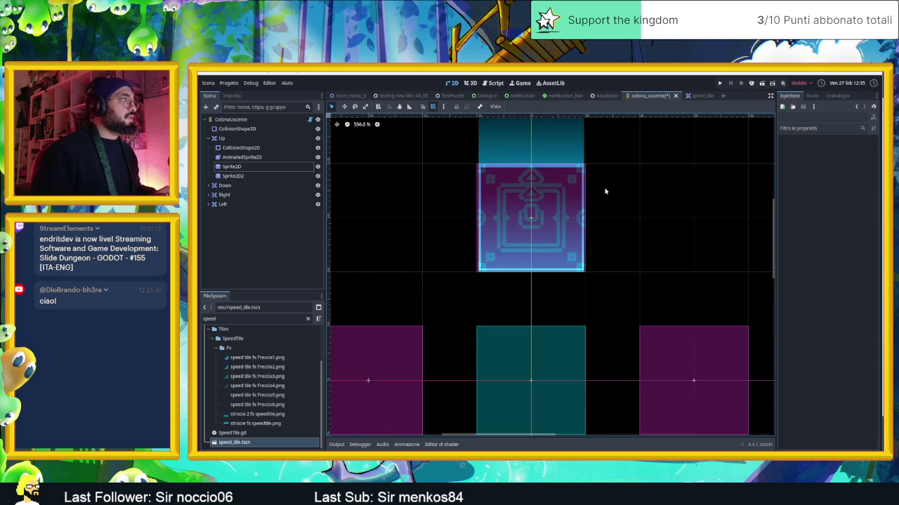
pyautogui.scroll(1, 602, 192)
pyautogui.scroll(1, 602, 191)
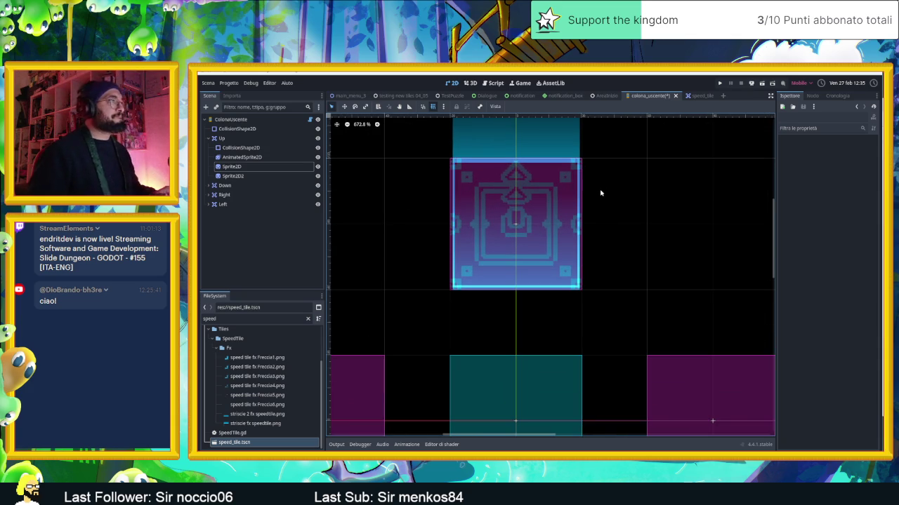
pyautogui.scroll(-3, 601, 192)
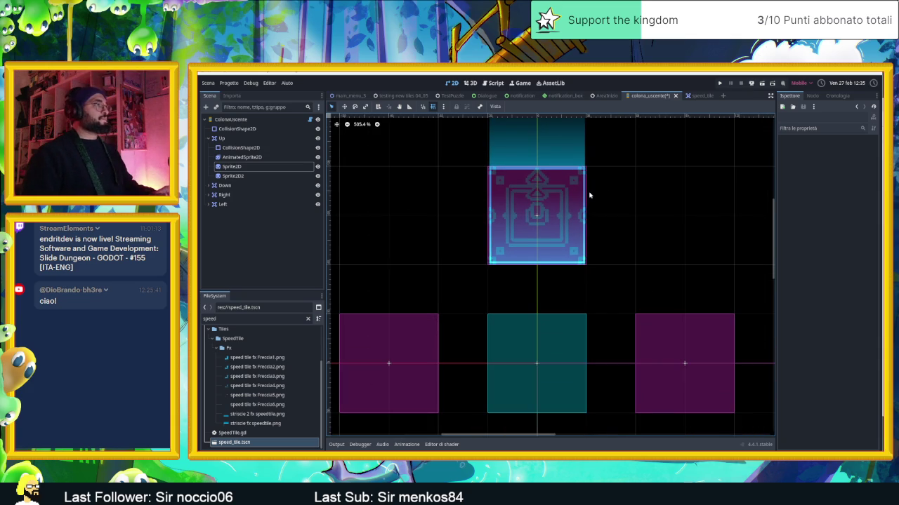
pyautogui.click(242, 177)
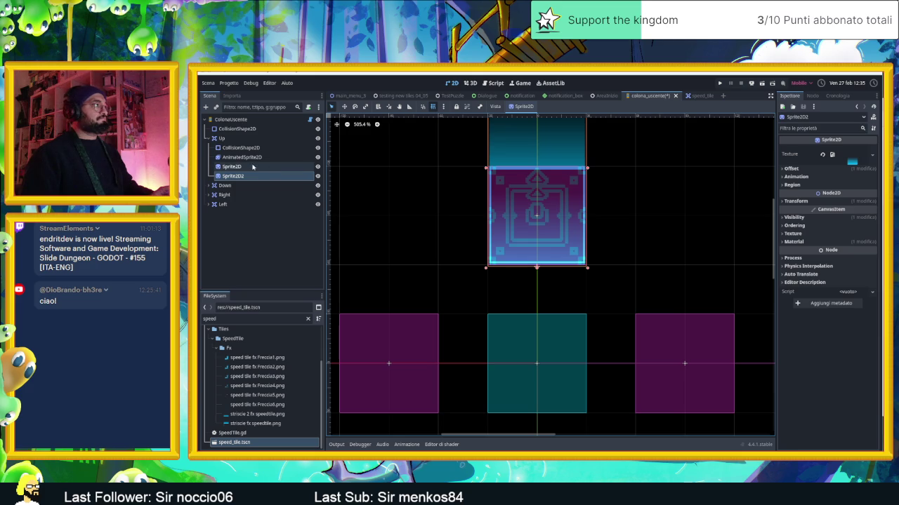
# Inspect the two beam sprites' transform, visibility and modulate settings.
pyautogui.click(253, 167)
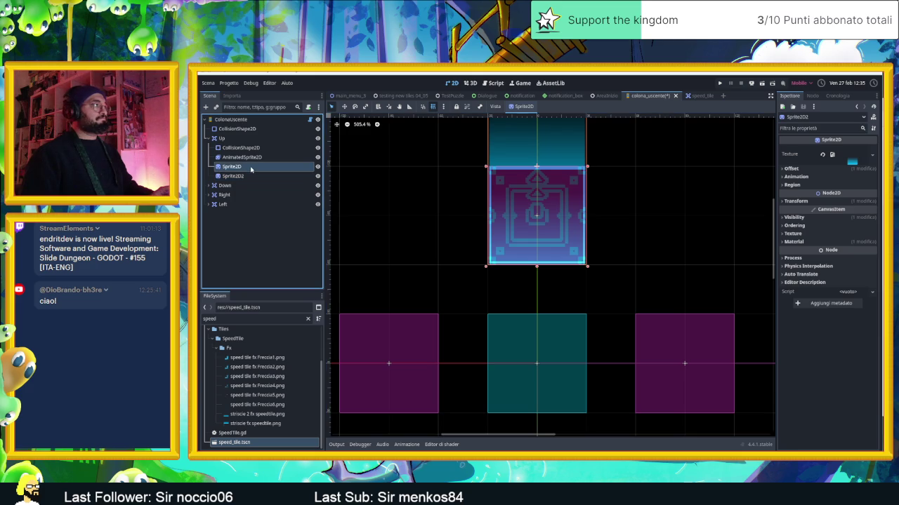
pyautogui.click(817, 218)
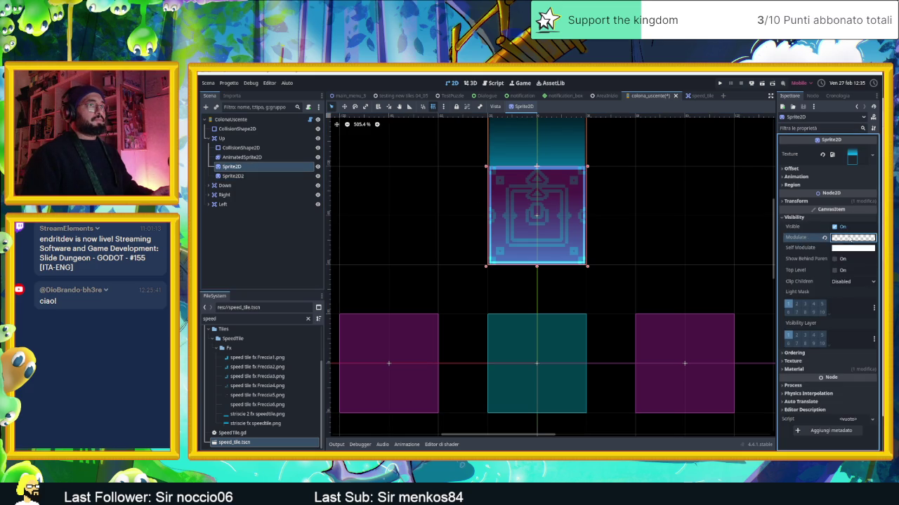
pyautogui.click(851, 237)
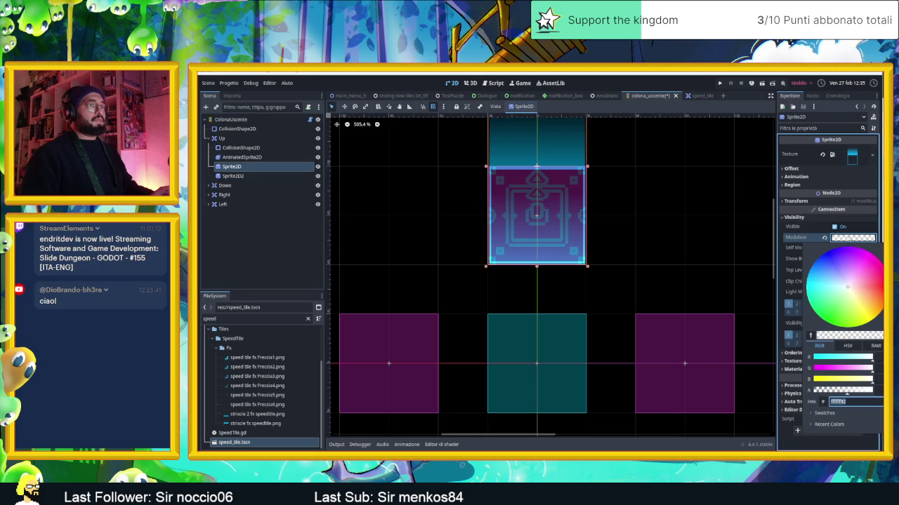
pyautogui.click(806, 228)
pyautogui.click(267, 176)
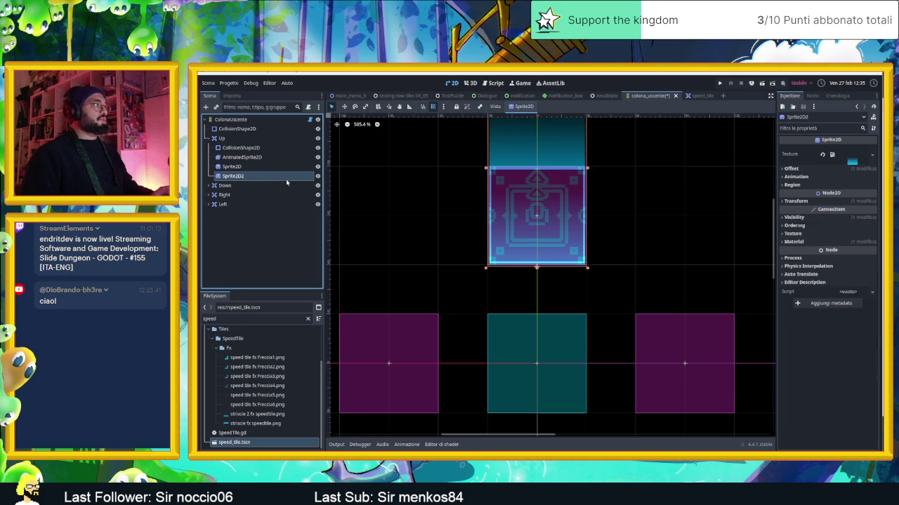
pyautogui.click(808, 202)
pyautogui.click(809, 203)
pyautogui.click(801, 218)
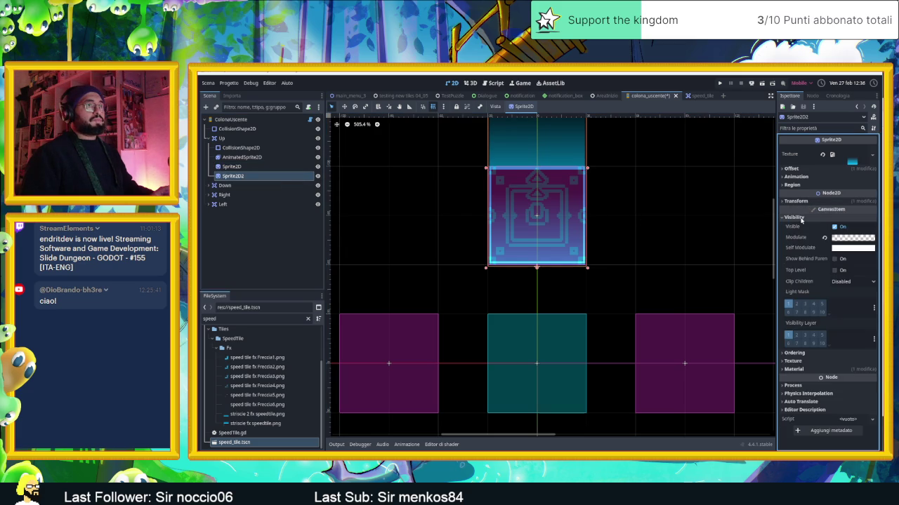
pyautogui.click(801, 218)
pyautogui.scroll(-2, 630, 207)
pyautogui.scroll(-1, 629, 207)
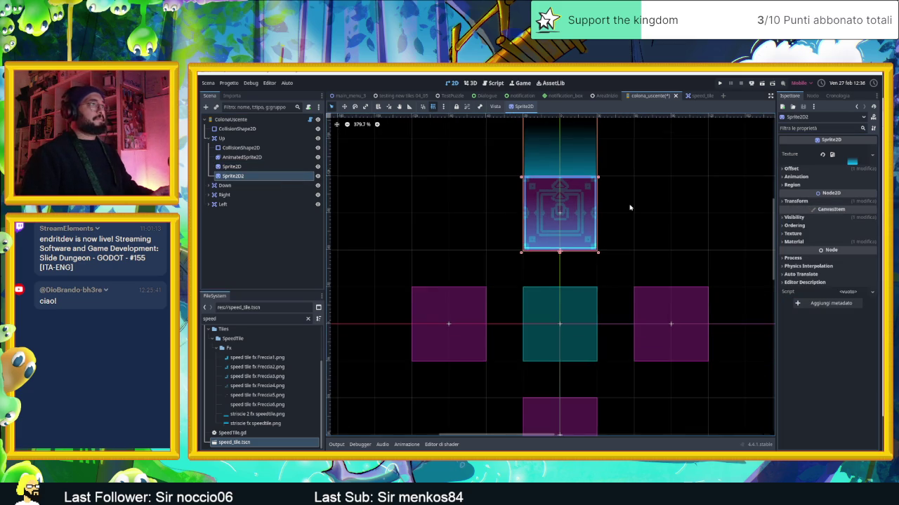
pyautogui.scroll(2, 630, 207)
pyautogui.scroll(-1, 560, 198)
# Hide Sprite2D2 and set Sprite2D's modulate to ffffff92.
pyautogui.click(257, 167)
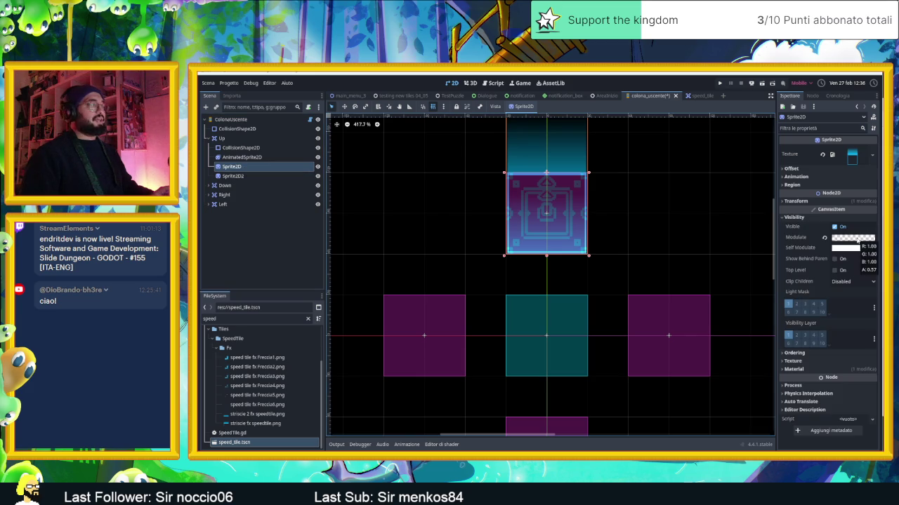
pyautogui.click(318, 177)
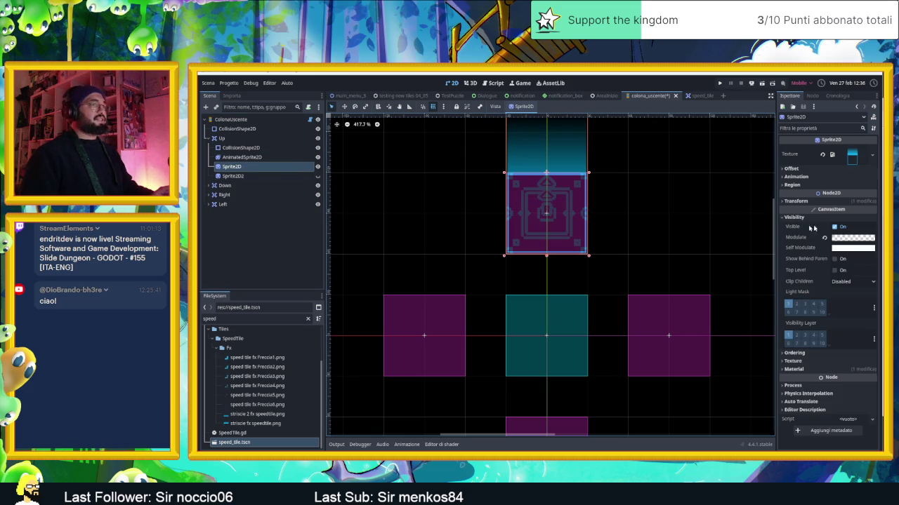
pyautogui.click(852, 239)
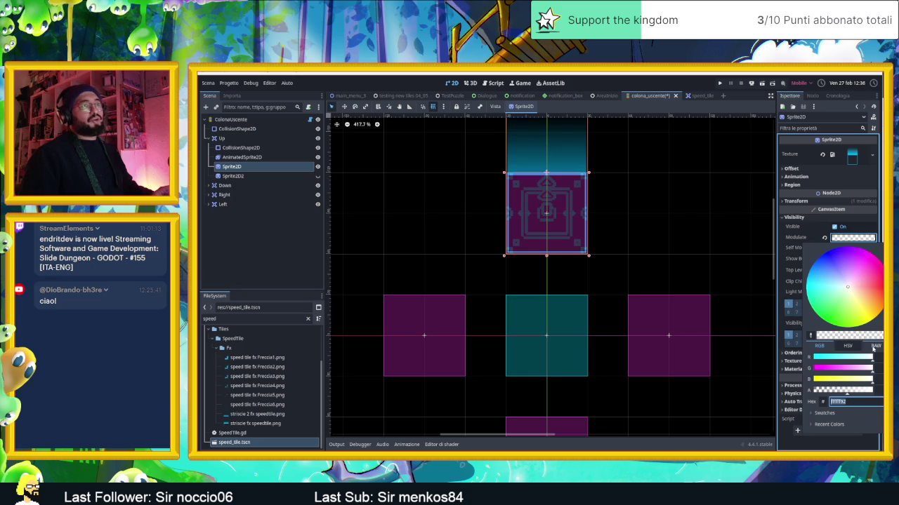
pyautogui.press('Tab')
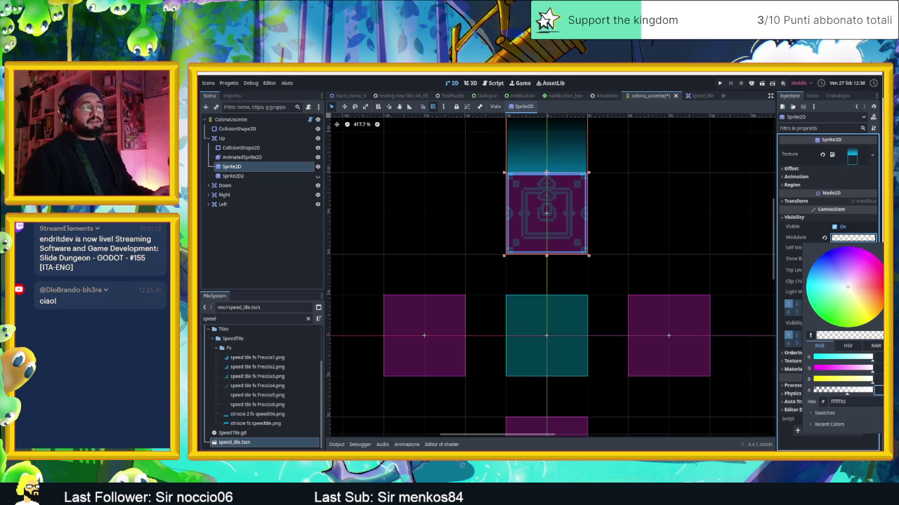
pyautogui.press('Escape')
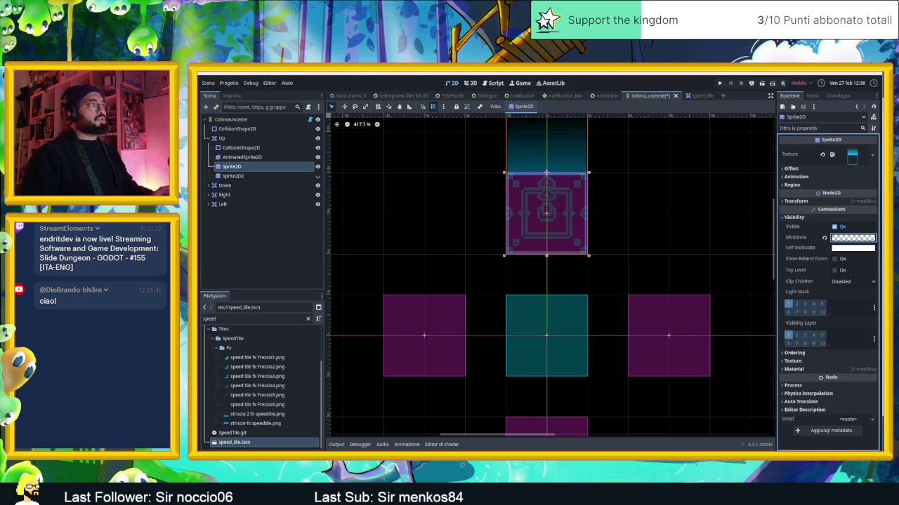
# Set Sprite2D2's modulate to ffffff7d and make it visible again.
pyautogui.click(245, 175)
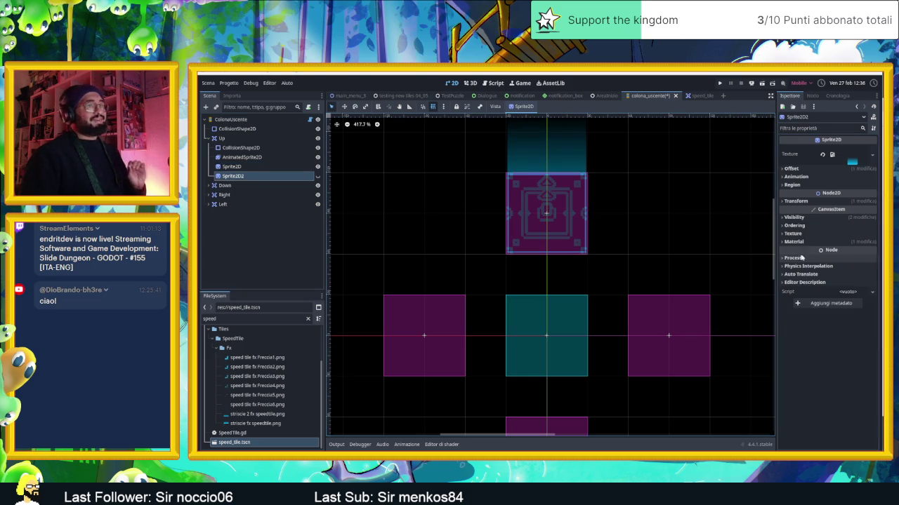
pyautogui.moveTo(649, 209); pyautogui.dragTo(652, 214)
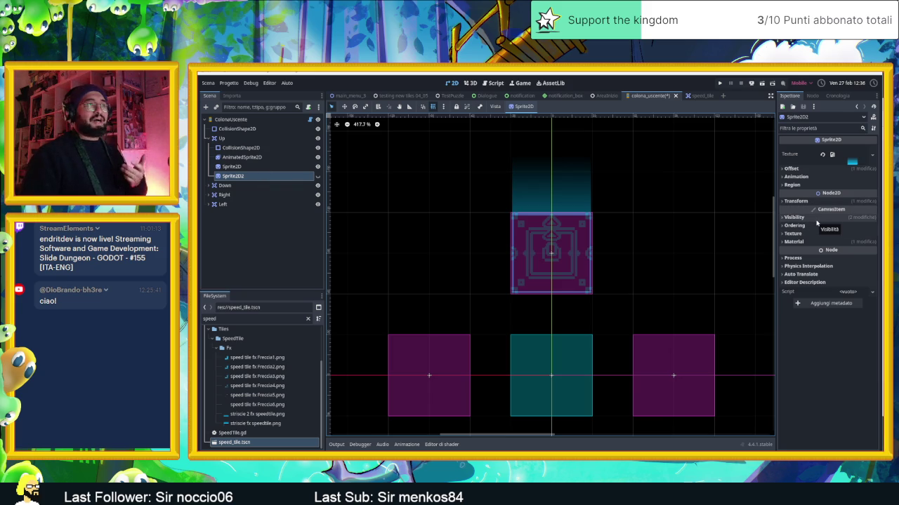
pyautogui.click(816, 220)
pyautogui.click(853, 238)
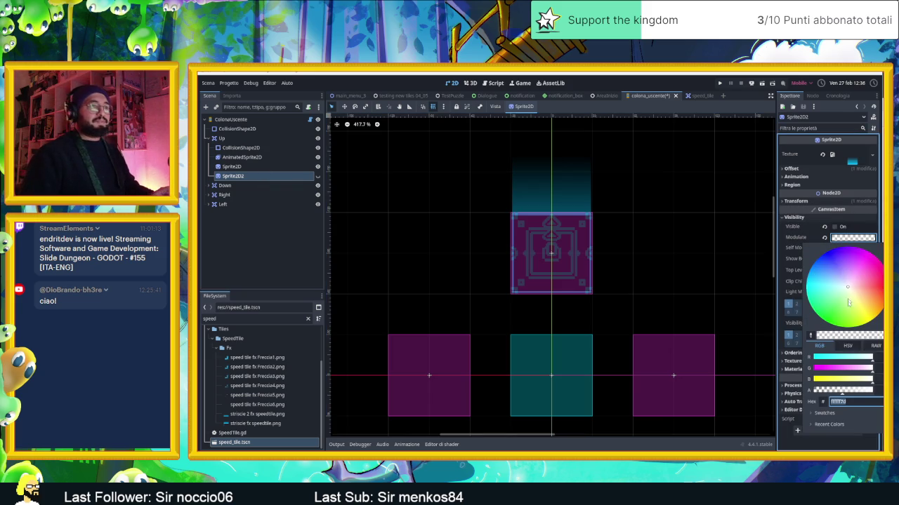
pyautogui.press('Return')
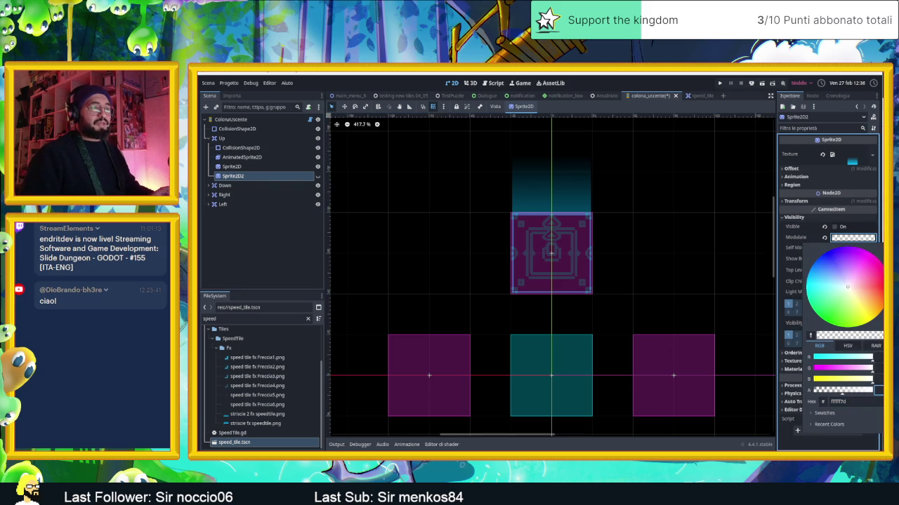
pyautogui.press('Escape')
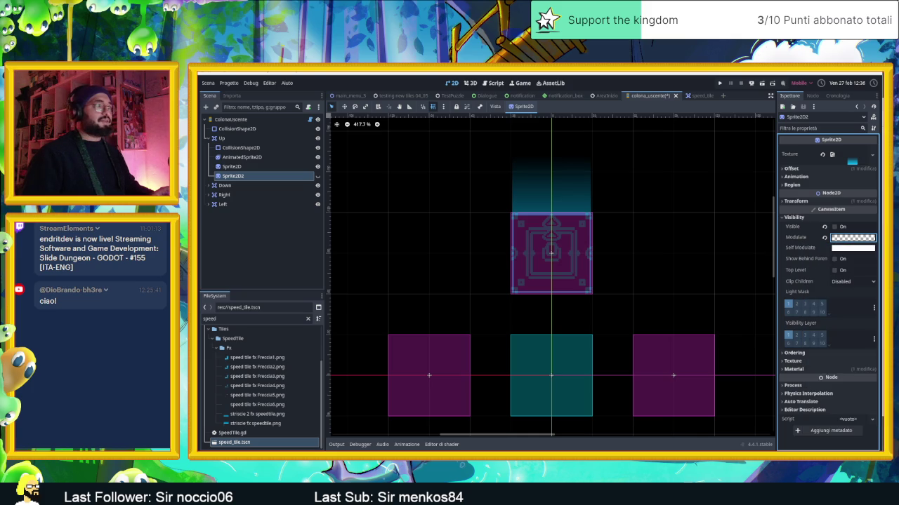
pyautogui.click(317, 176)
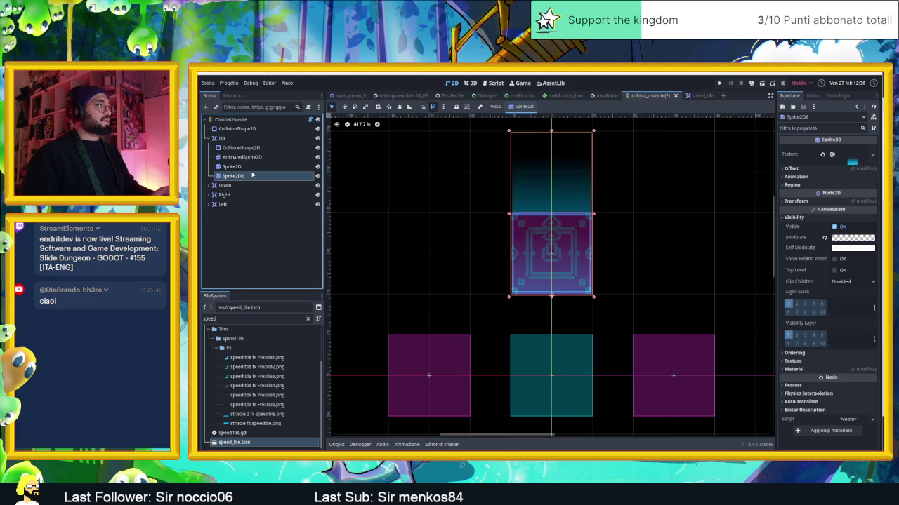
pyautogui.click(269, 242)
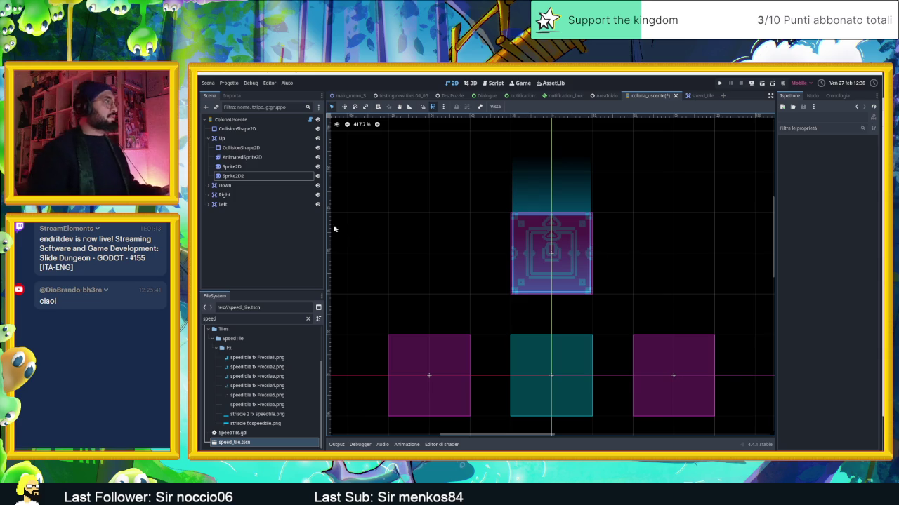
pyautogui.click(694, 96)
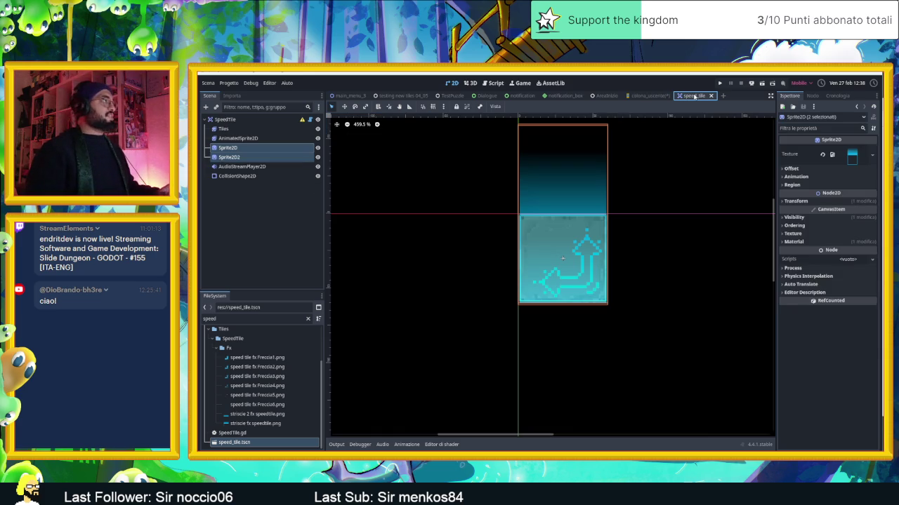
pyautogui.moveTo(645, 96)
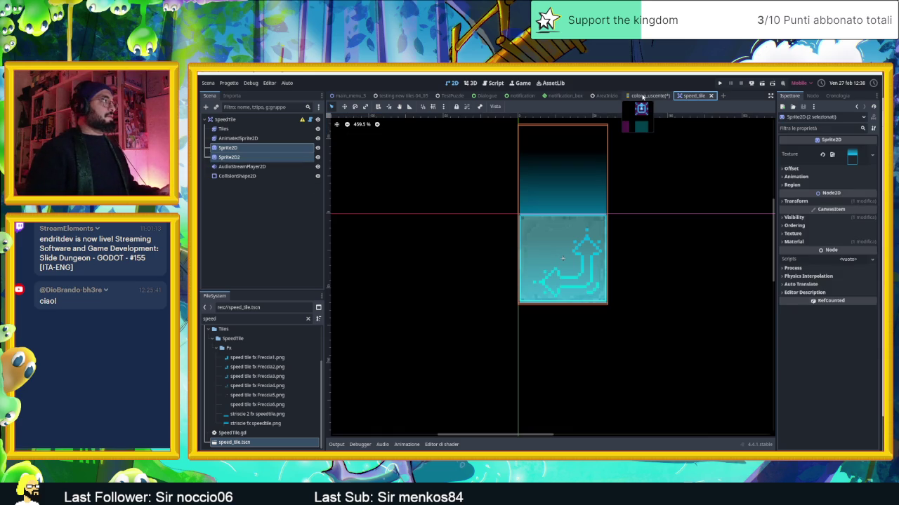
pyautogui.click(643, 97)
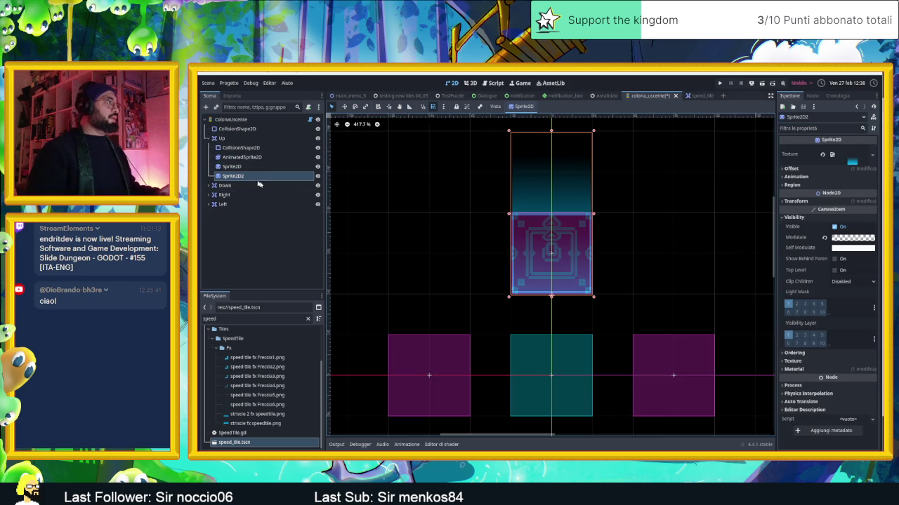